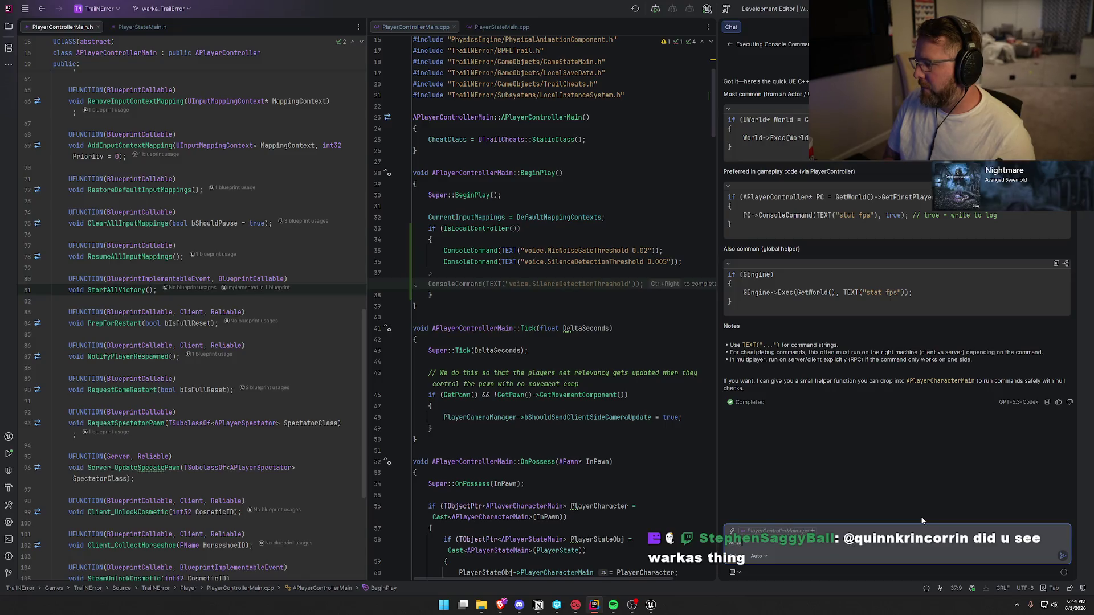
Step: Ask the AI assistant how to append a variable's value to the ConsoleCommand text in the PC
key("BackSpace")
key("BackSpace")
key("BackSpace")
type("ing the consol")
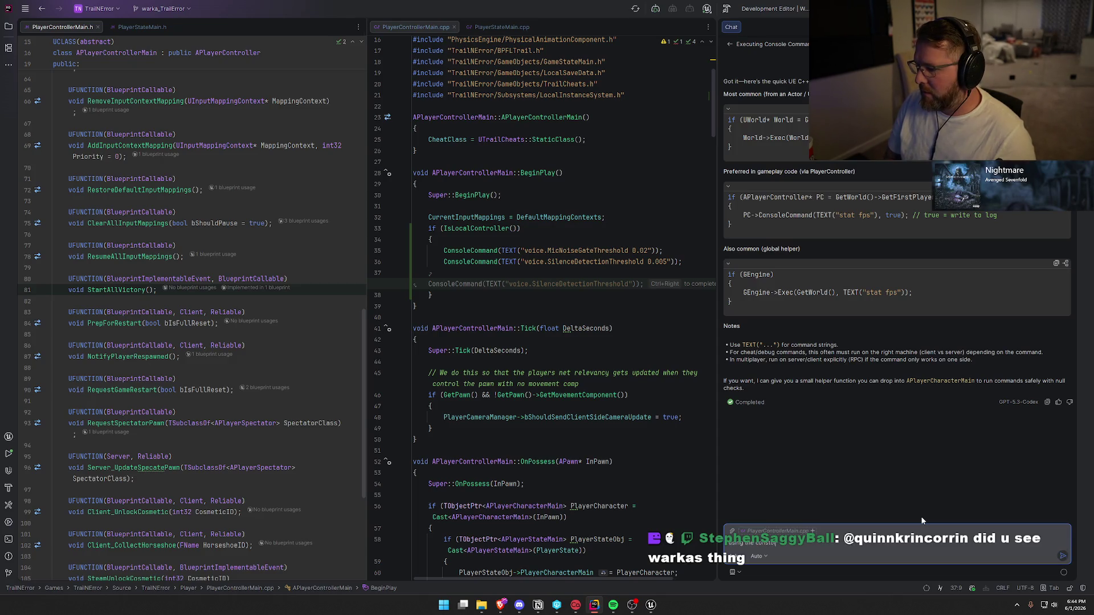
type("e")
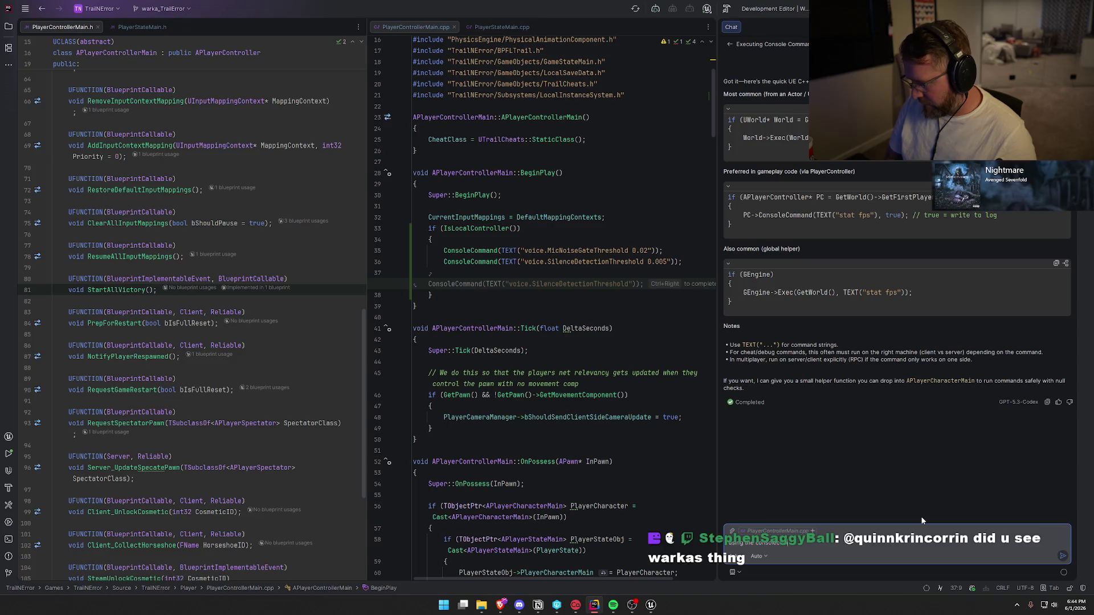
type(" command function in th")
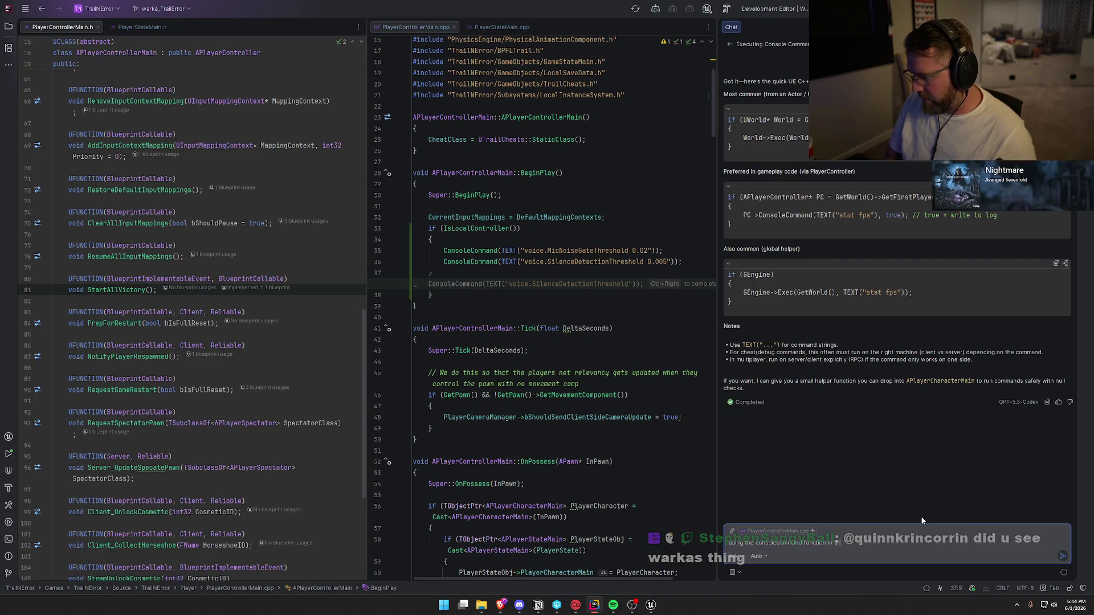
type("e pc how woul")
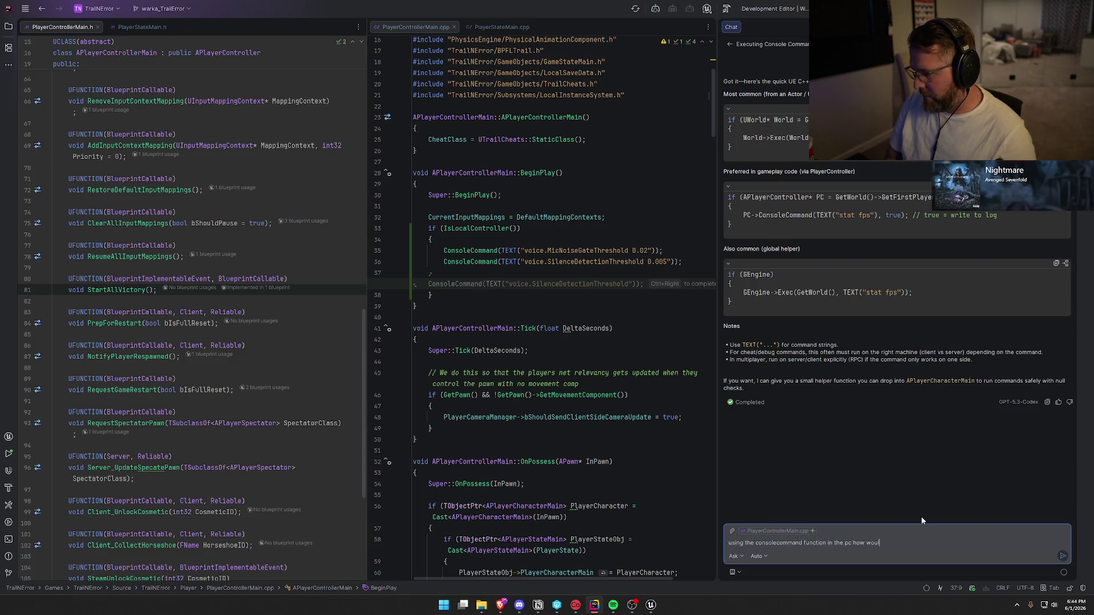
type("d i set a varia")
type("ble ")
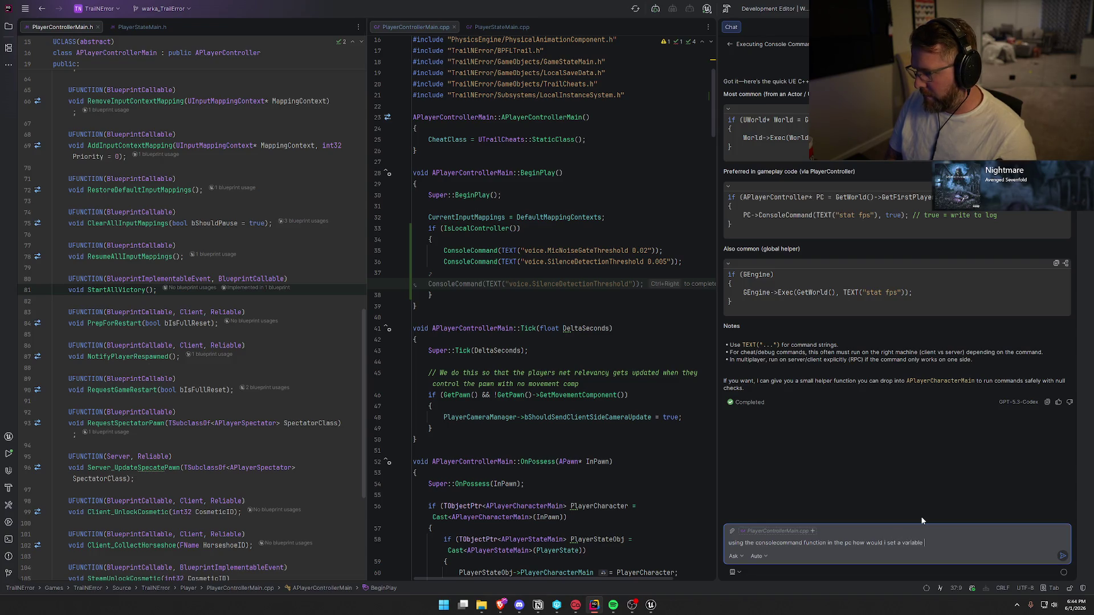
type("value in the text")
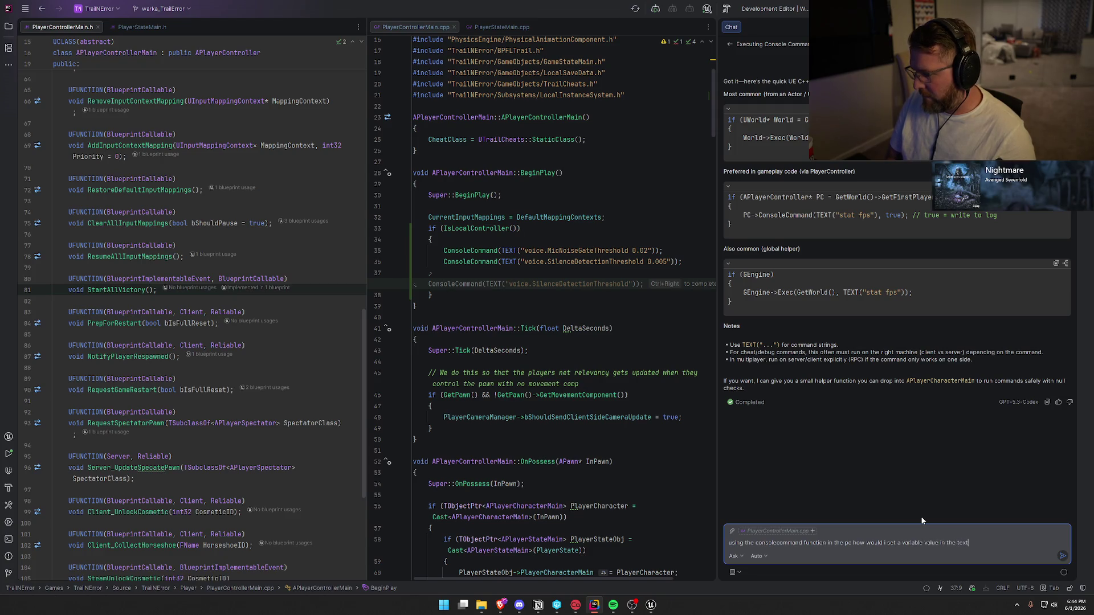
type(" field? I want to use an int32 to")
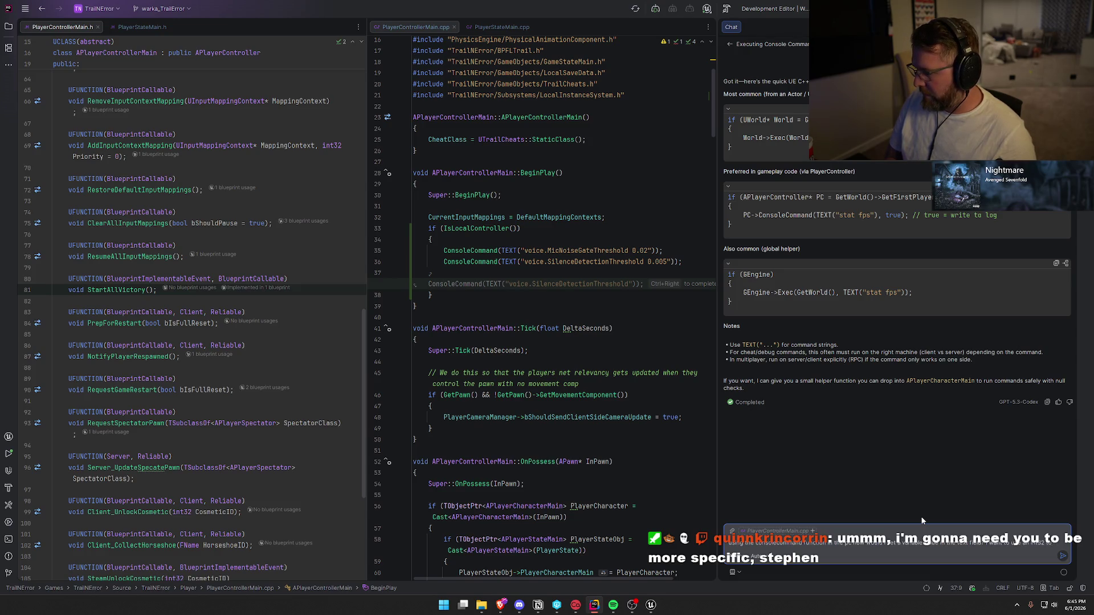
type("append to the text com")
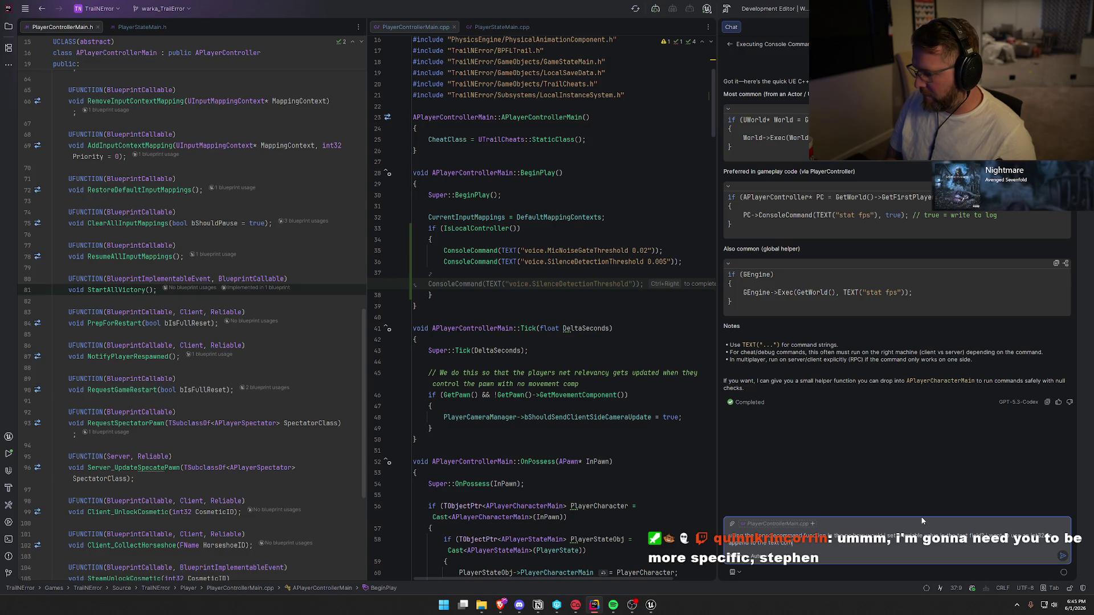
key("Return")
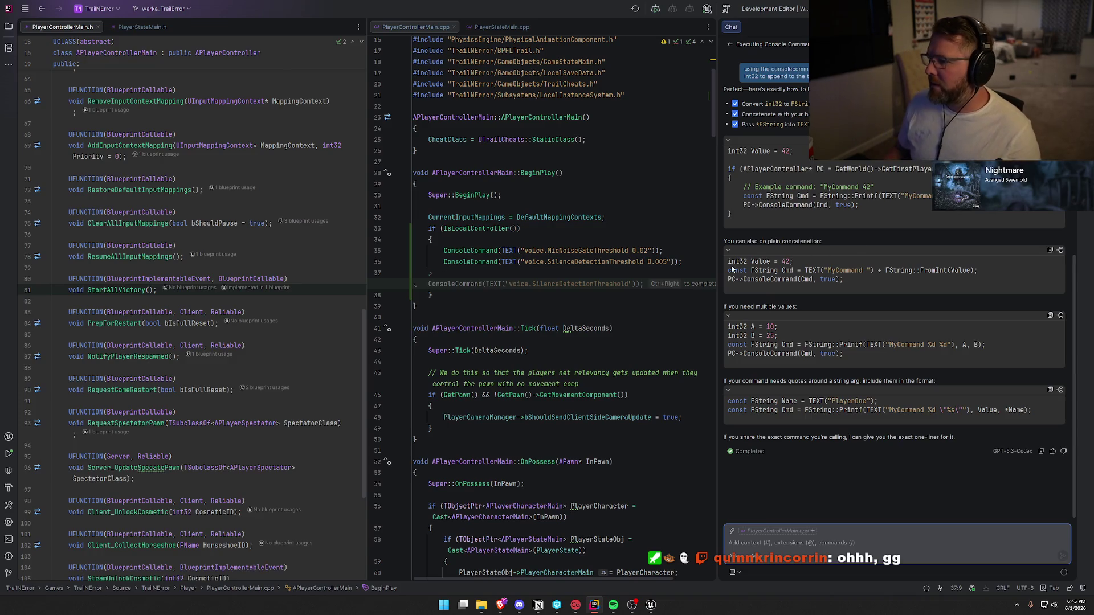
Step: Select the command-string line in the assistant's answer
left_click_drag(729, 275, 980, 274)
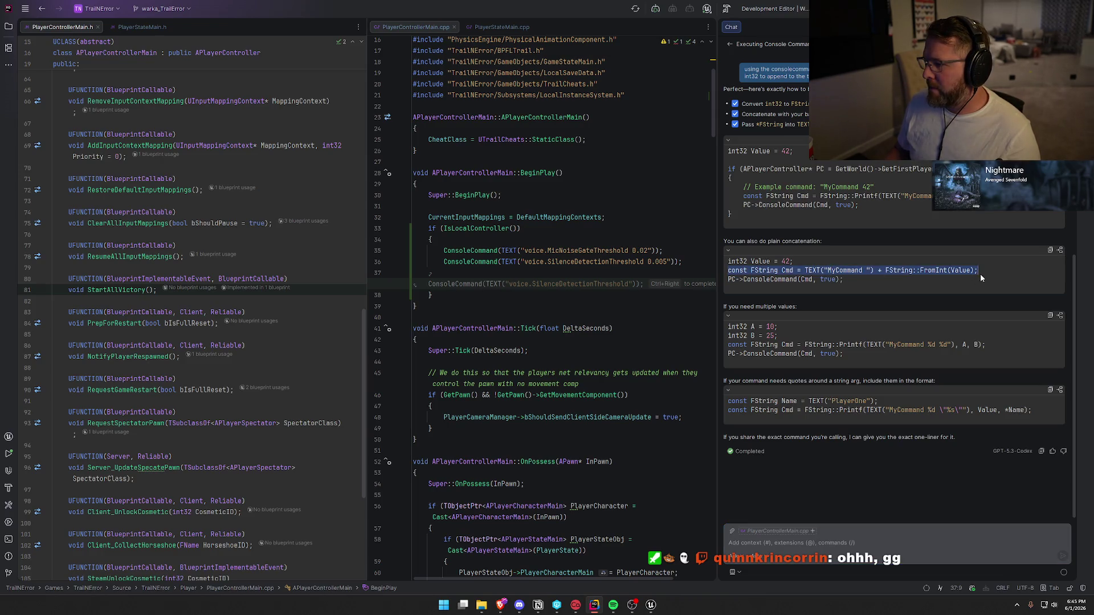
Step: Paste the answer's Cmd string and a ConsoleCommand(Cmd) call, without true, onto lines 37–38
key("ctrl+c")
left_click(561, 283)
key("ctrl+v")
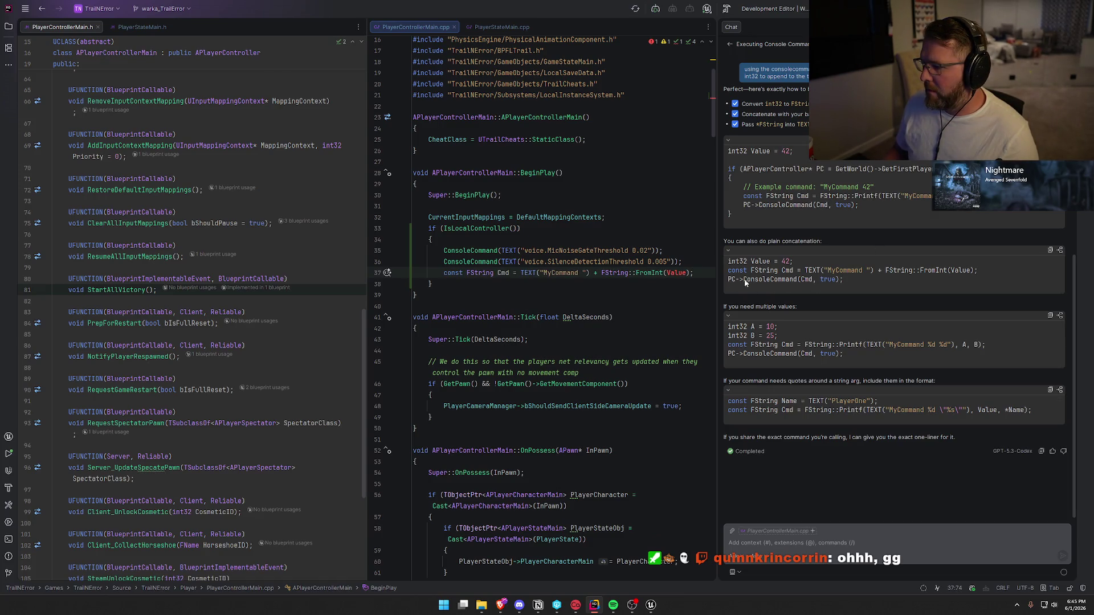
left_click_drag(745, 279, 843, 280)
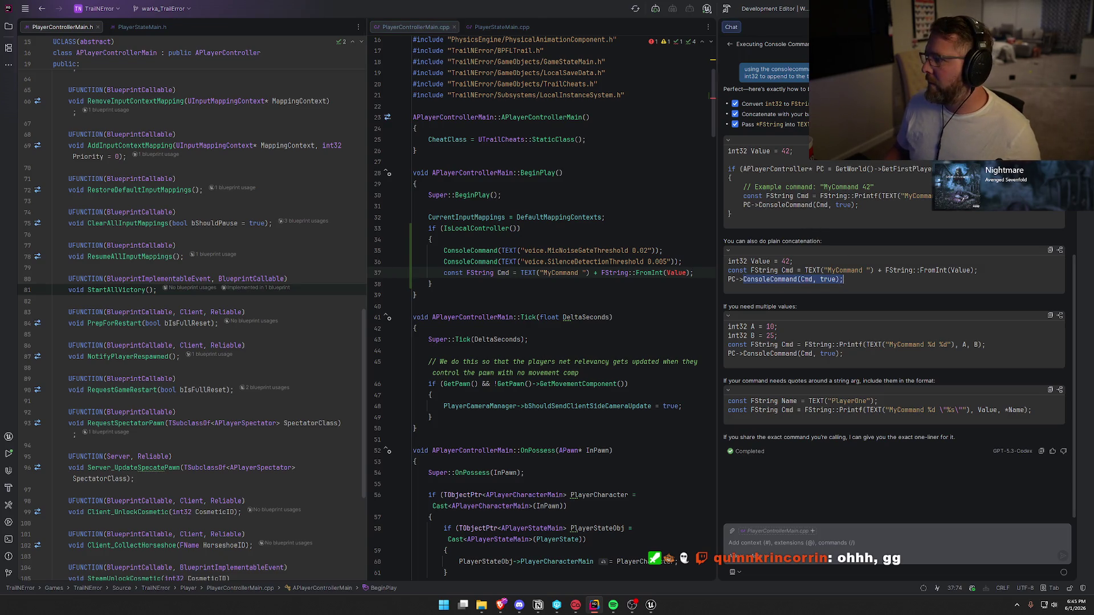
key("shift+Escape")
left_click(901, 273)
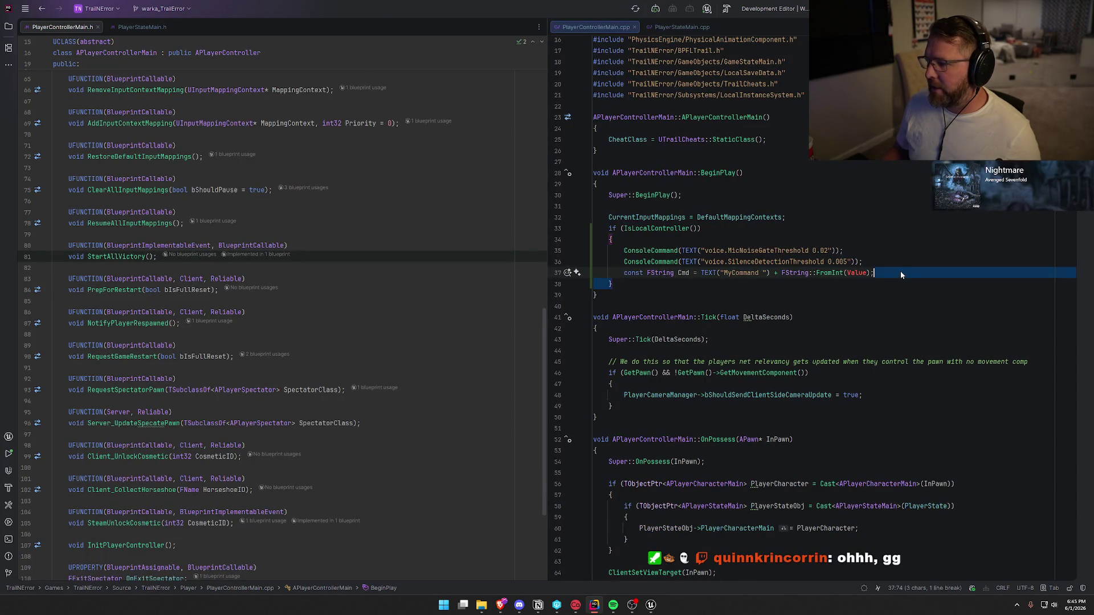
key("Return")
key("ctrl+v")
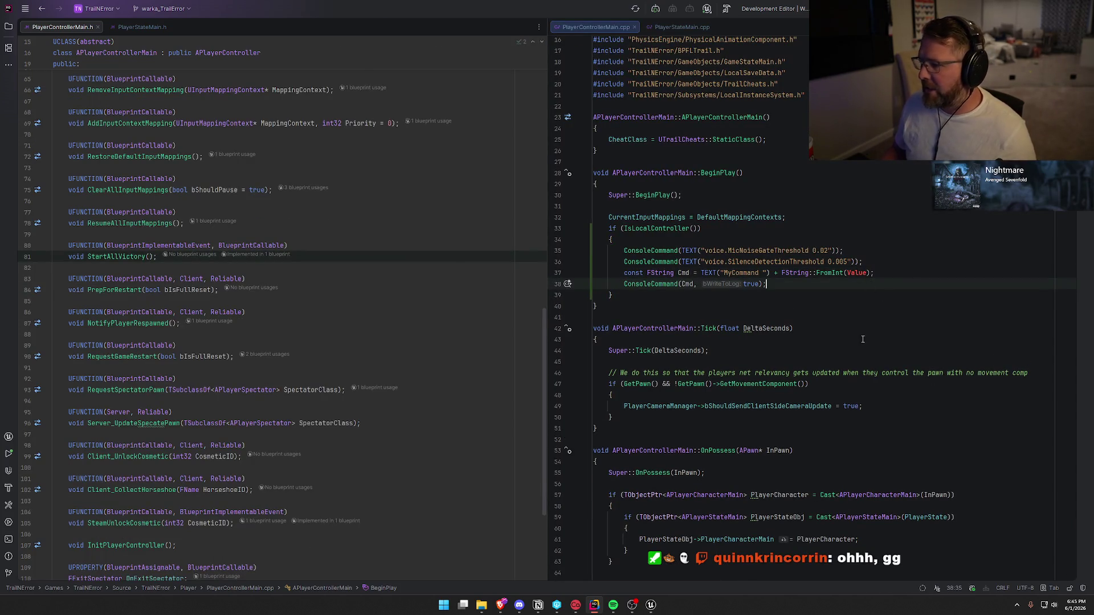
key("BackSpace")
key("BackSpace")
key("BackSpace")
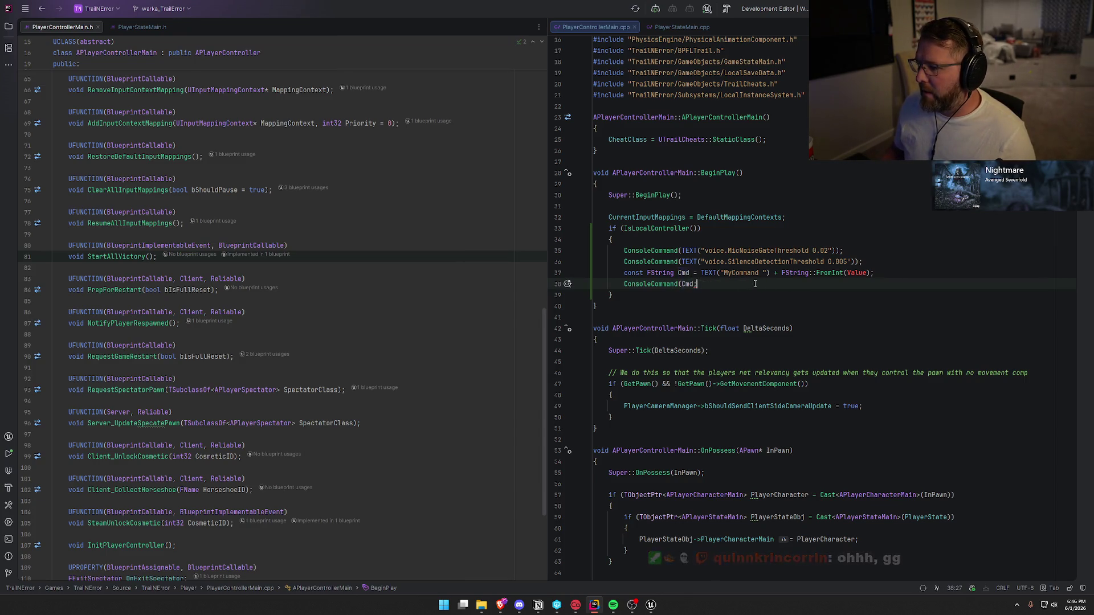
type(")")
key("BackSpace")
type(");")
Step: Rename Cmd to ToggleSpeakingCmd in both the string line and the ConsoleCommand call
left_click(690, 273)
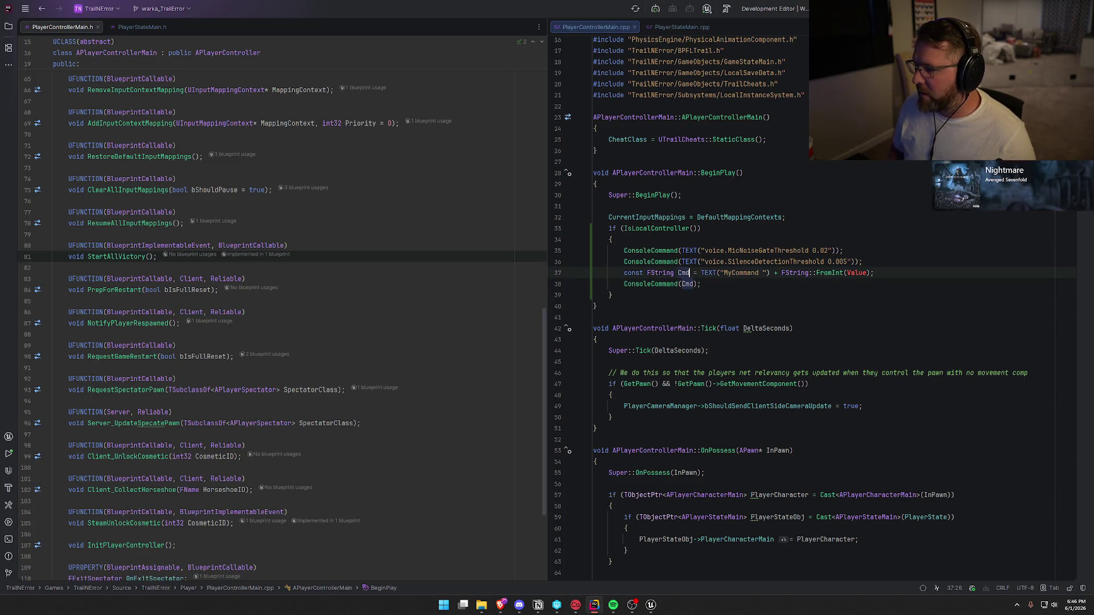
key("BackSpace")
key("BackSpace")
key("BackSpace")
type("ToggleSp")
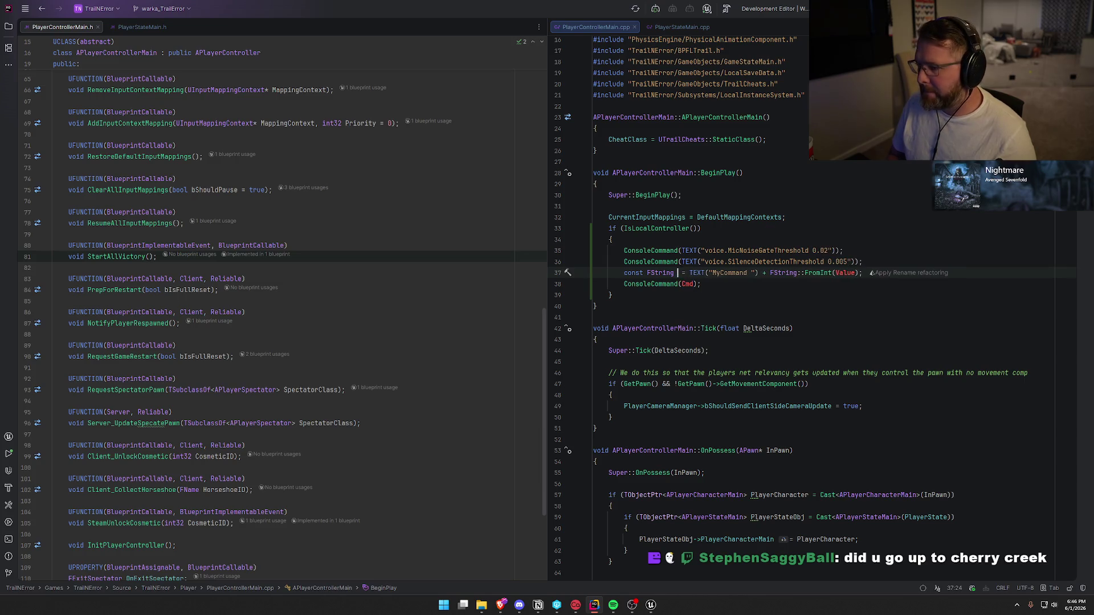
type("eakingC")
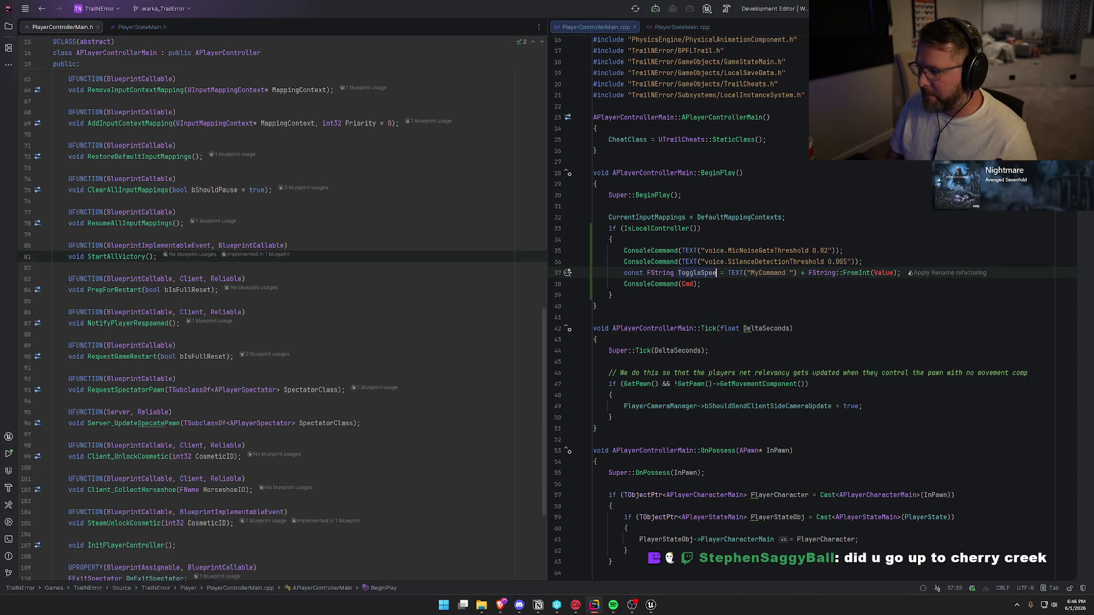
type("md")
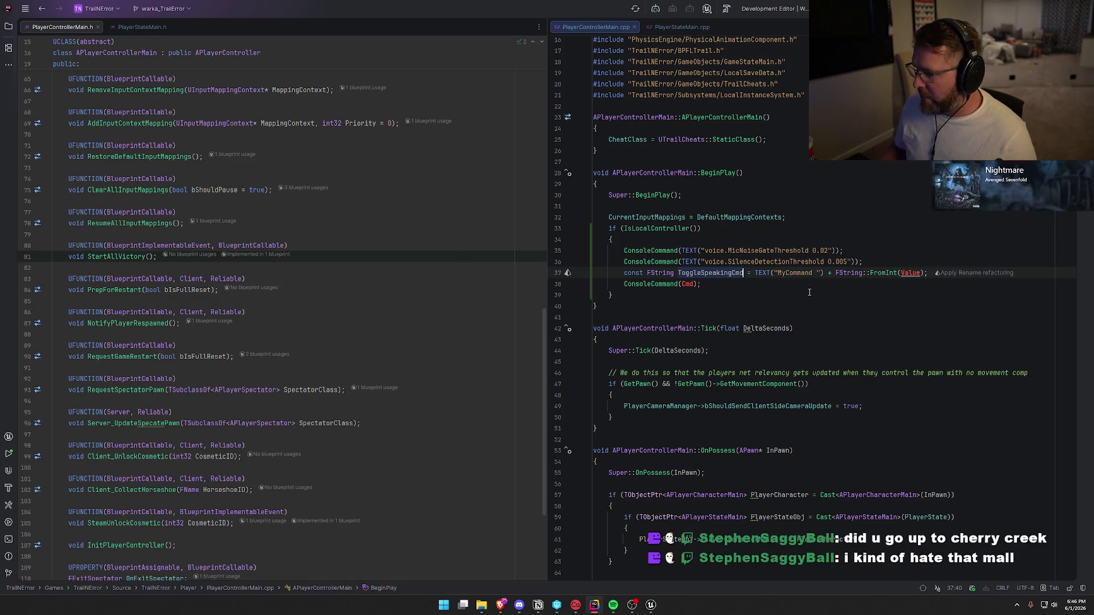
double_click(712, 273)
key("ctrl+c")
double_click(688, 283)
key("ctrl+v")
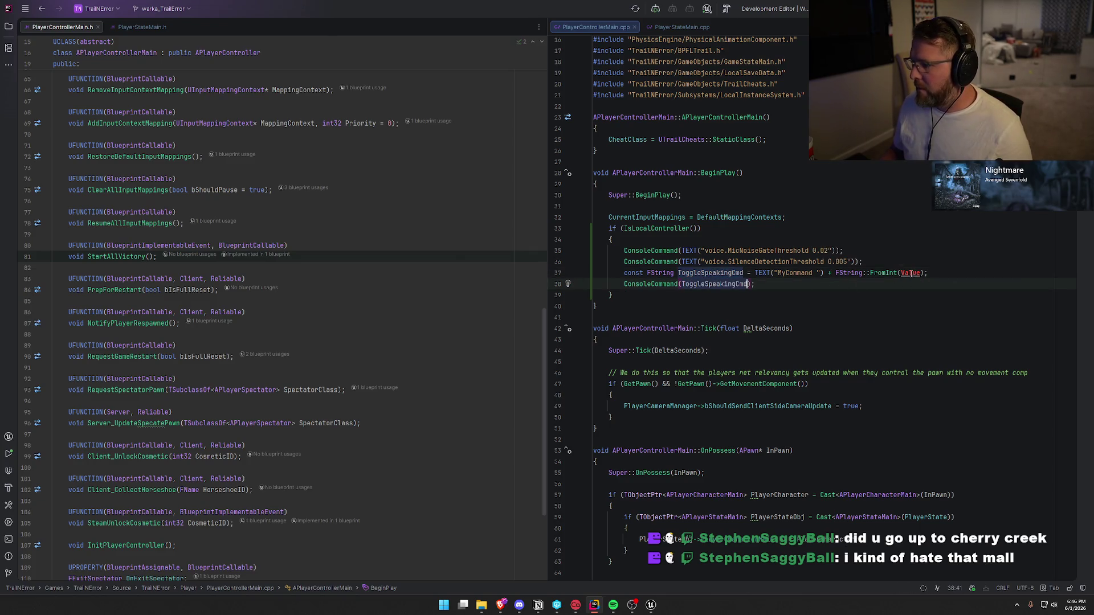
left_click(910, 274)
key("ctrl+alt+Return")
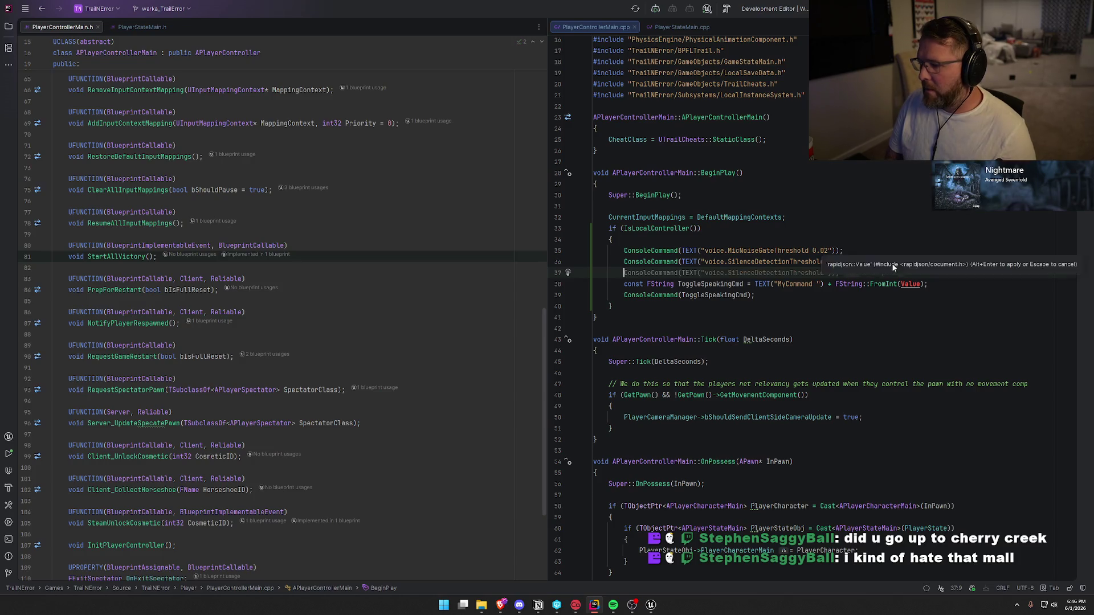
Step: Write an if condition fetching TObjectPtr<ULocalInstanceSystem> via GetGameInstance()->GetSubsystem, with an opening brace
type("ULocalInstanceSystem")
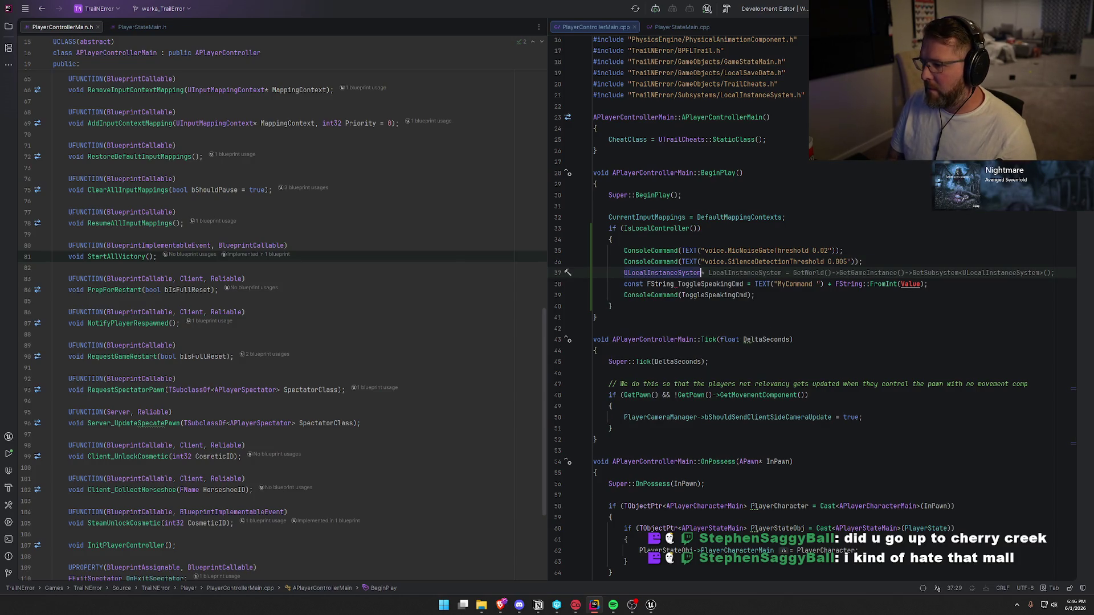
key("shift+Home")
type("TObj")
key("Return")
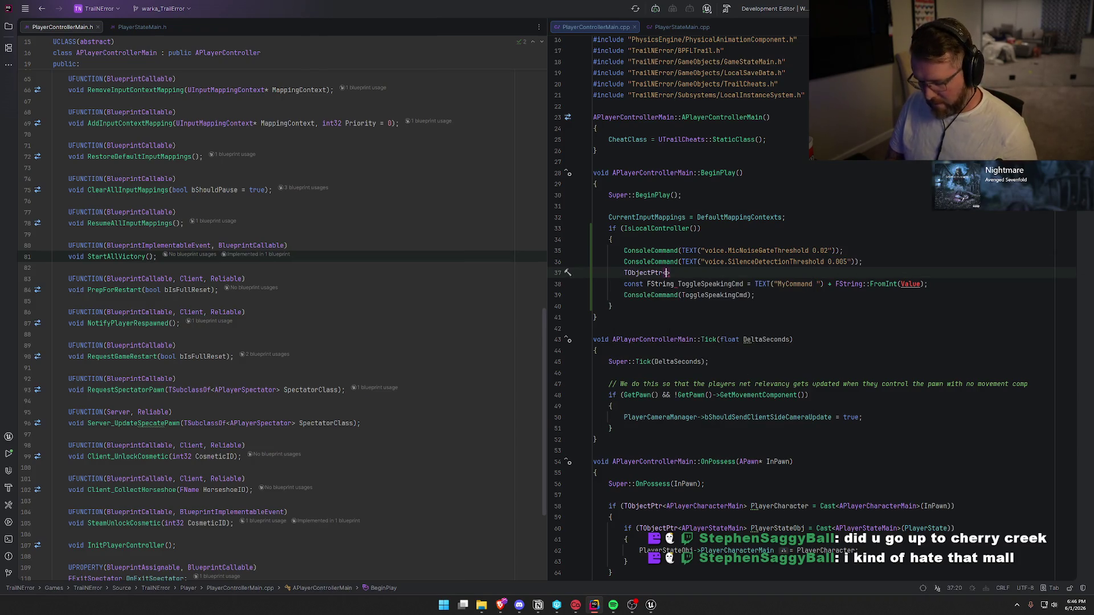
key("Tab")
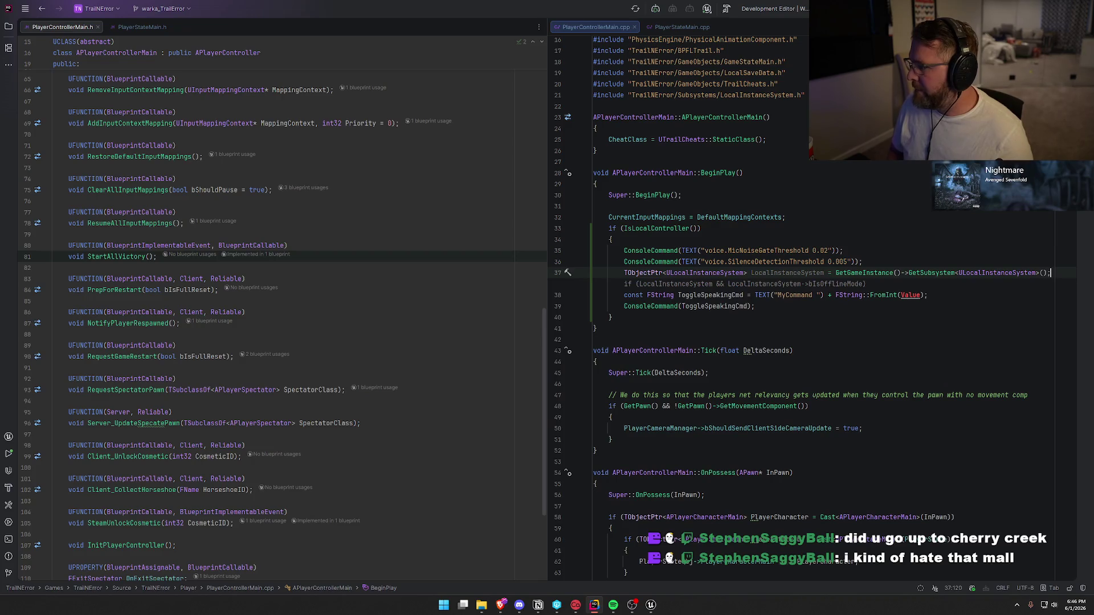
key("BackSpace")
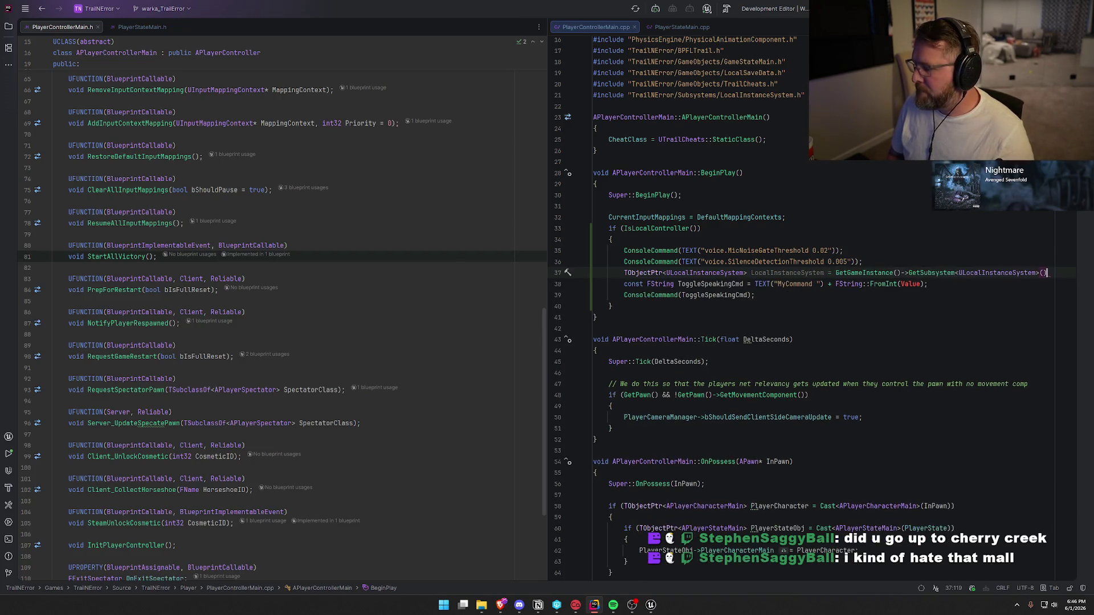
key("Home")
type("if (")
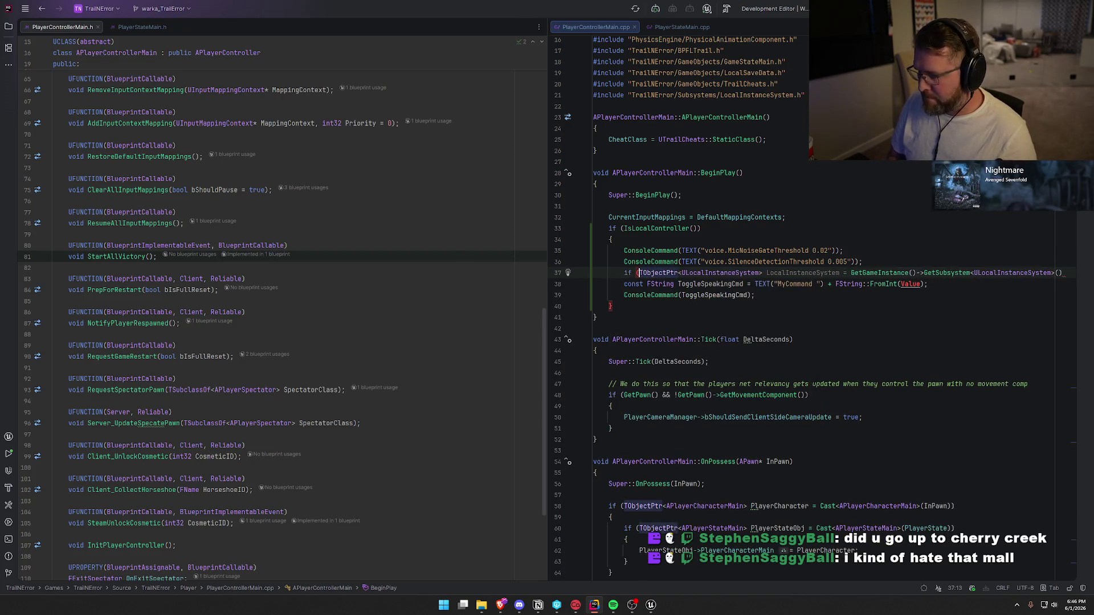
key("End")
type(")")
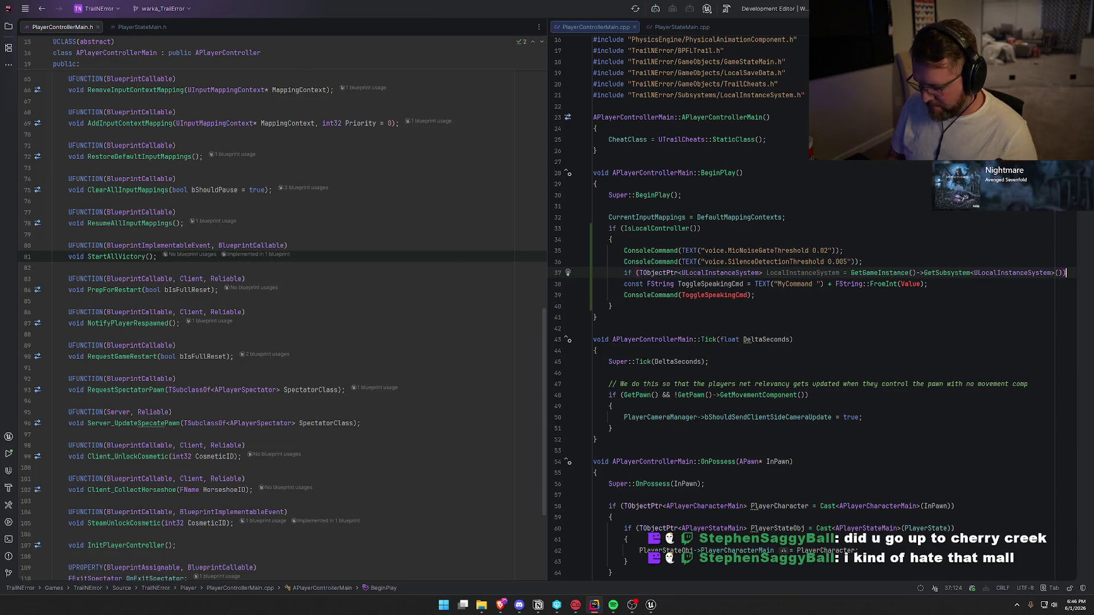
key("Return")
type("{")
key("Return")
Step: Move the ToggleSpeakingCmd and ConsoleCommand lines inside the new if block
key("Down")
key("Down")
key("Down")
key("End")
key("shift+Up")
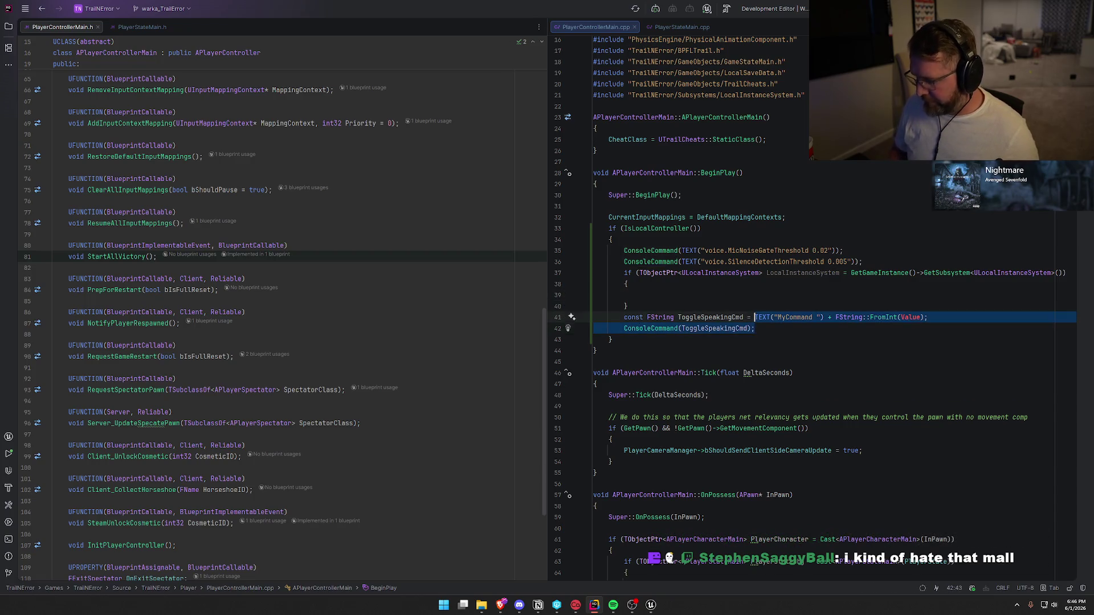
key("shift+Home")
key("ctrl+x")
key("Up")
key("Up")
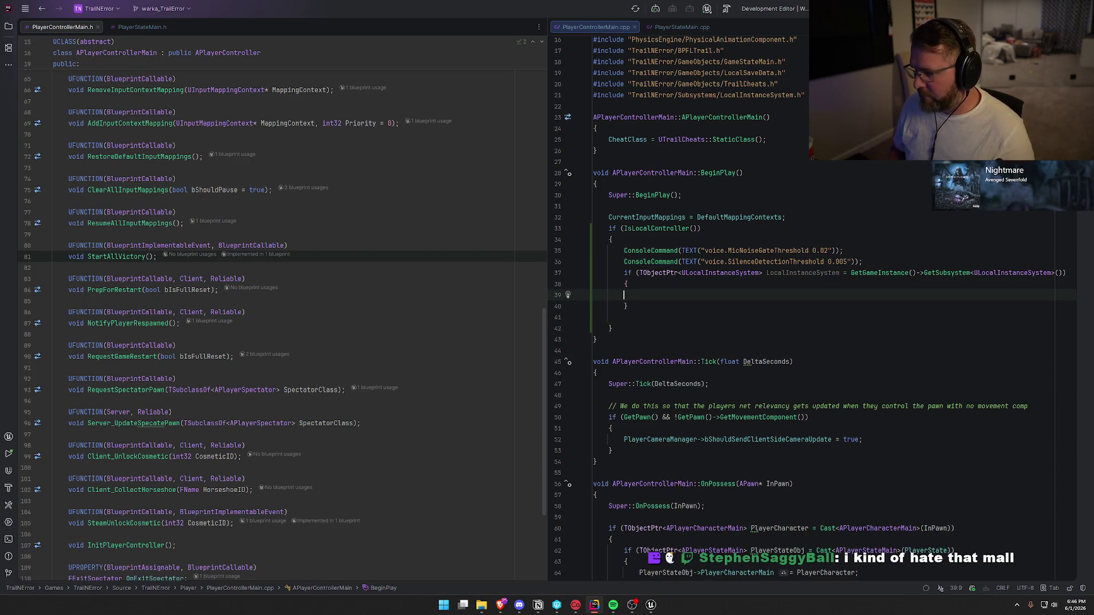
key("ctrl+v")
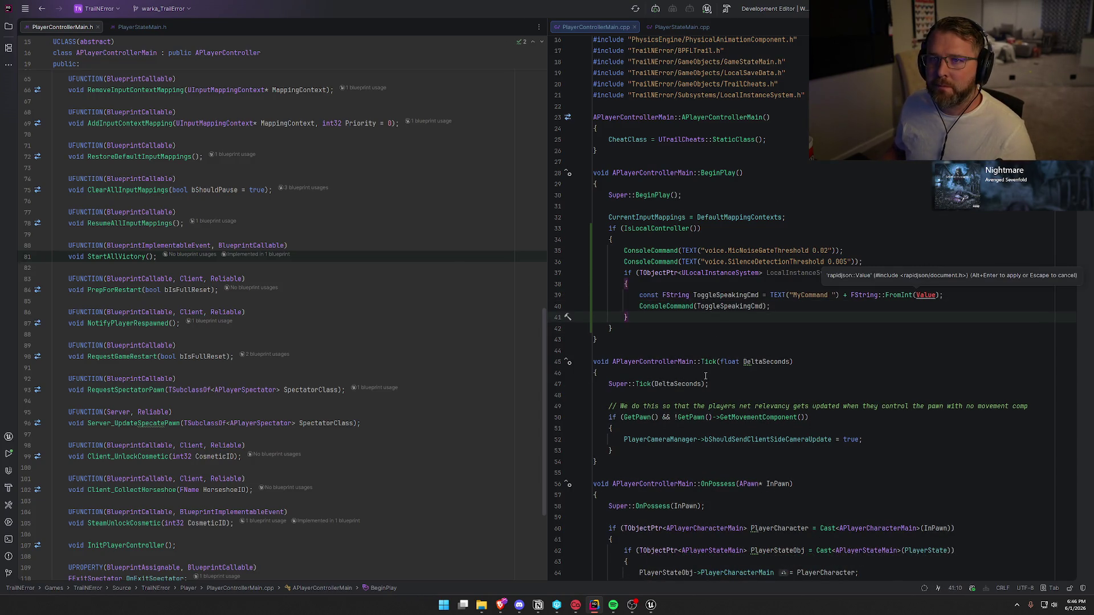
Step: Try LocalInstanceSystem in place of Value in FromInt on line 39, then remove it
left_click(824, 307)
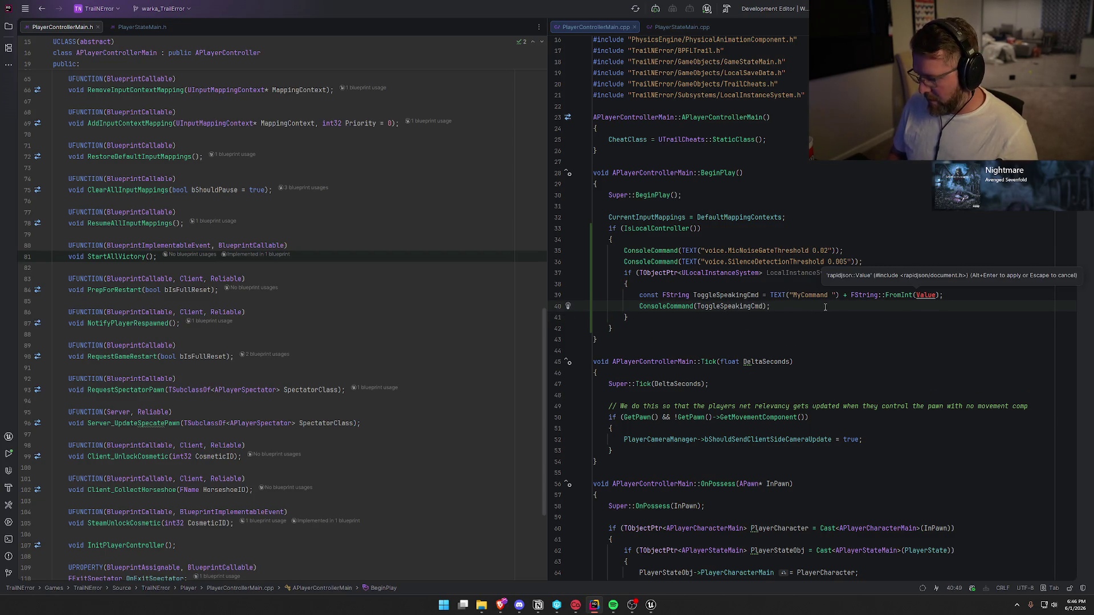
key("BackSpace")
key("BackSpace")
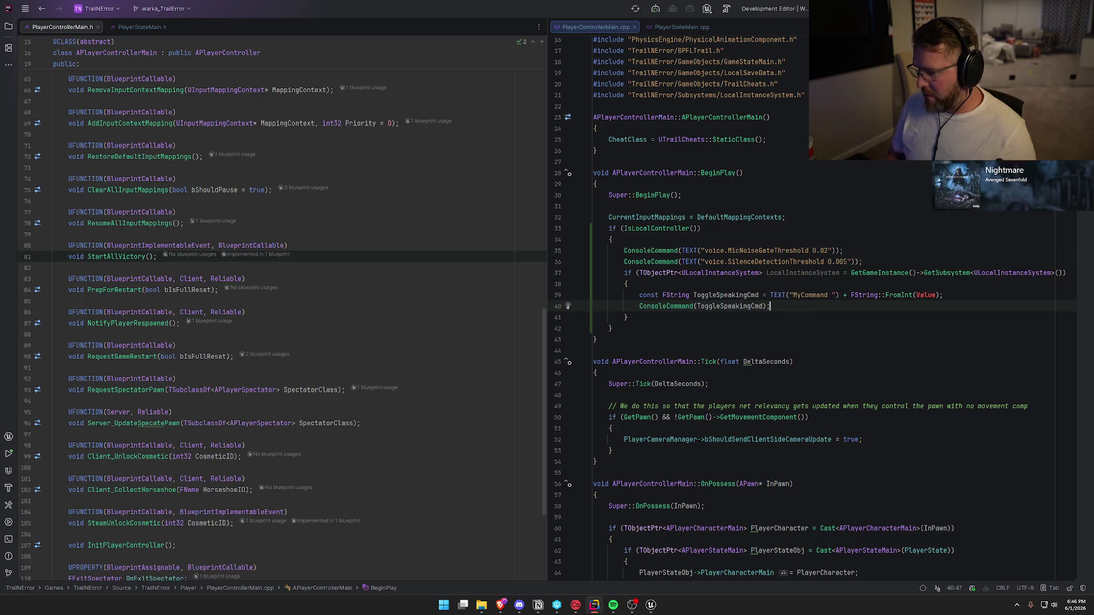
double_click(926, 295)
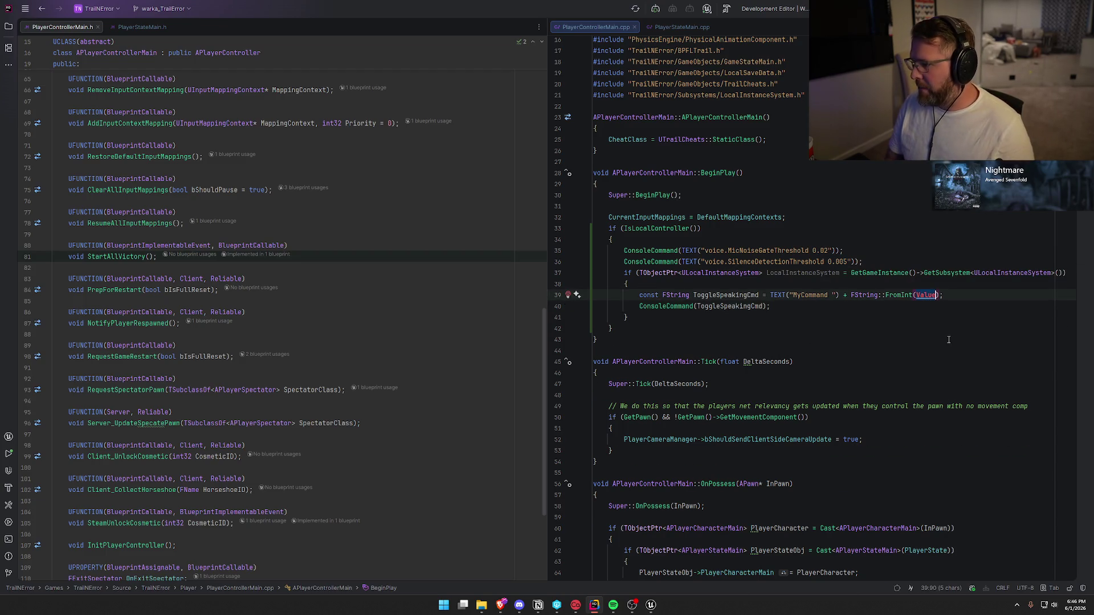
type("LocalIns")
key("Return")
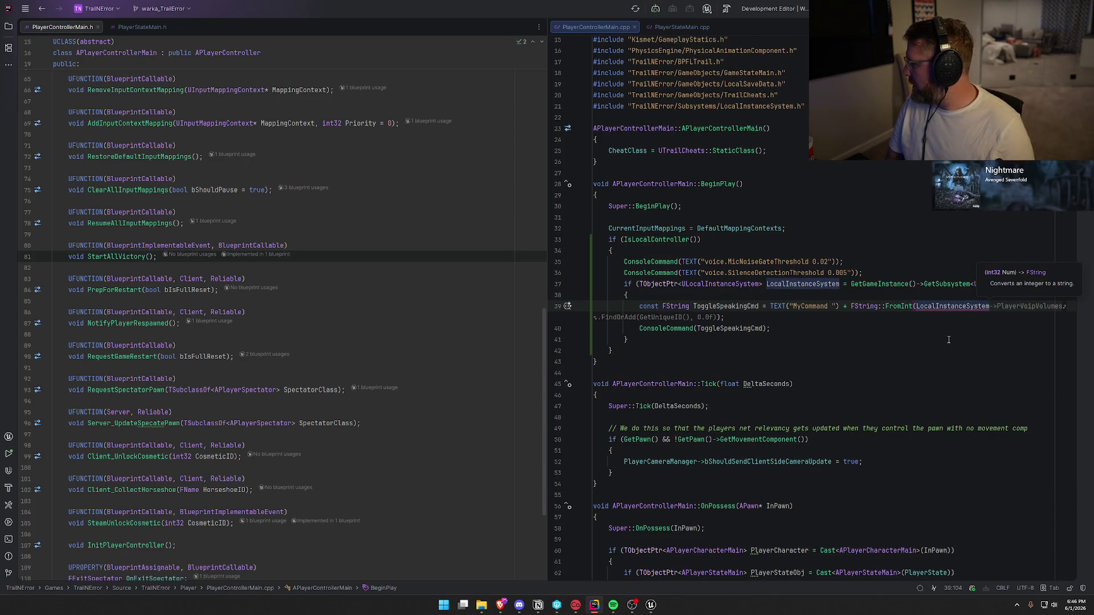
type("->")
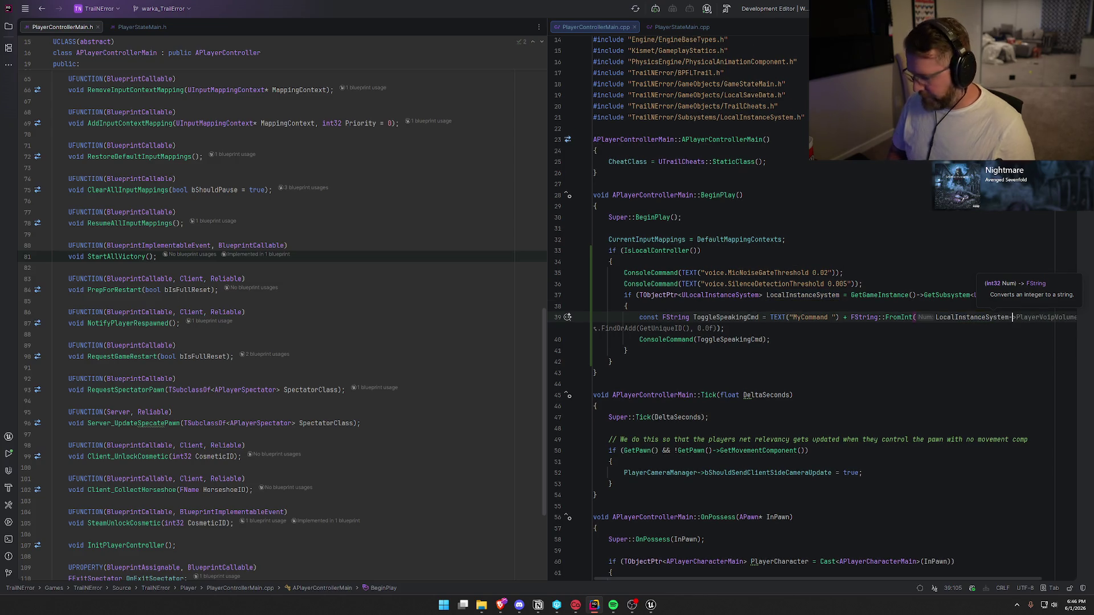
key("BackSpace")
key("BackSpace")
key("BackSpace")
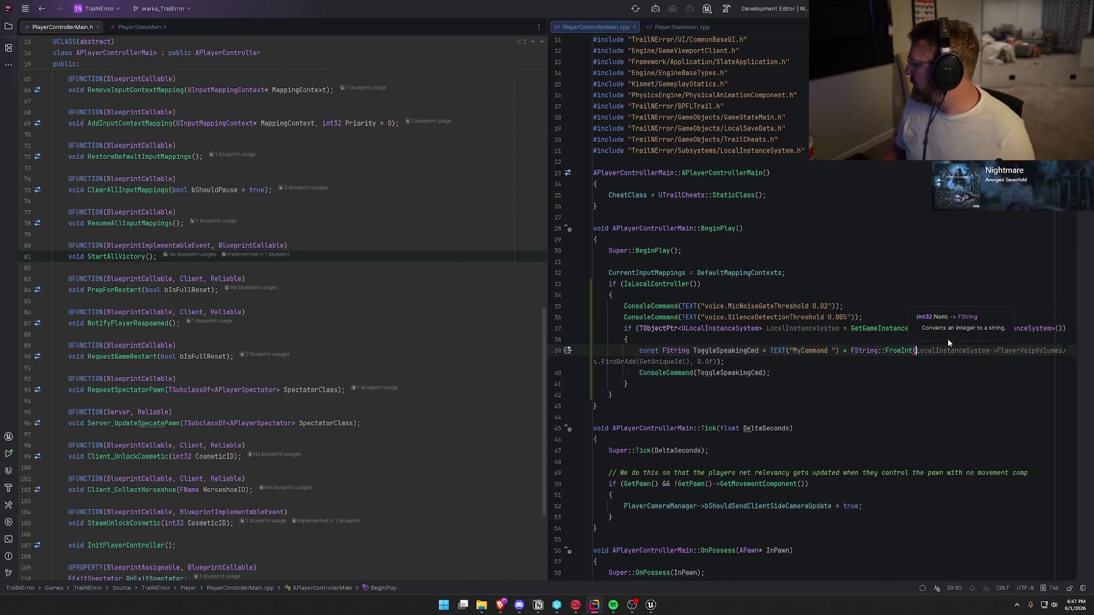
Step: Try GetDevice and DeviceSett as the FromInt argument, then clear it to an empty FromInt()
left_click(800, 350)
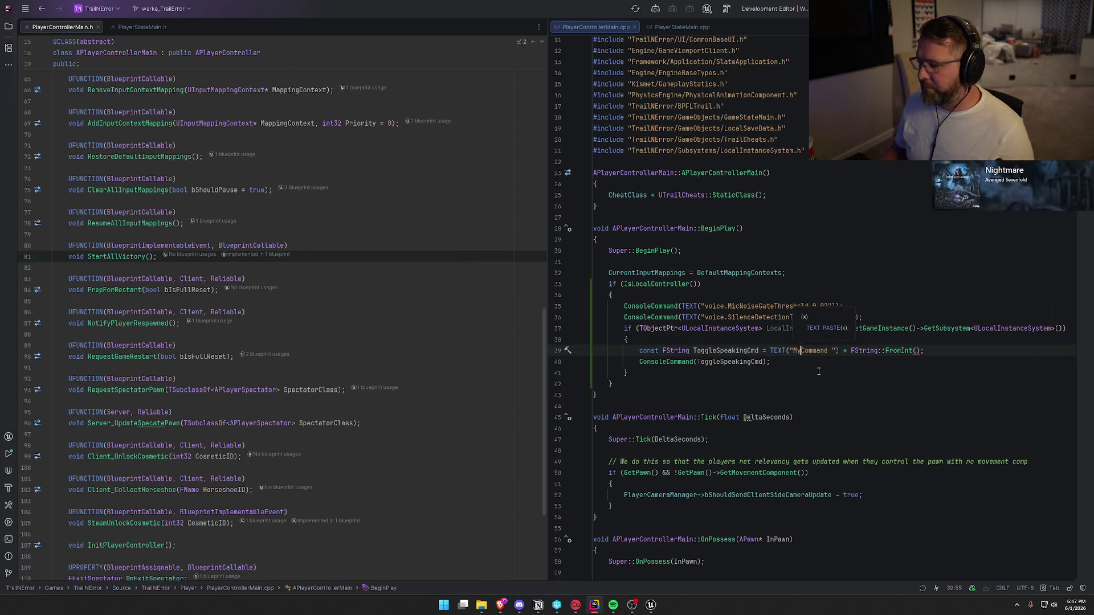
left_click(640, 329)
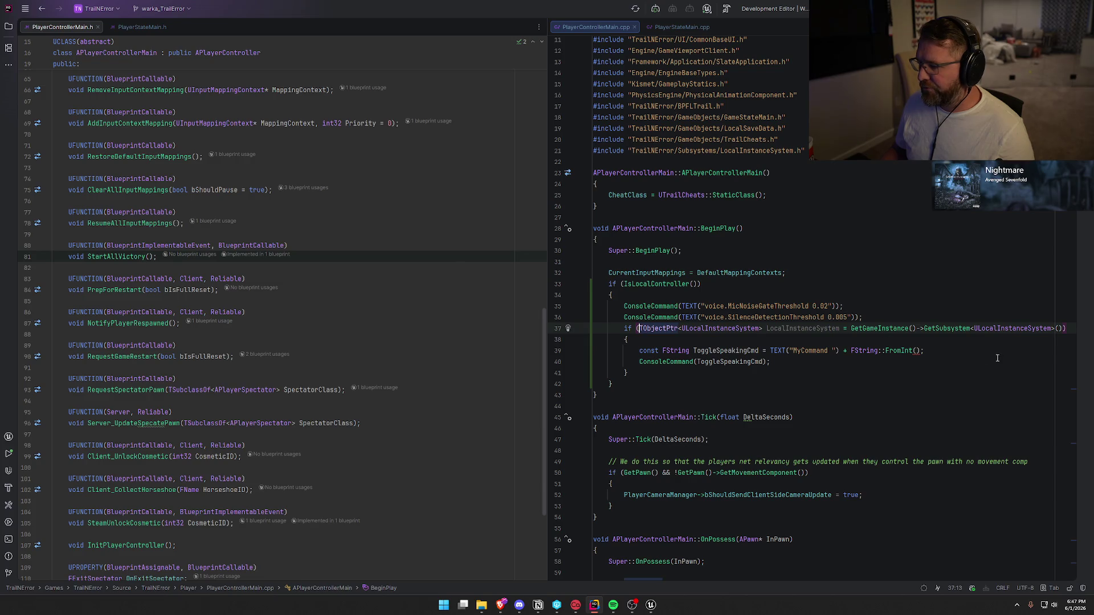
left_click(1058, 329, "shift")
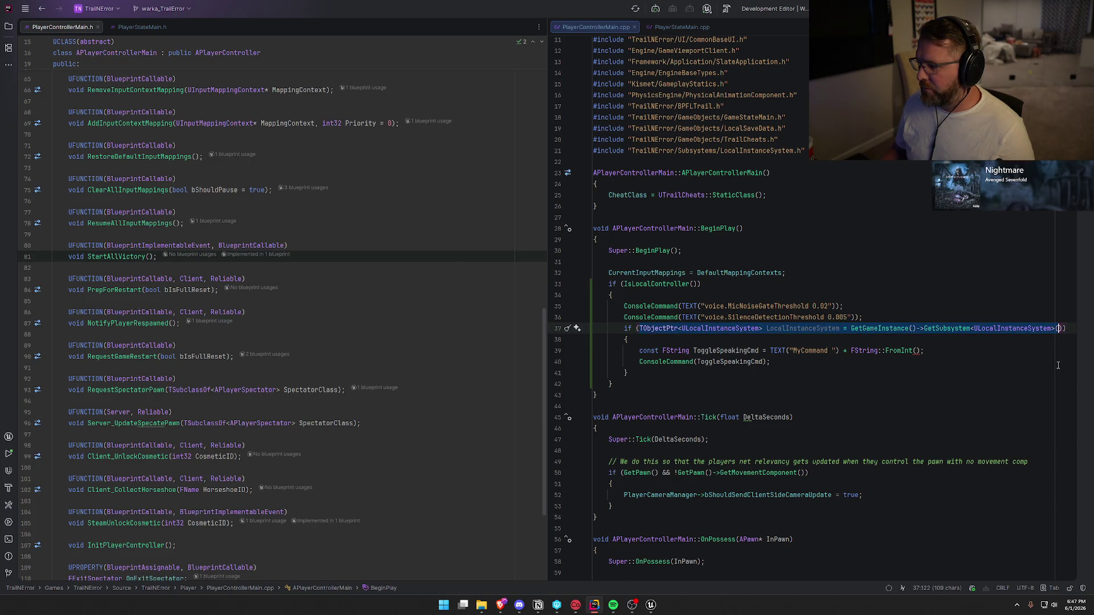
left_click(916, 351)
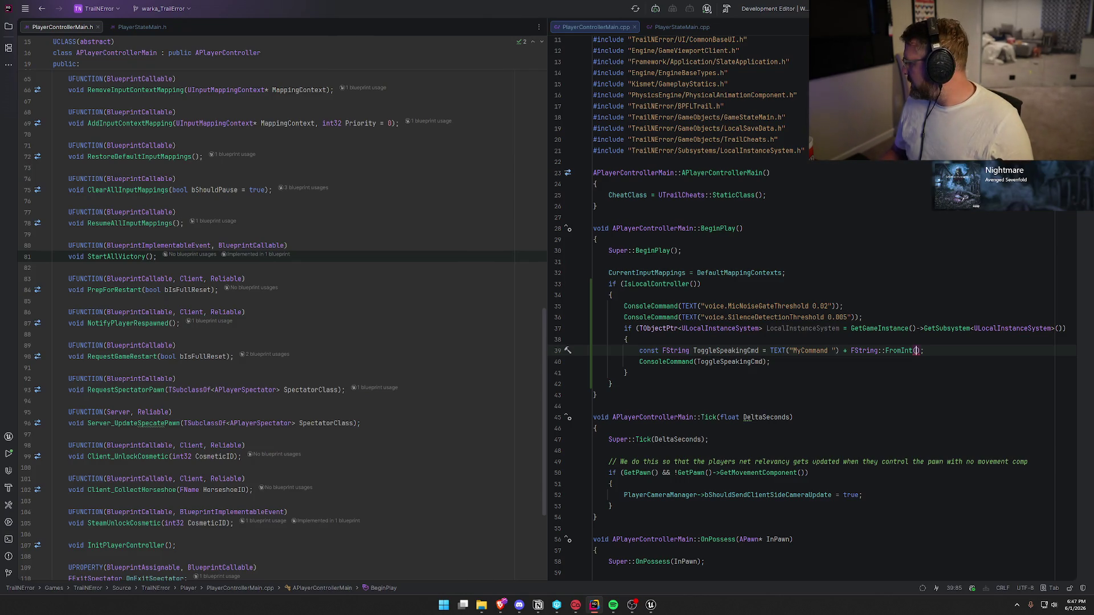
type("GetDevice")
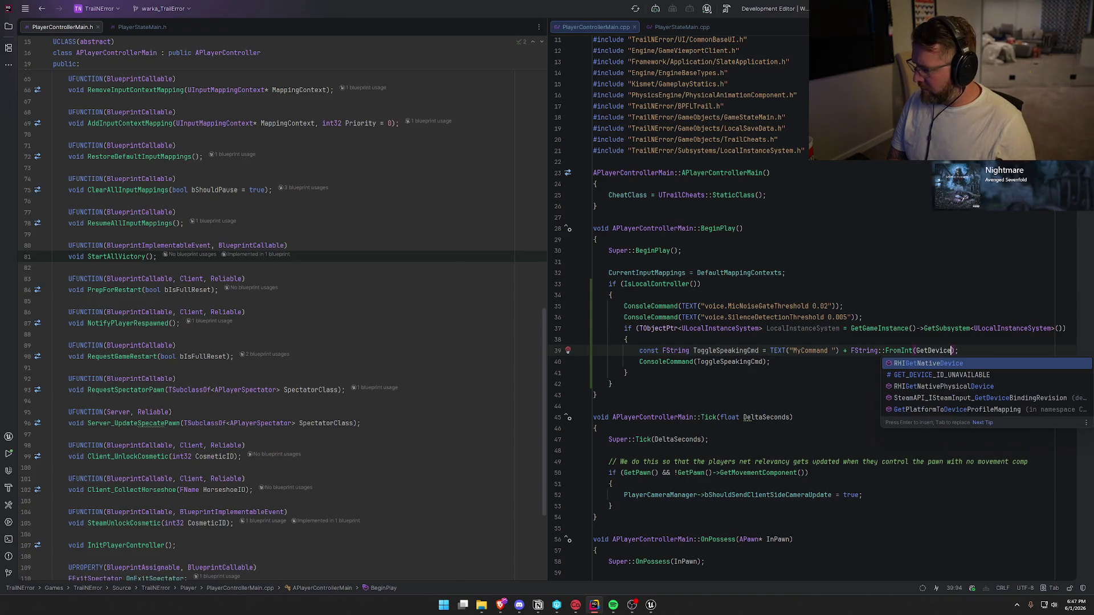
key("BackSpace")
key("ctrl+BackSpace")
type("Device")
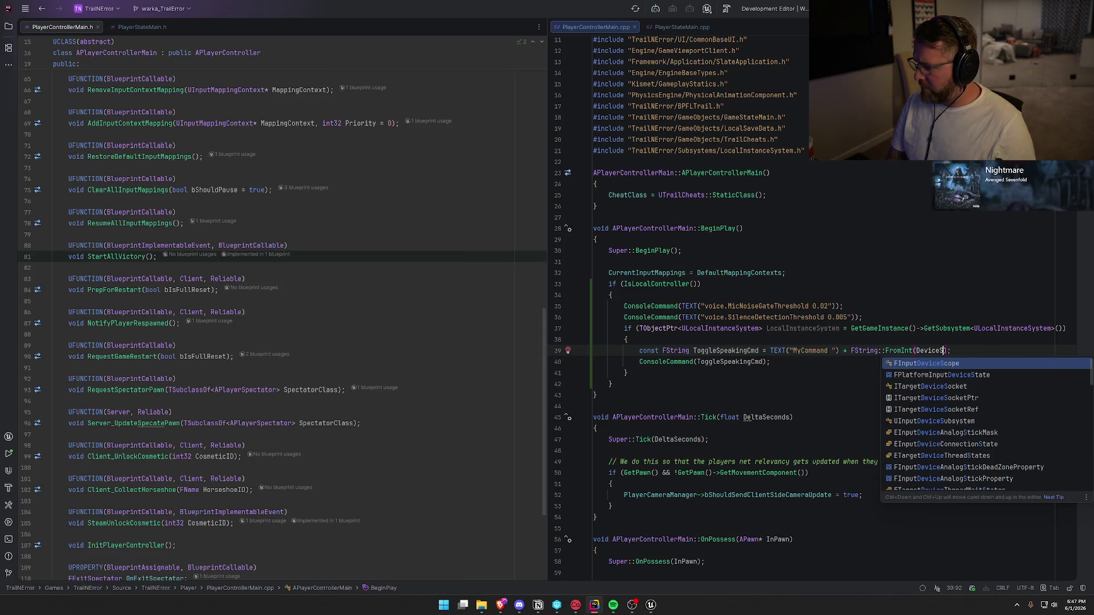
type("Sett")
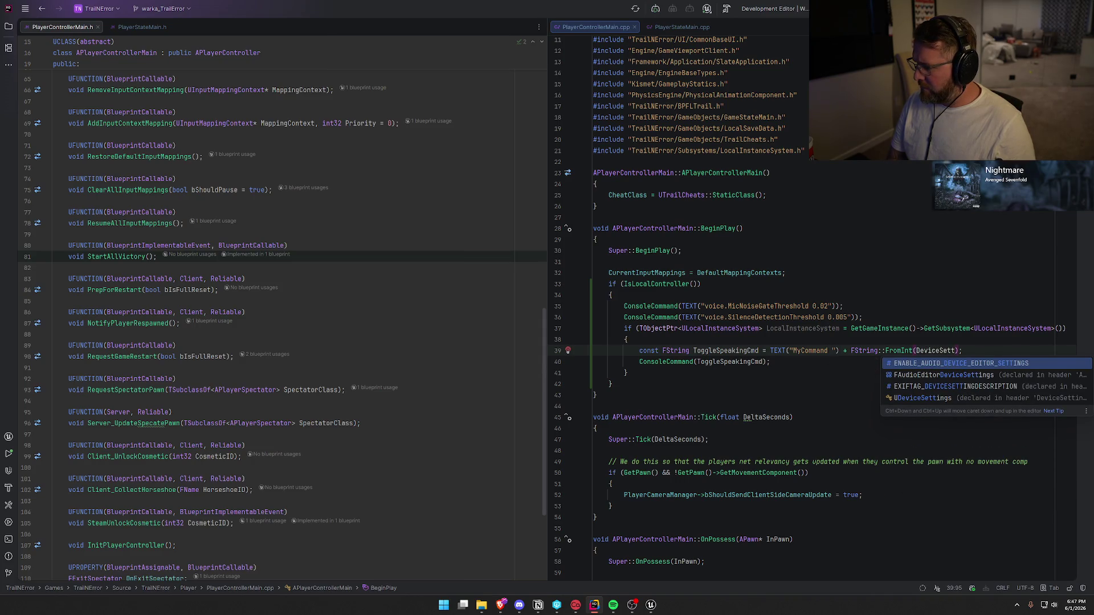
key("BackSpace")
key("BackSpace")
key("BackSpace")
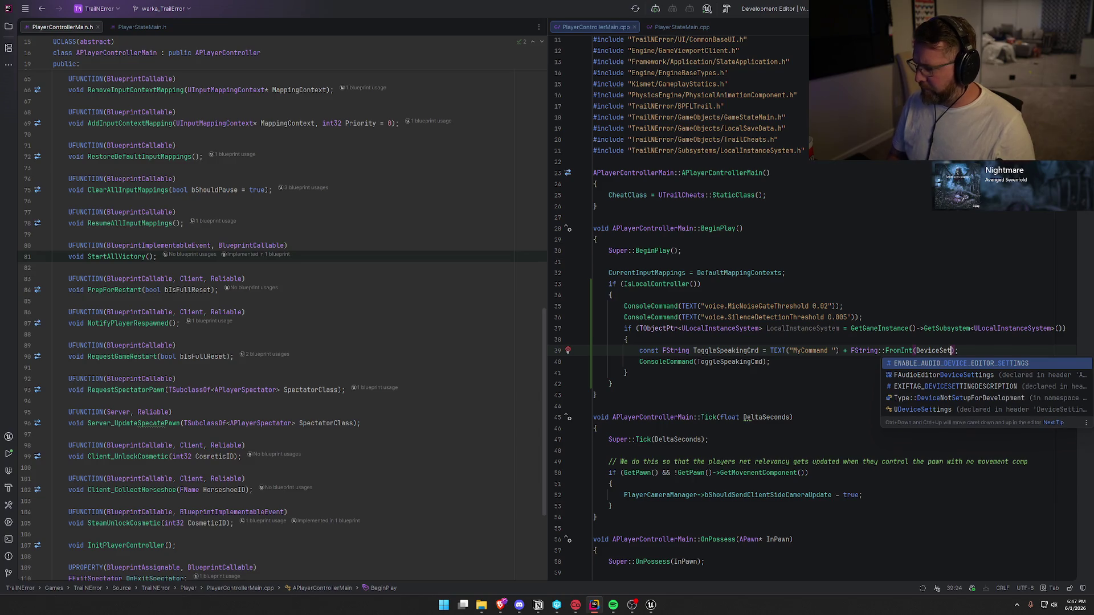
key("BackSpace")
left_click(627, 340)
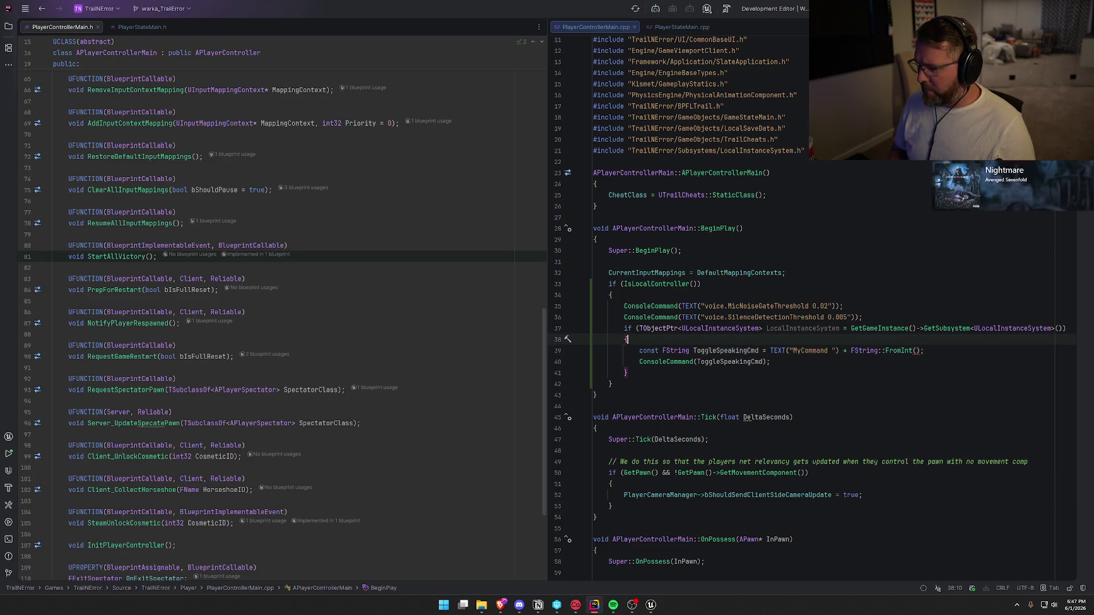
Step: Change line 37 to a UDeviceSettings pointer named DeviceSettings, then open DeviceSettings.h from GameObjects
left_click(920, 328)
left_click(1061, 329)
left_click(767, 328, "shift")
key("BackSpace")
key("BackSpace")
key("BackSpace")
key("BackSpace")
key("BackSpace")
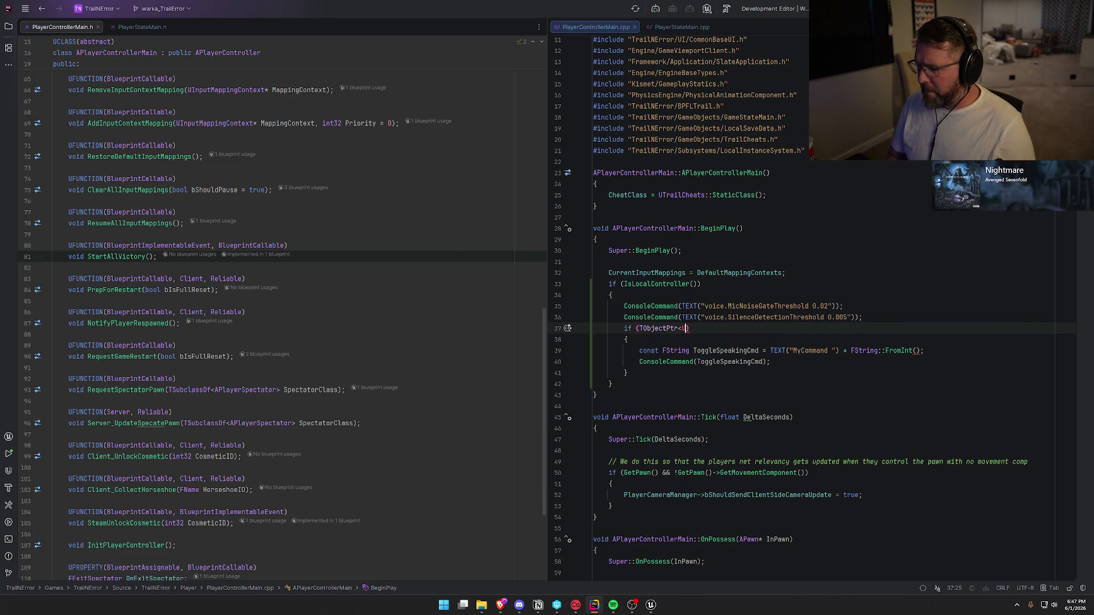
type("DeviceSe")
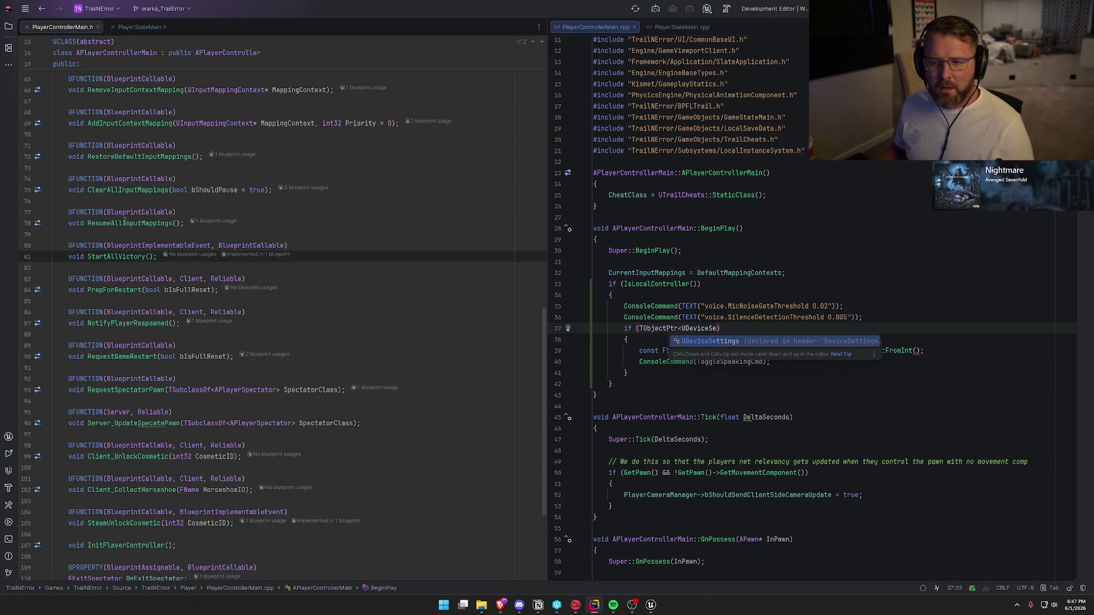
left_click(8, 26)
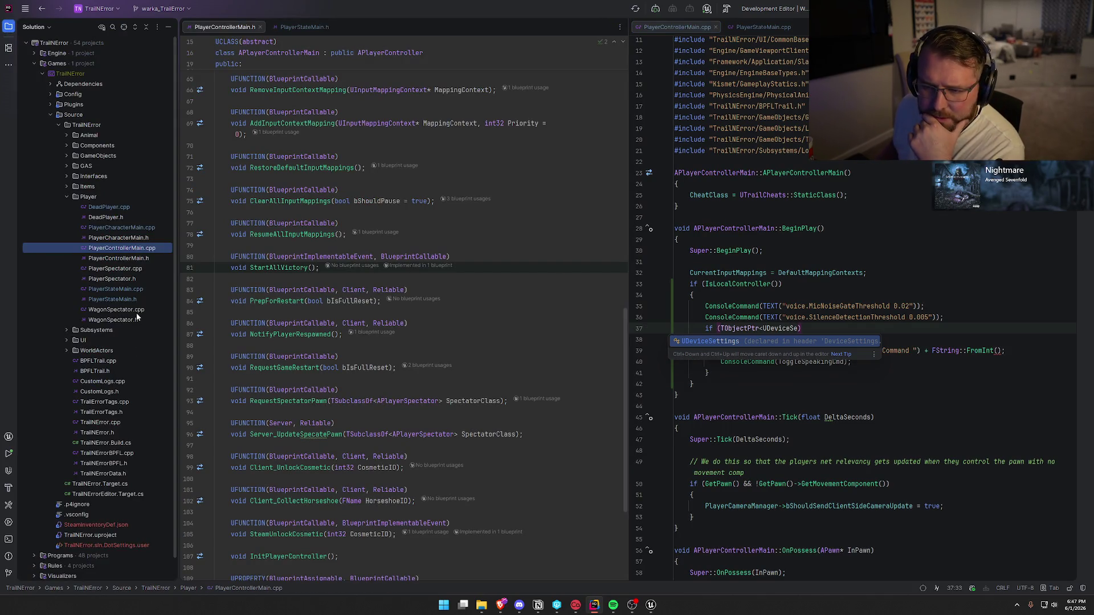
left_click(65, 156)
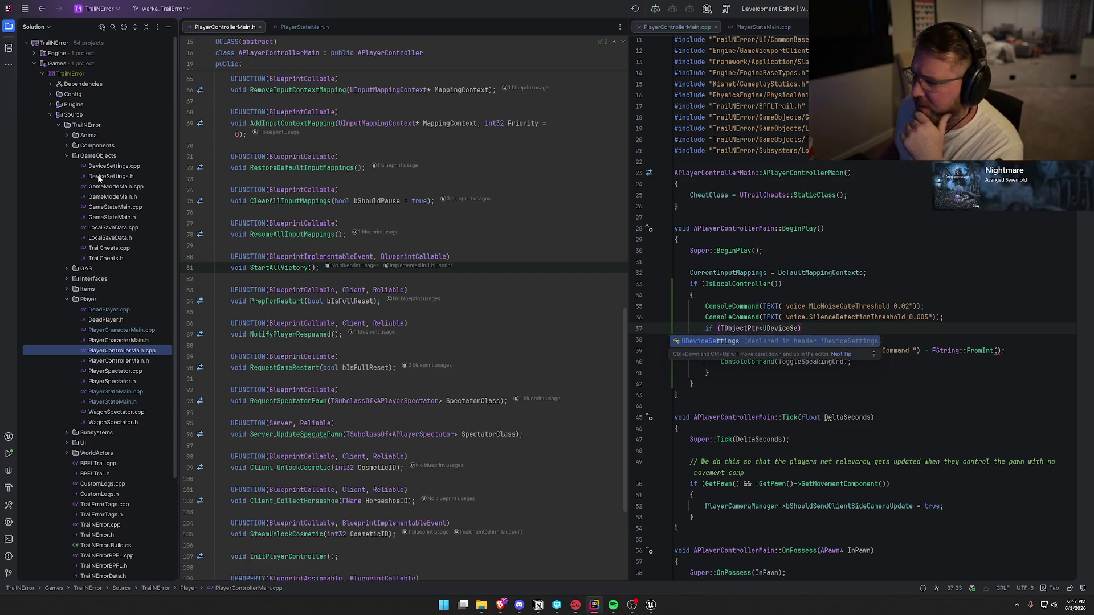
key("Escape")
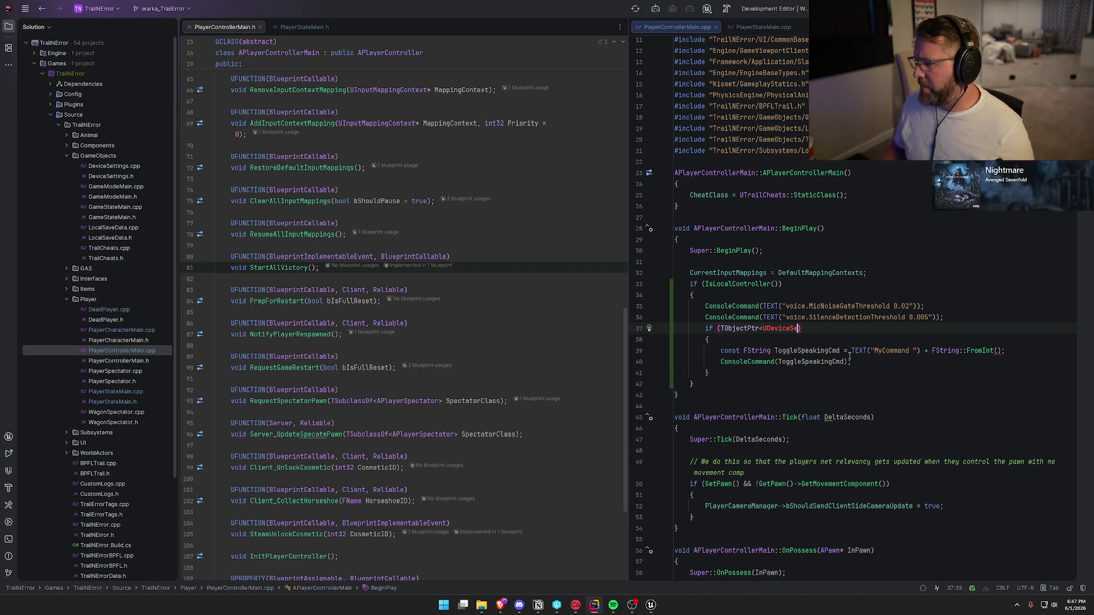
type("tt")
key("Return")
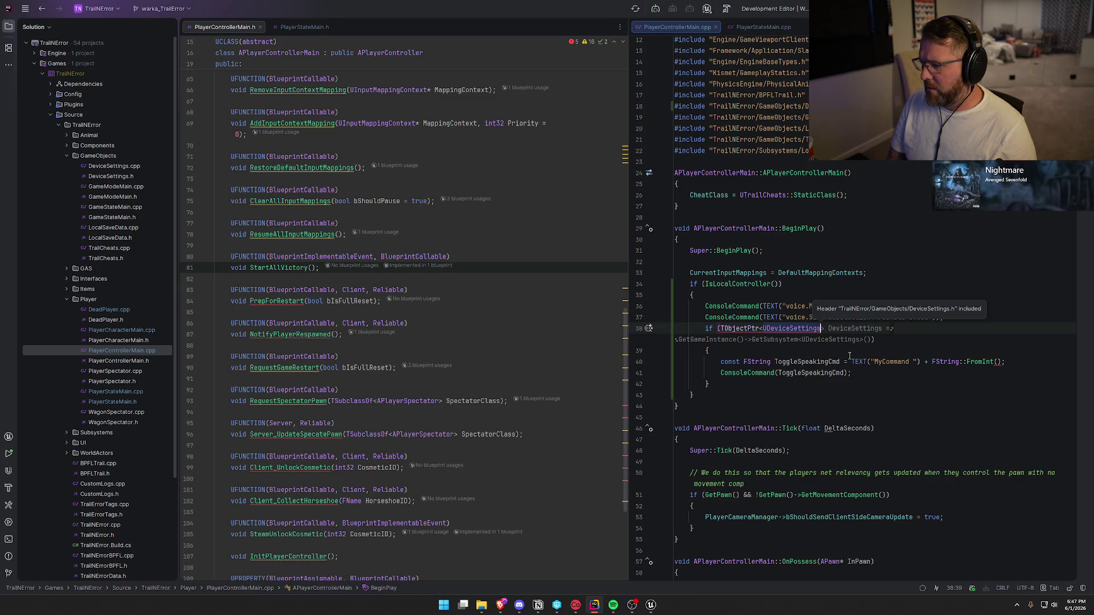
type("> DeviceSettings")
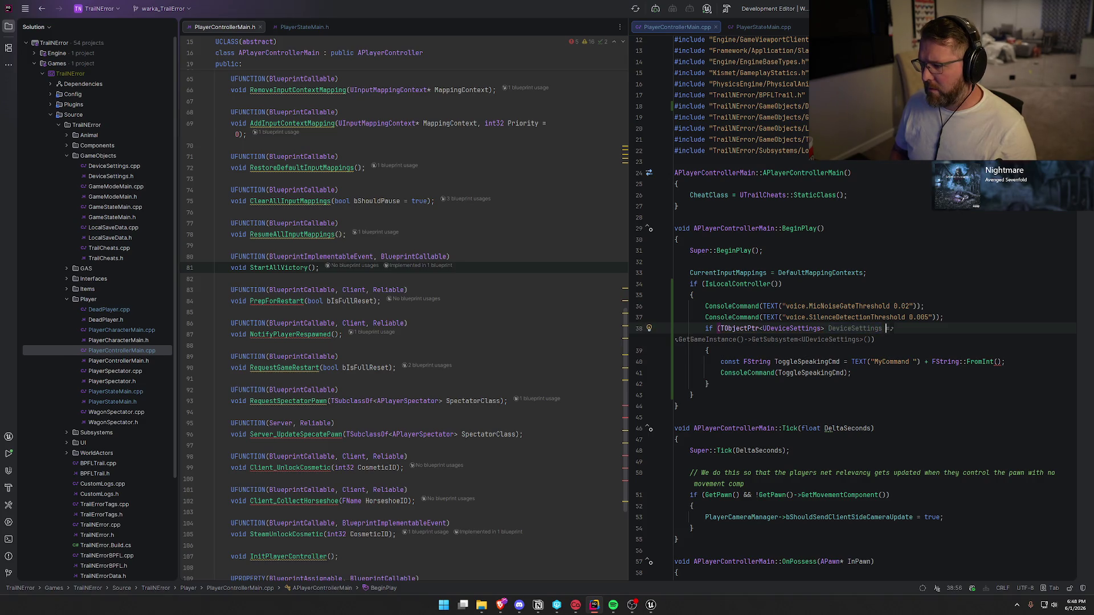
key("Right")
key("Right")
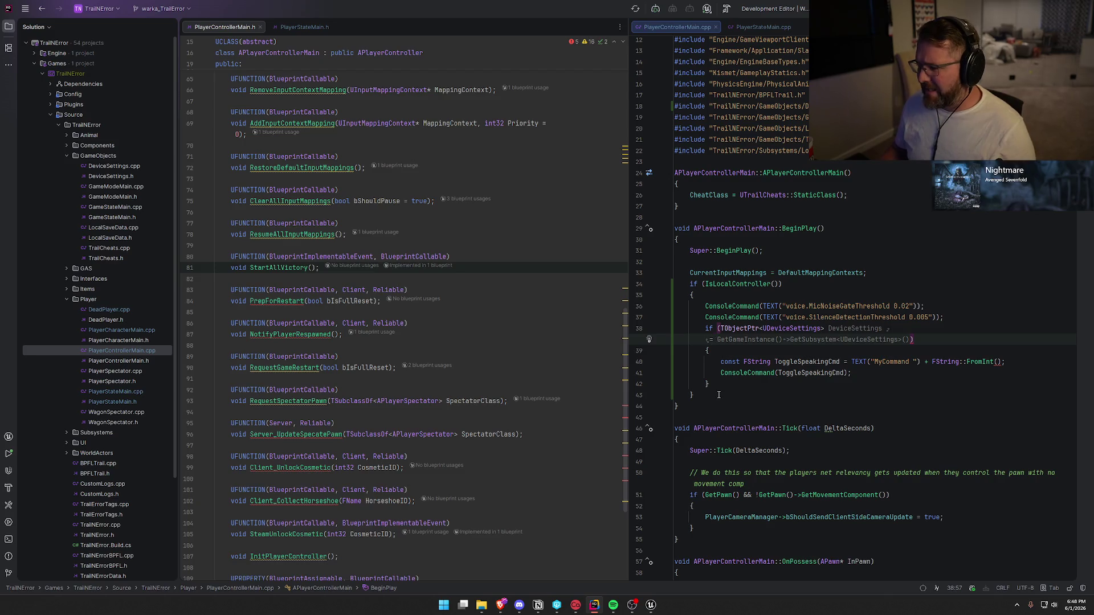
double_click(107, 178)
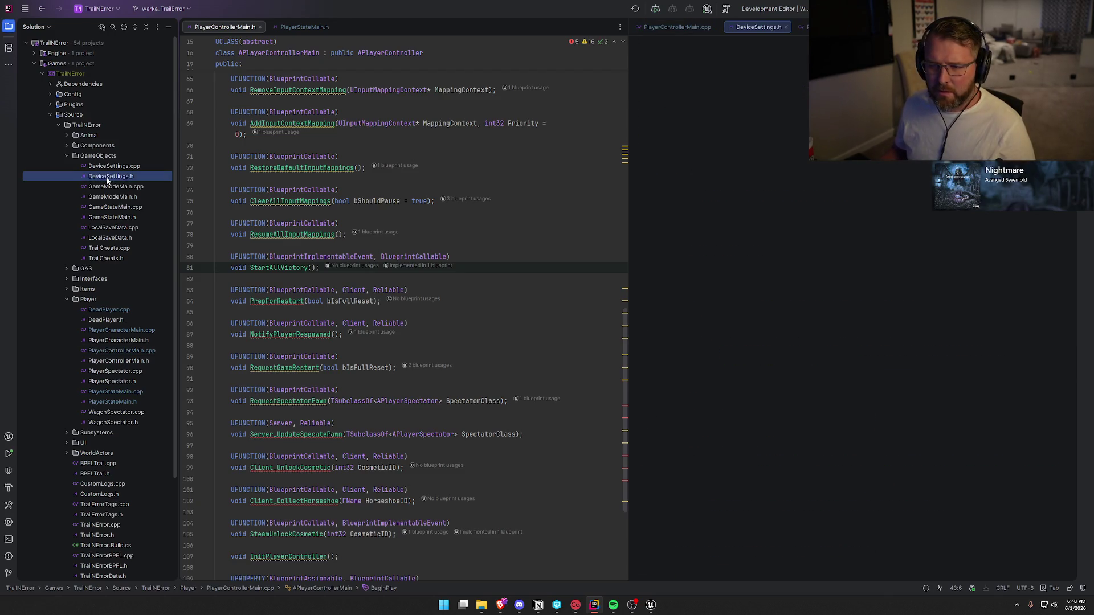
Step: Dock DeviceSettings.h beside PlayerControllerMain.cpp and consult the AI assistant's Cast example
left_click_drag(756, 27, 382, 33)
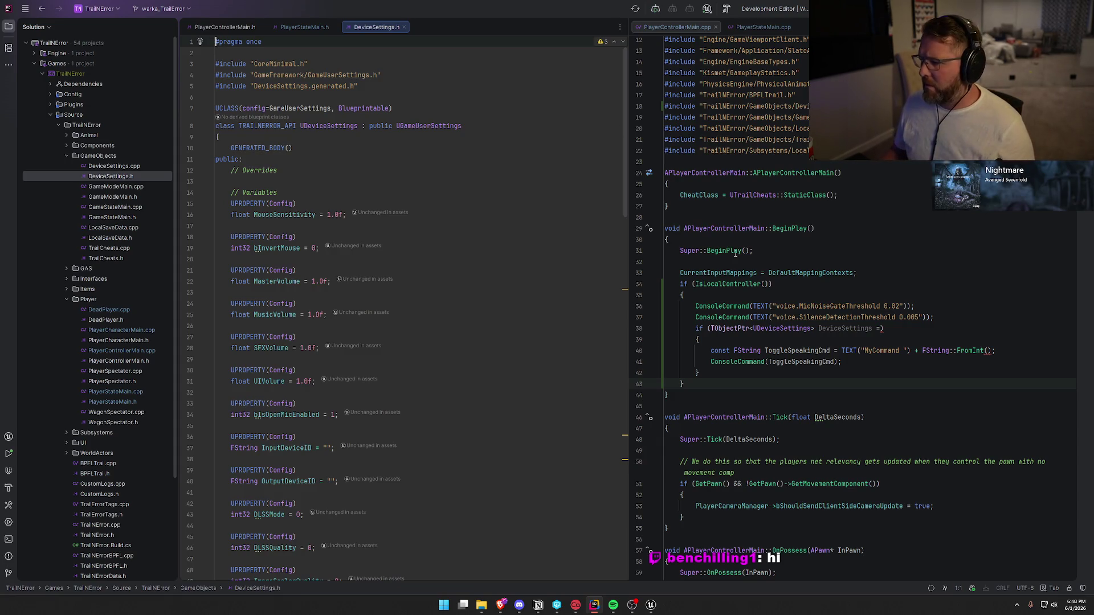
left_click(892, 328)
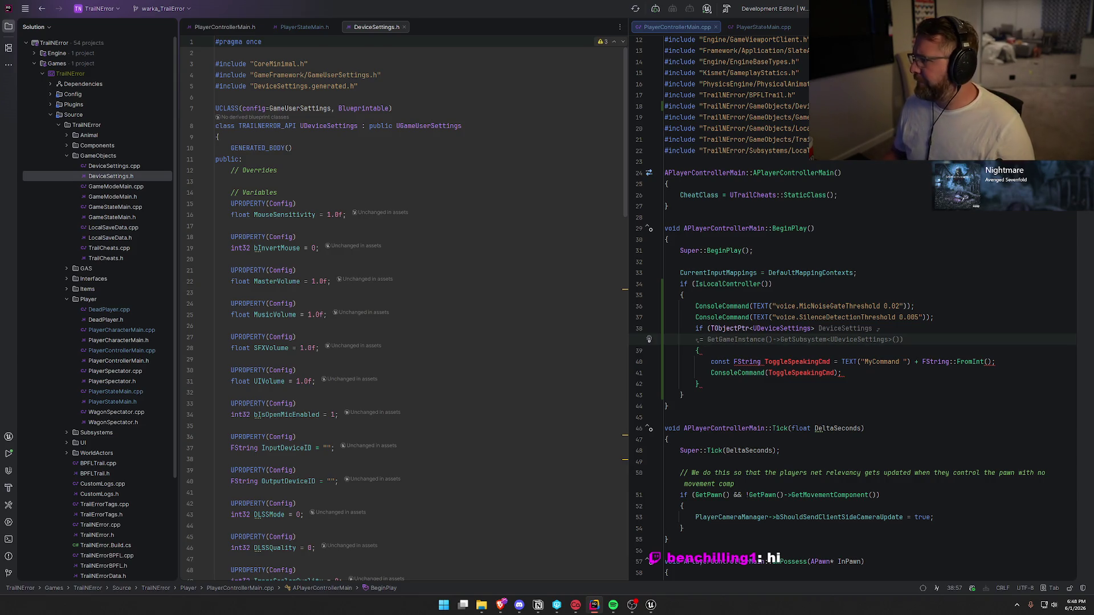
key("ctrl+shift+c")
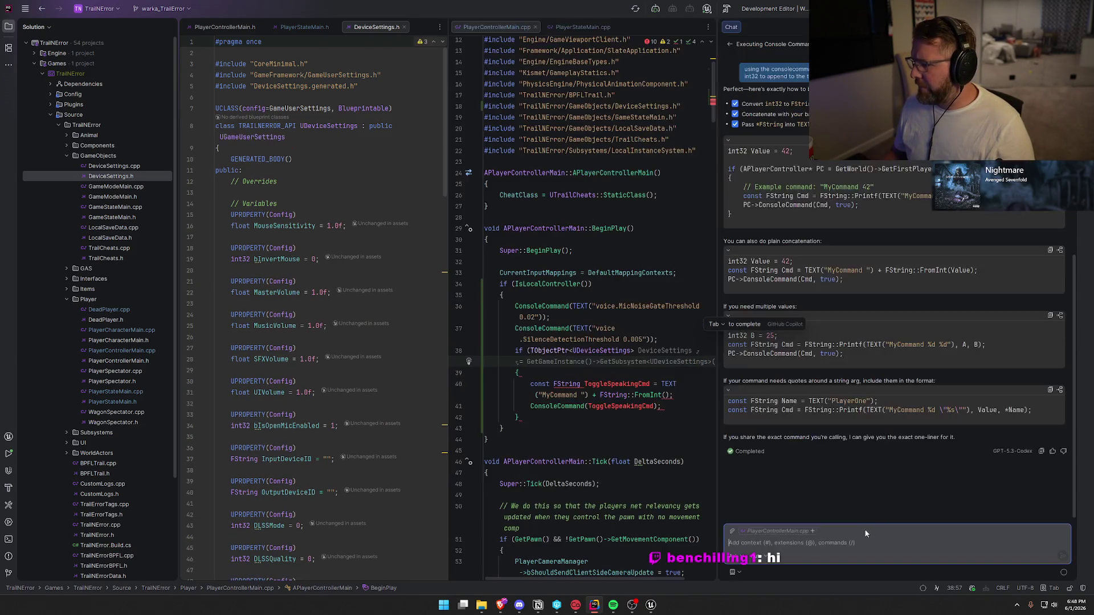
type("how do I")
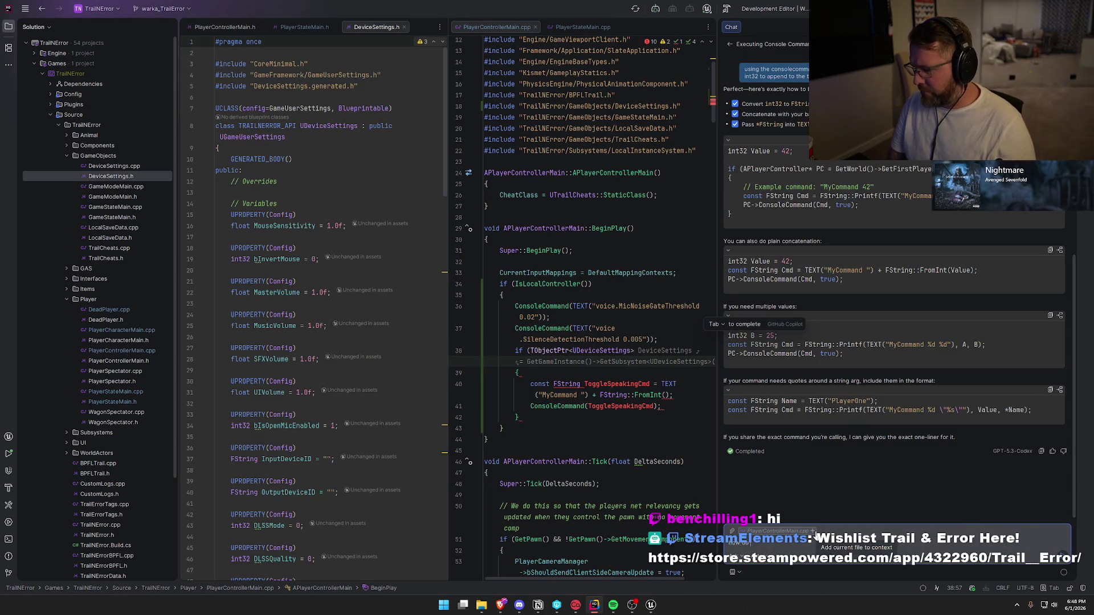
type(" get the")
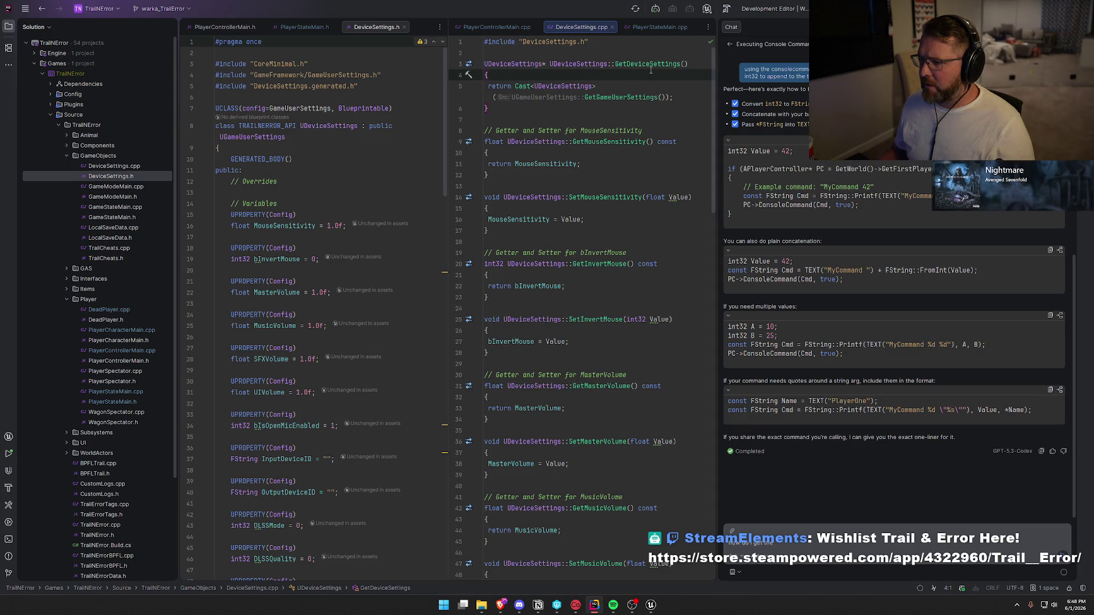
left_click(515, 87)
key("shift+End")
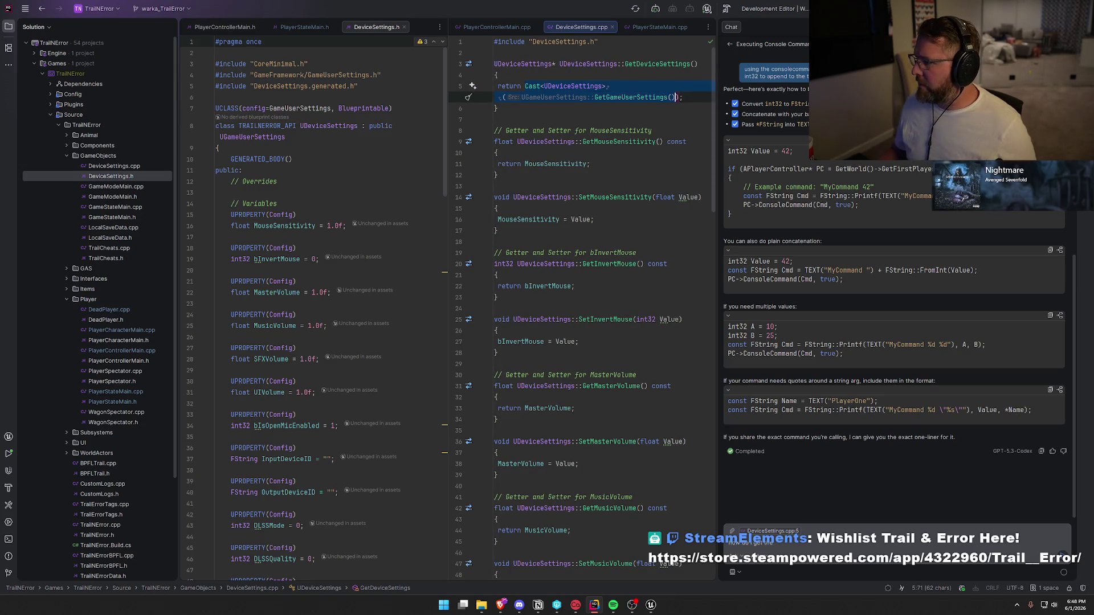
key("shift+Escape")
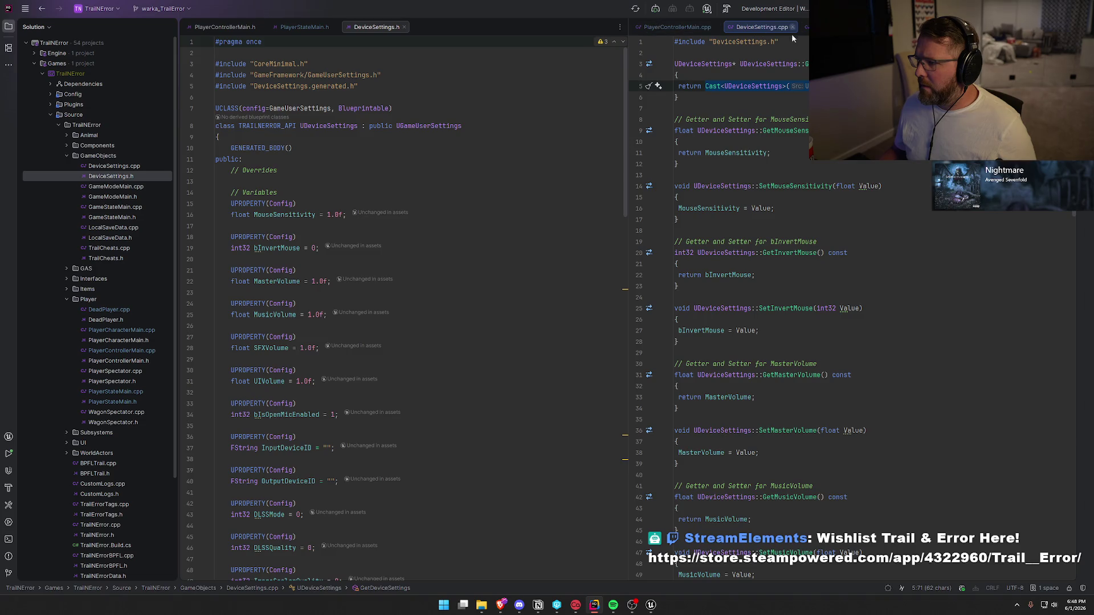
Step: Assign DeviceSettings = Cast<UDeviceSettings>(UGameUserSettings::GetGameUserSettings()) in PlayerControllerMain.cpp
left_click(805, 27)
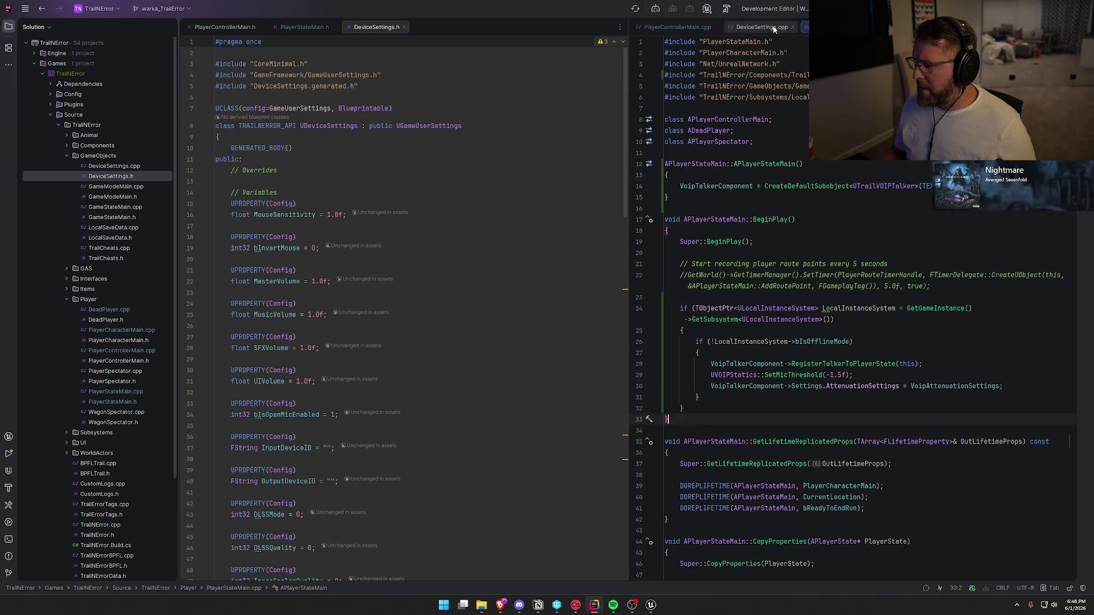
left_click(665, 28)
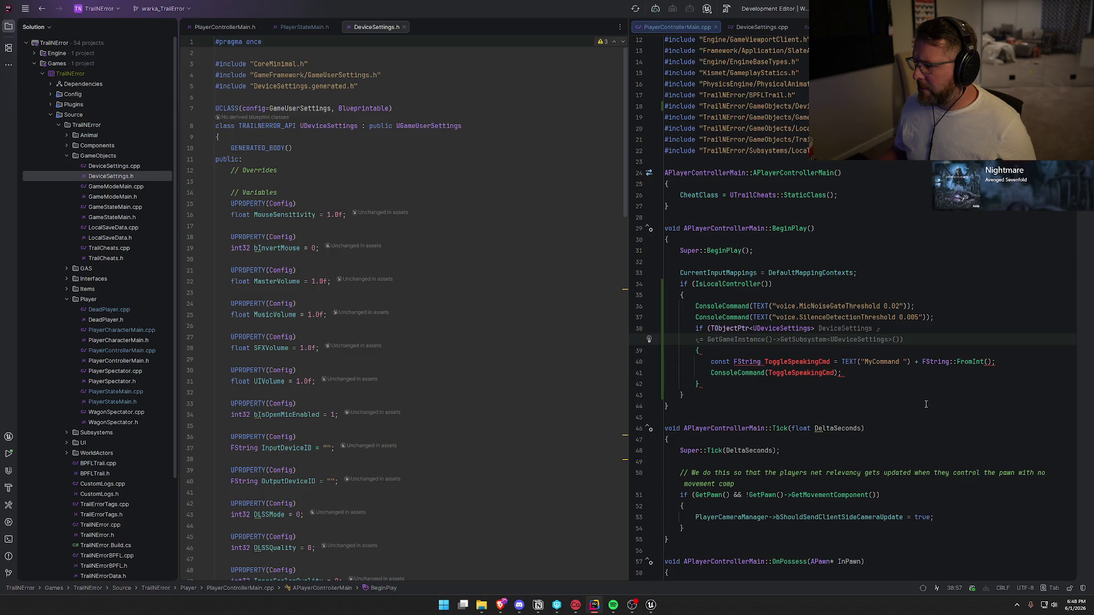
type("= Cast<UDeviceSettings>(UGameUserSettings::GetGameUserSettings()")
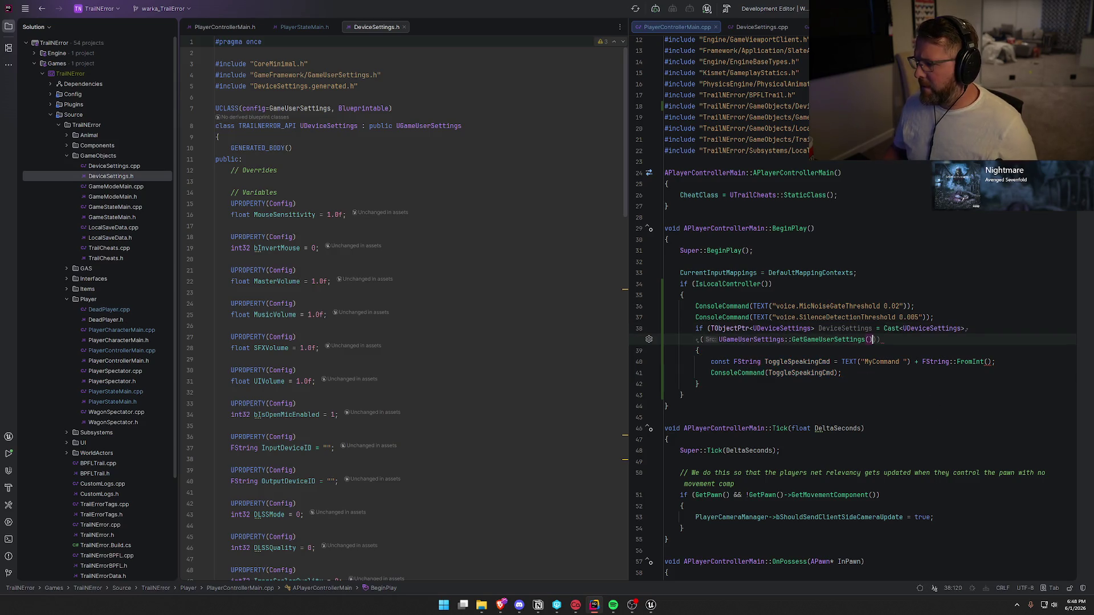
type(")")
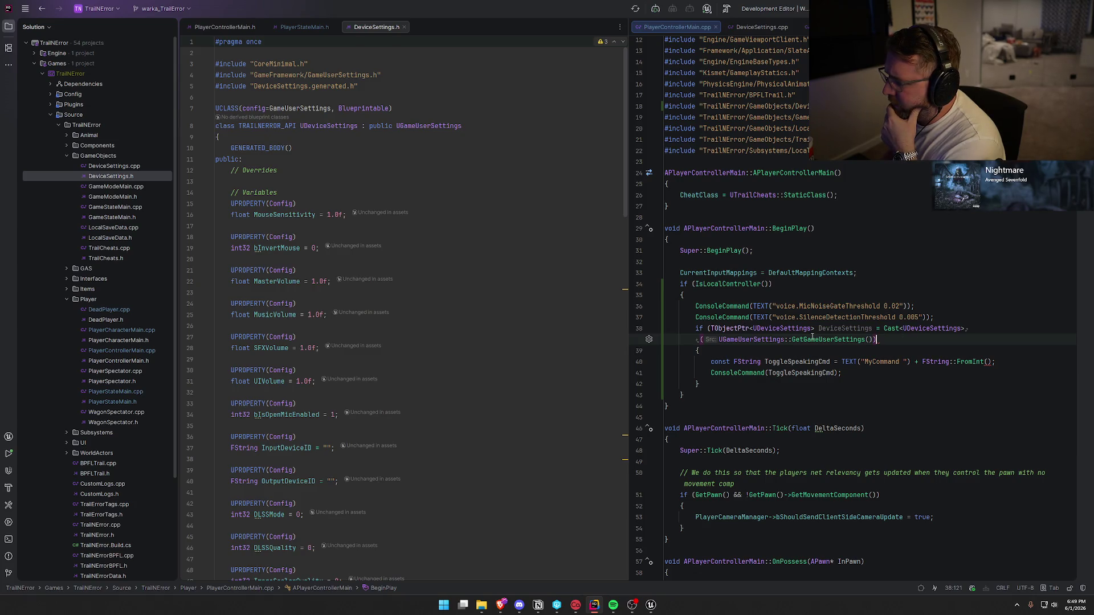
Step: Fill FString::FromInt with DeviceSettings->GetIsOpenMicEnabled()
left_click(989, 362)
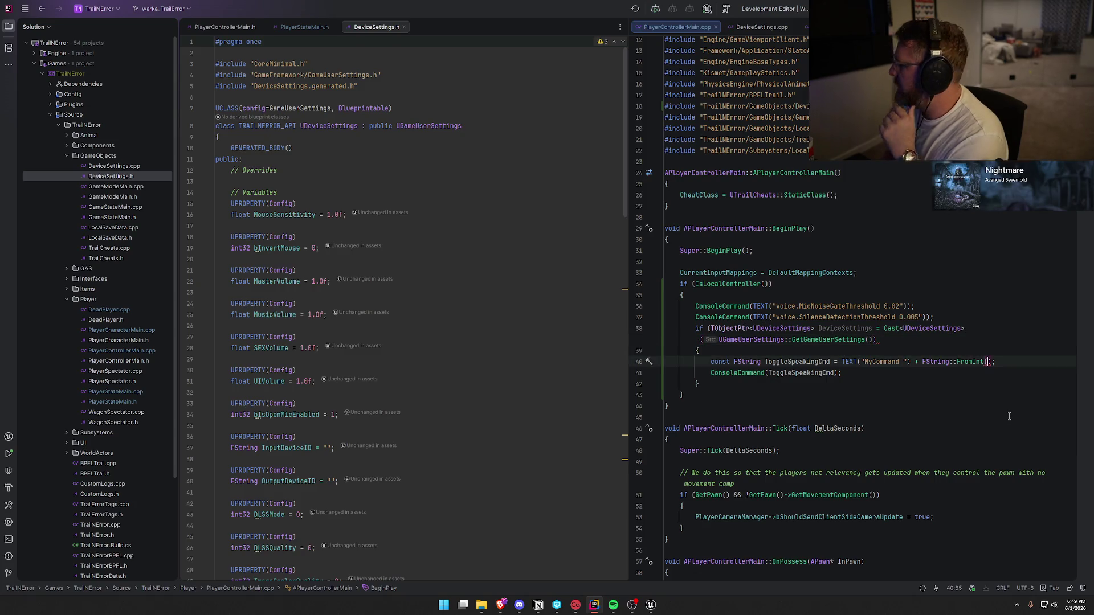
type("Dev")
type("iceSettings->")
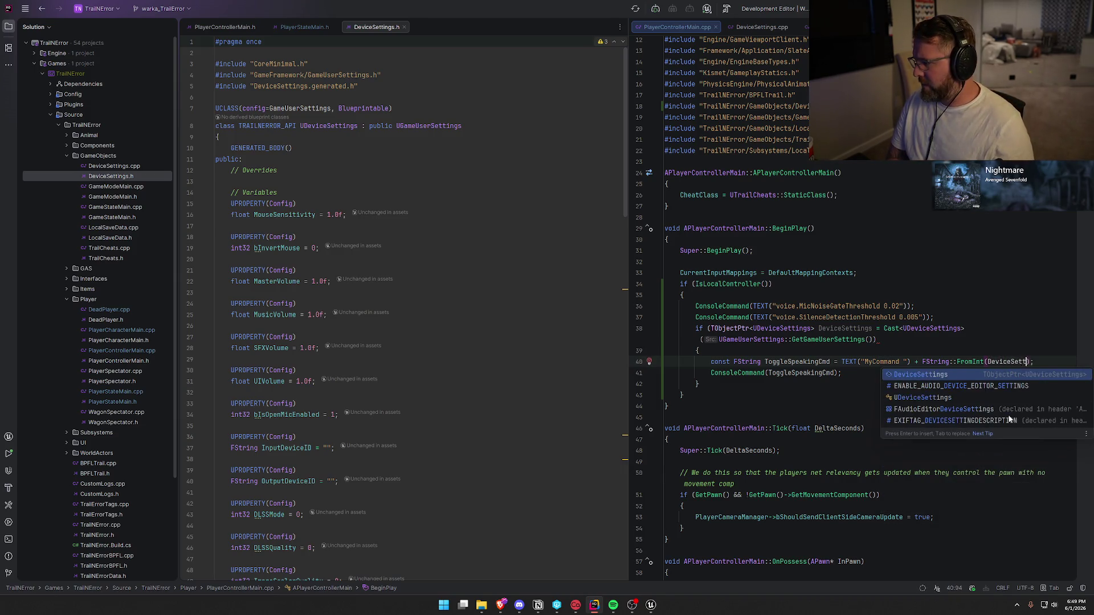
type(">")
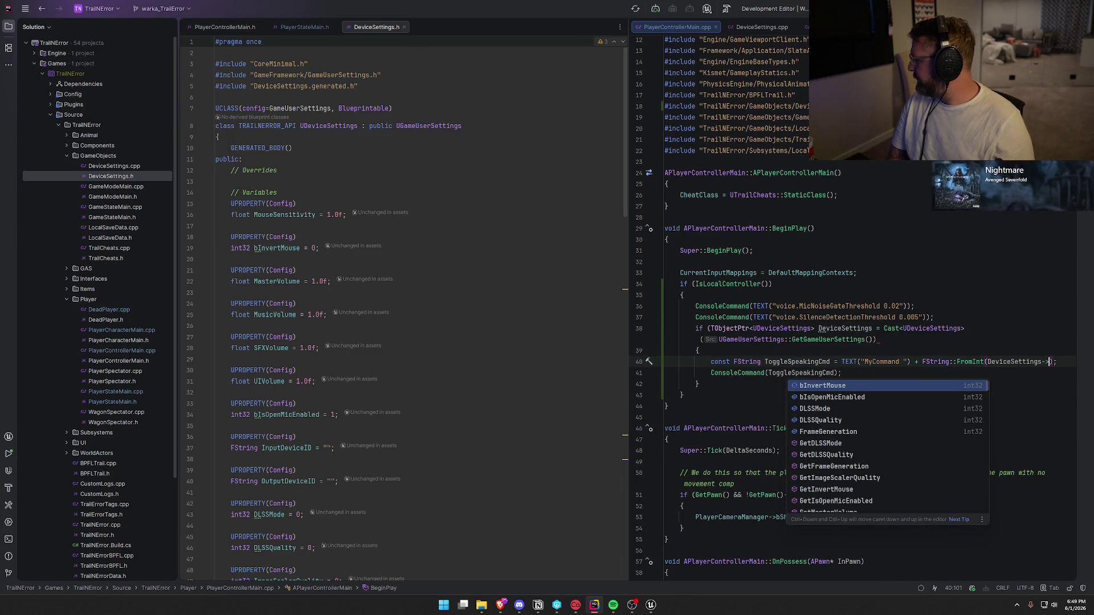
key("BackSpace")
type(">GetOpen")
key("Return")
Step: Replace the MyCommand placeholder text with ToggleSpeaking
left_click(900, 362)
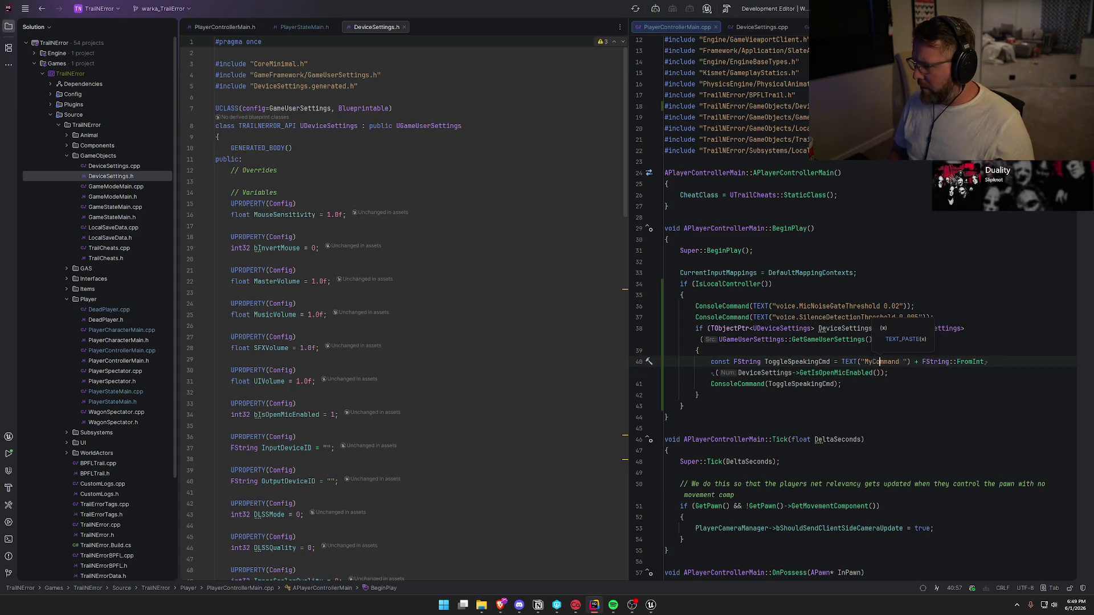
key("BackSpace")
key("BackSpace")
key("BackSpace")
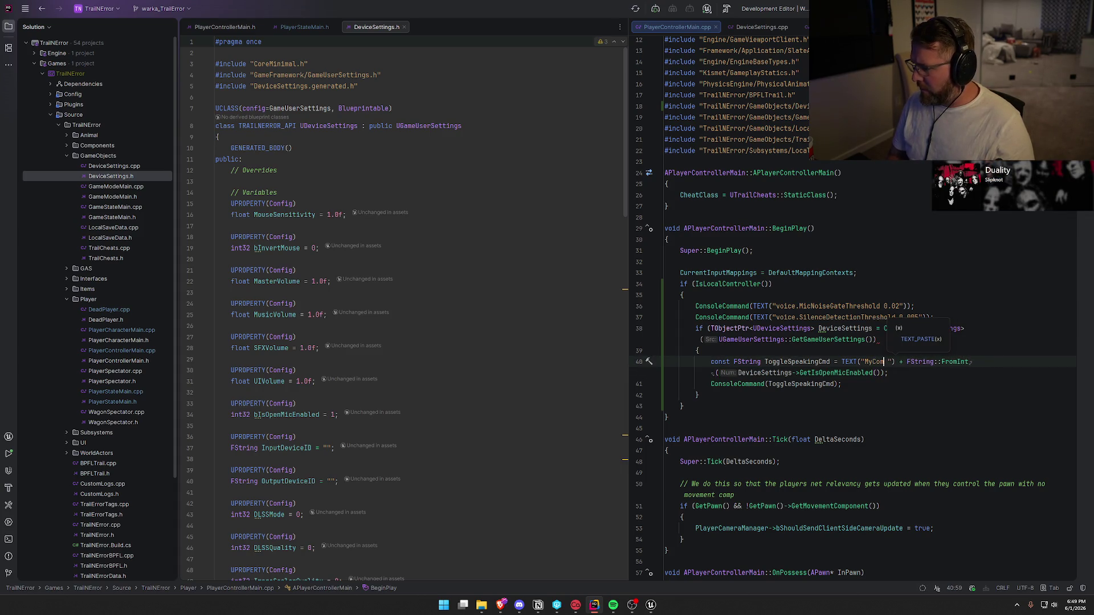
type("ToggleS")
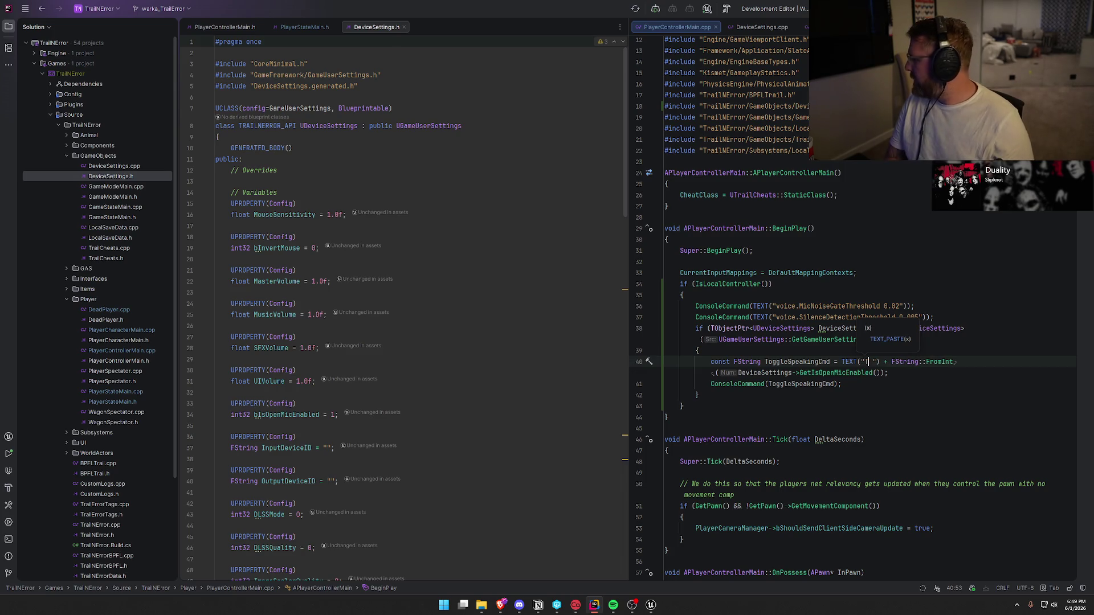
type("peaking")
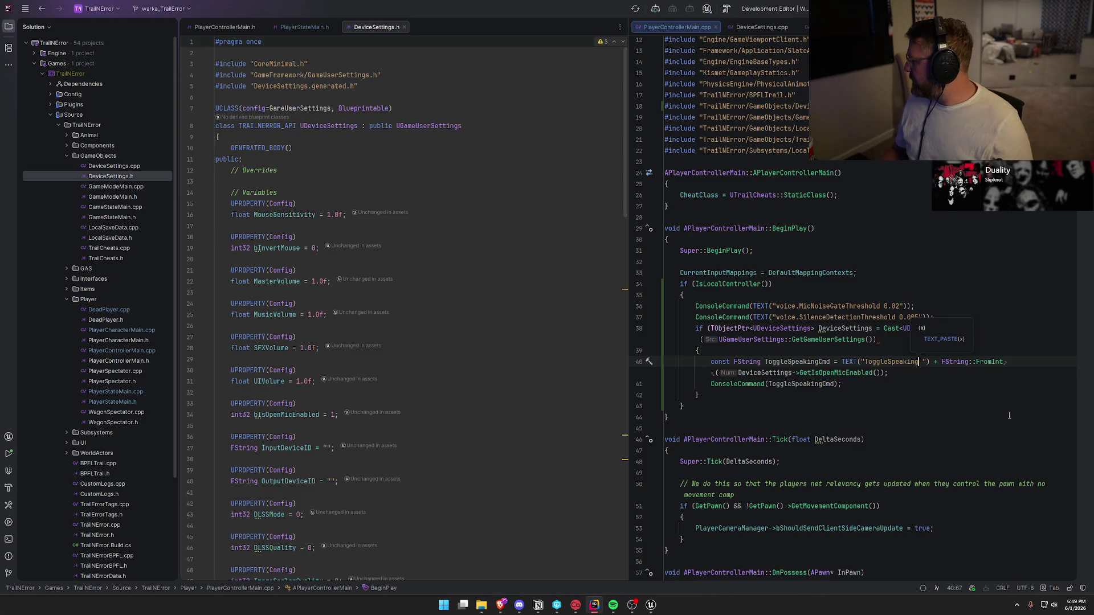
Step: Move the TEXT("ToggleSpeaking ") + FromInt expression into ConsoleCommand, replacing ToggleSpeakingCmd
left_click(853, 391)
key("Up")
key("End")
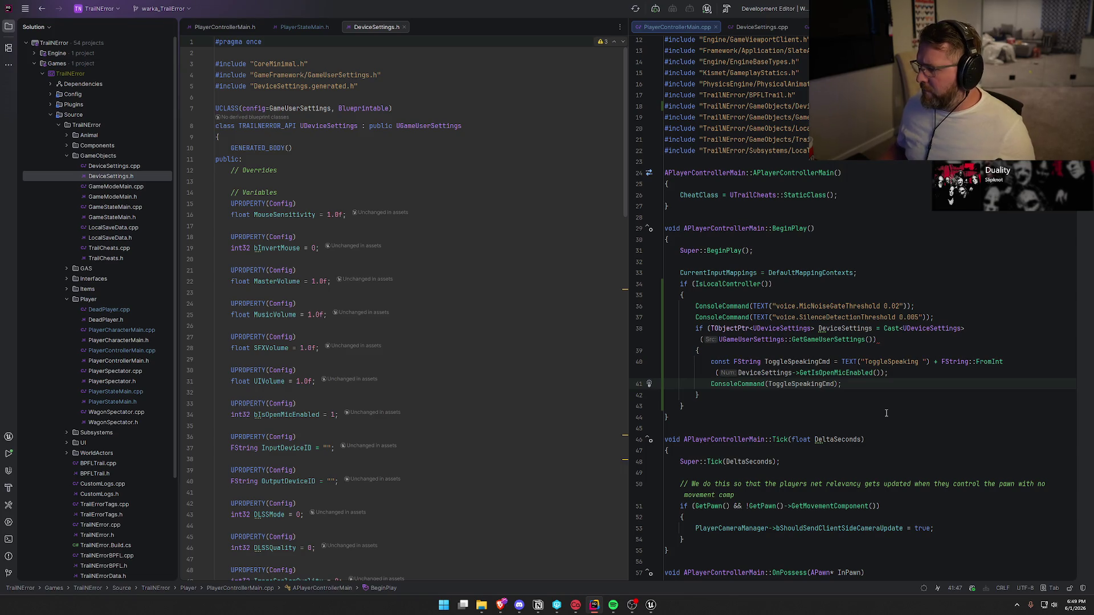
left_click(841, 361)
left_click(882, 373, "shift")
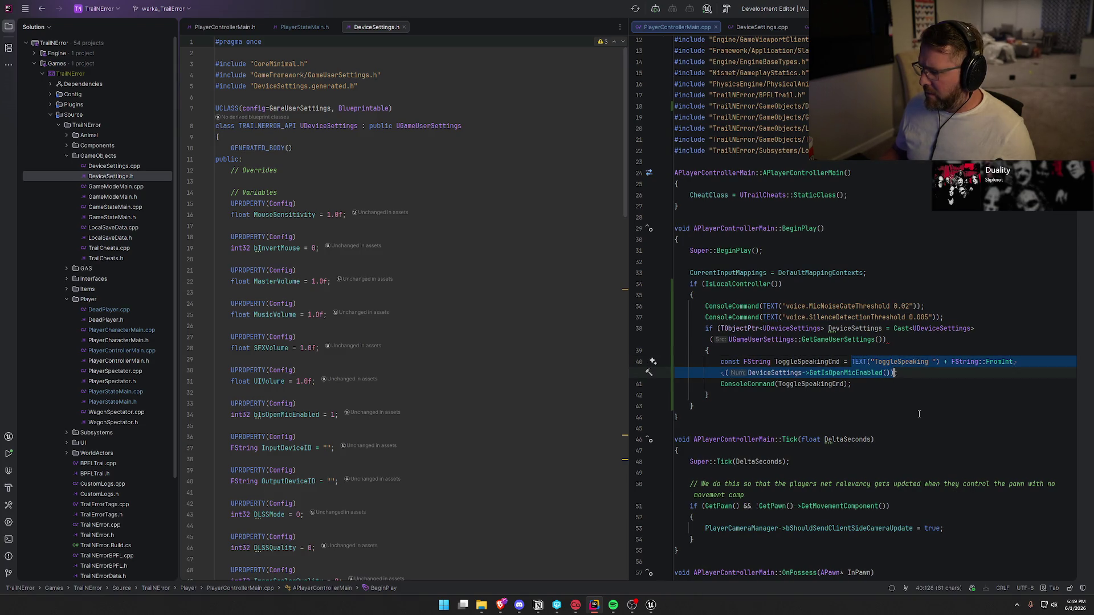
key("shift+End")
key("ctrl+c")
key("Delete")
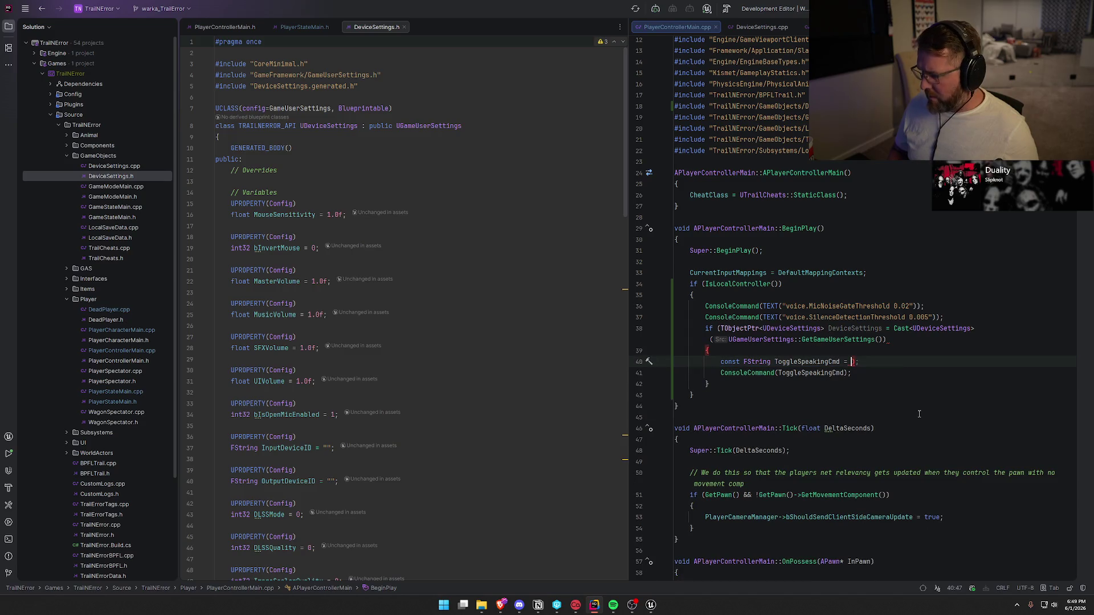
double_click(807, 373)
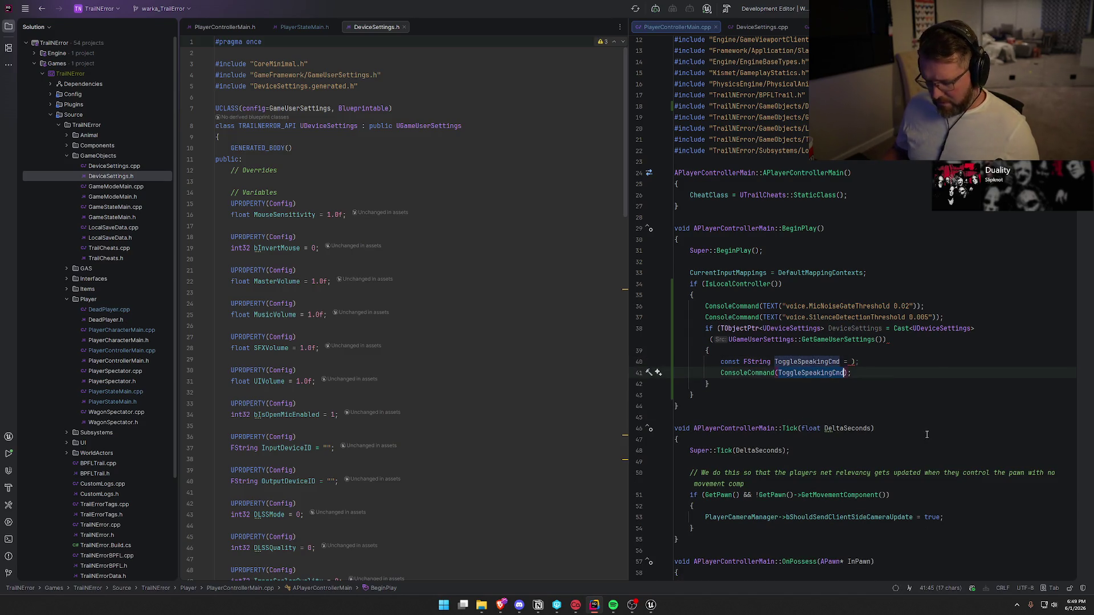
key("ctrl+v")
type(")")
Step: Delete the unused ToggleSpeakingCmd line and add the missing closing parenthesis to the cast condition
left_click(922, 362)
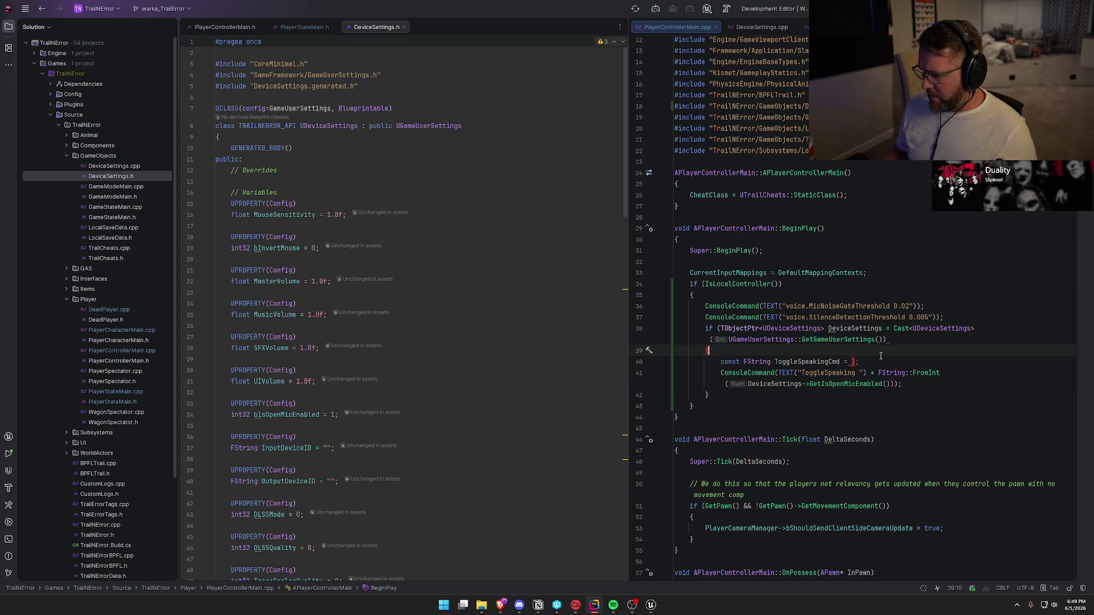
key("shift+Home")
key("BackSpace")
key("BackSpace")
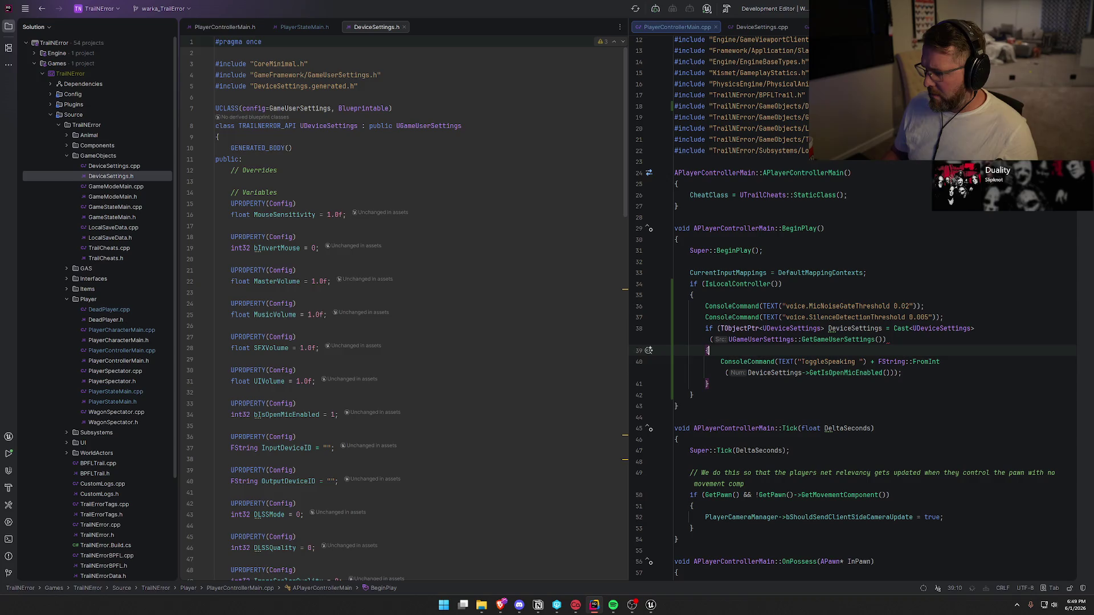
left_click(906, 343)
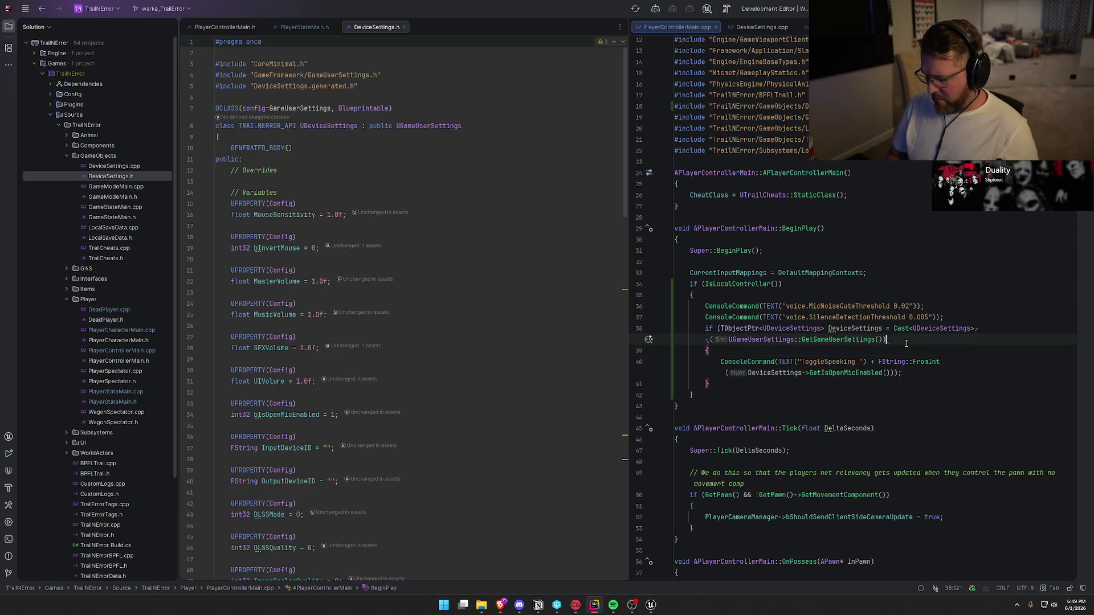
type(")")
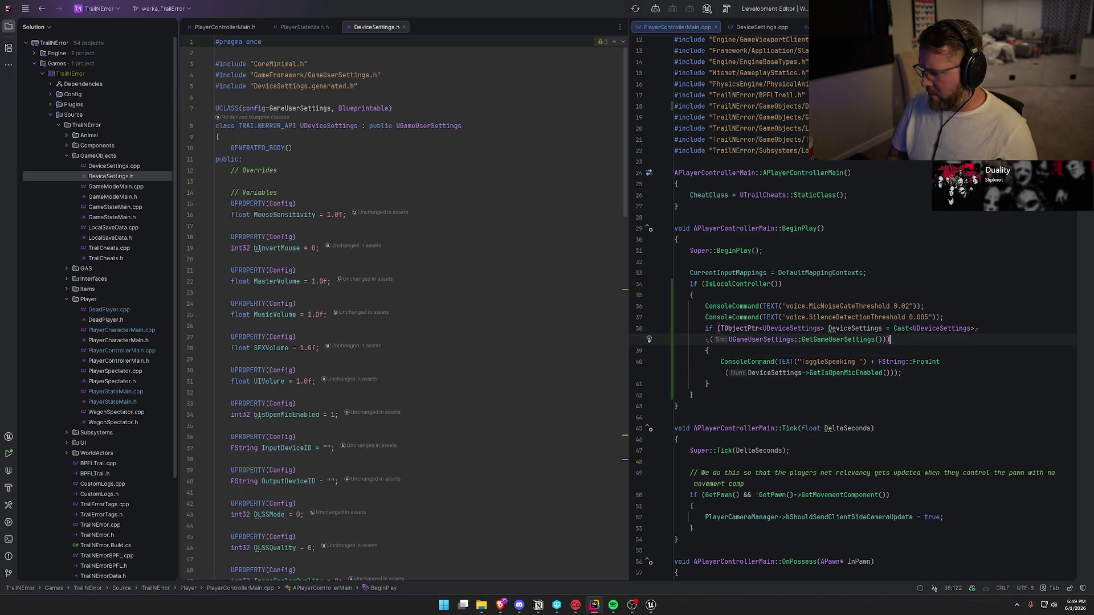
left_click(946, 373)
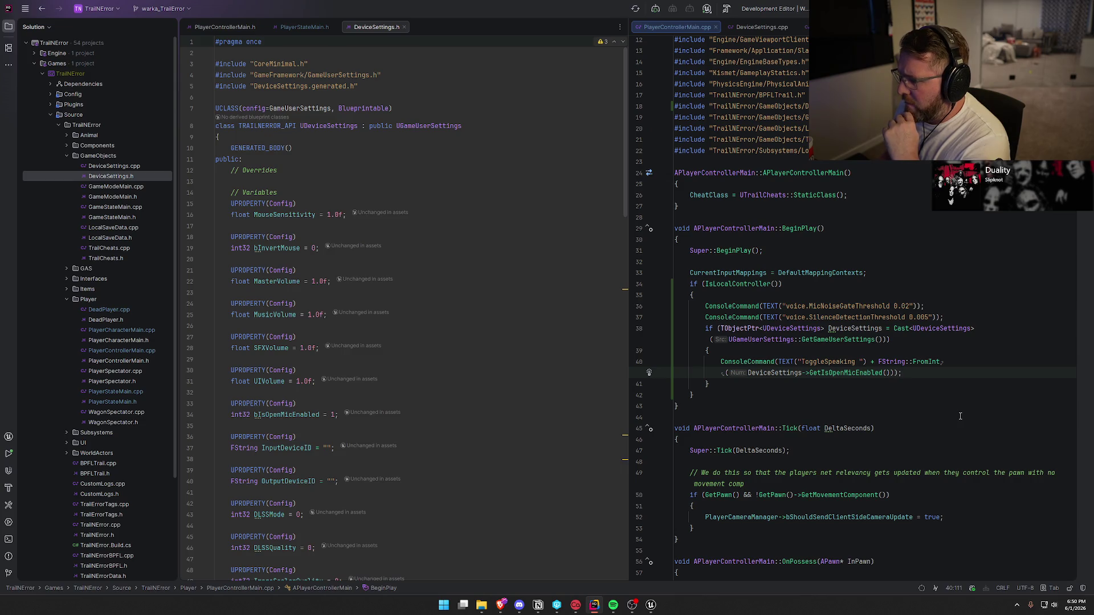
key("alt+Tab")
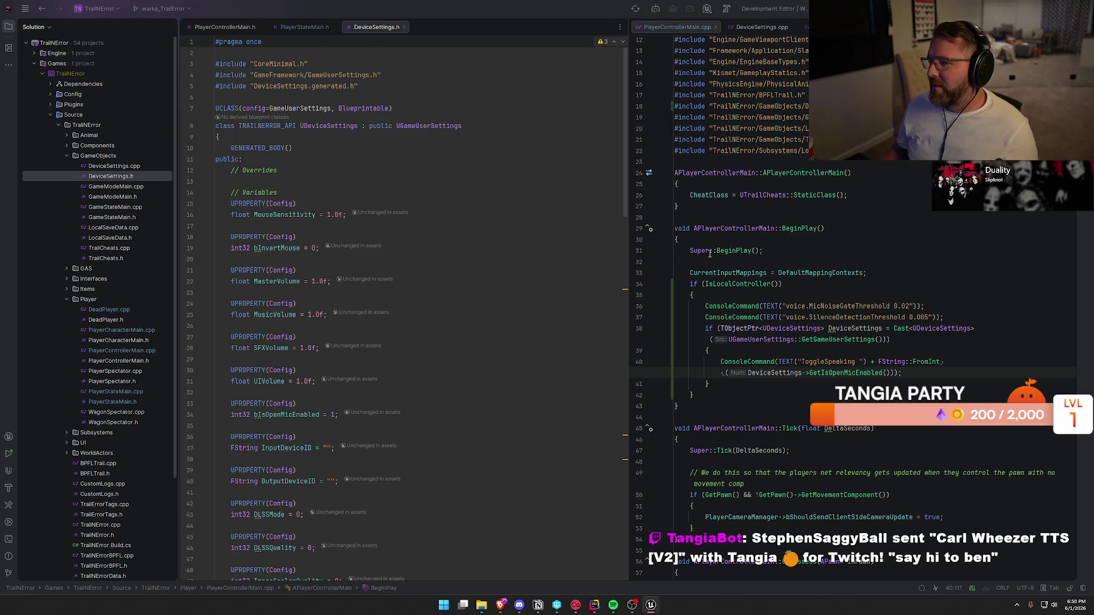
Step: Hide the Solution tree and close the DeviceSettings.cpp and DeviceSettings.h tabs
key("alt+1")
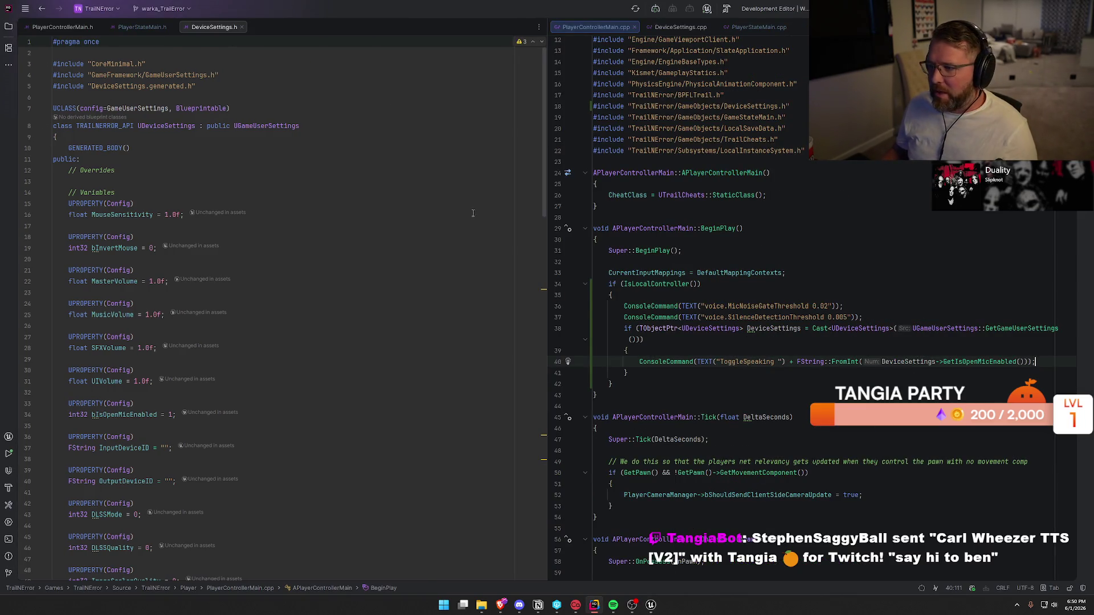
left_click(679, 29)
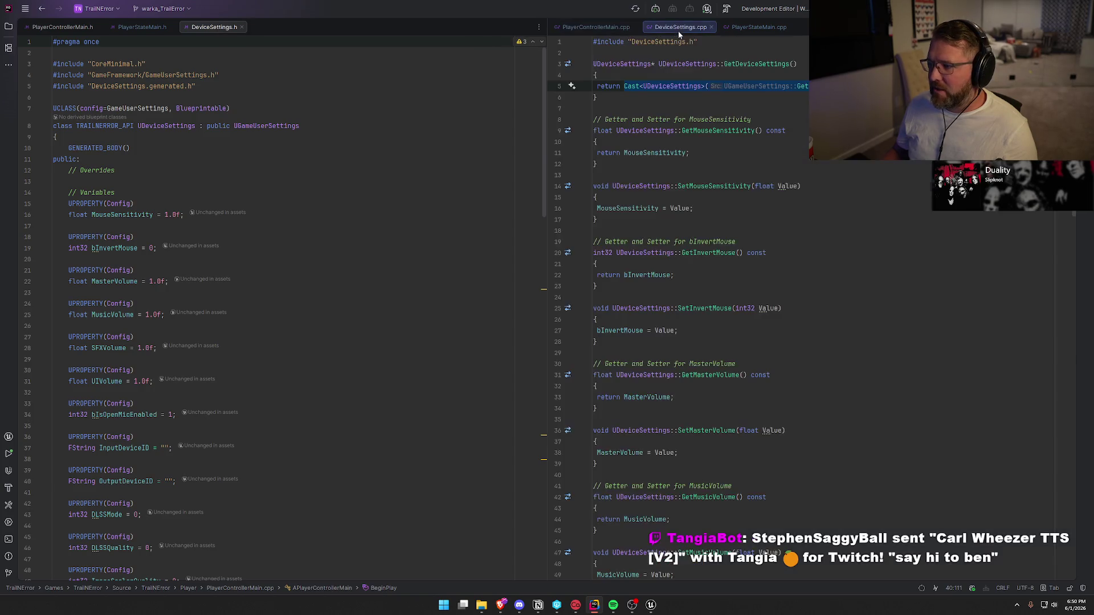
middle_click(678, 28)
middle_click(214, 28)
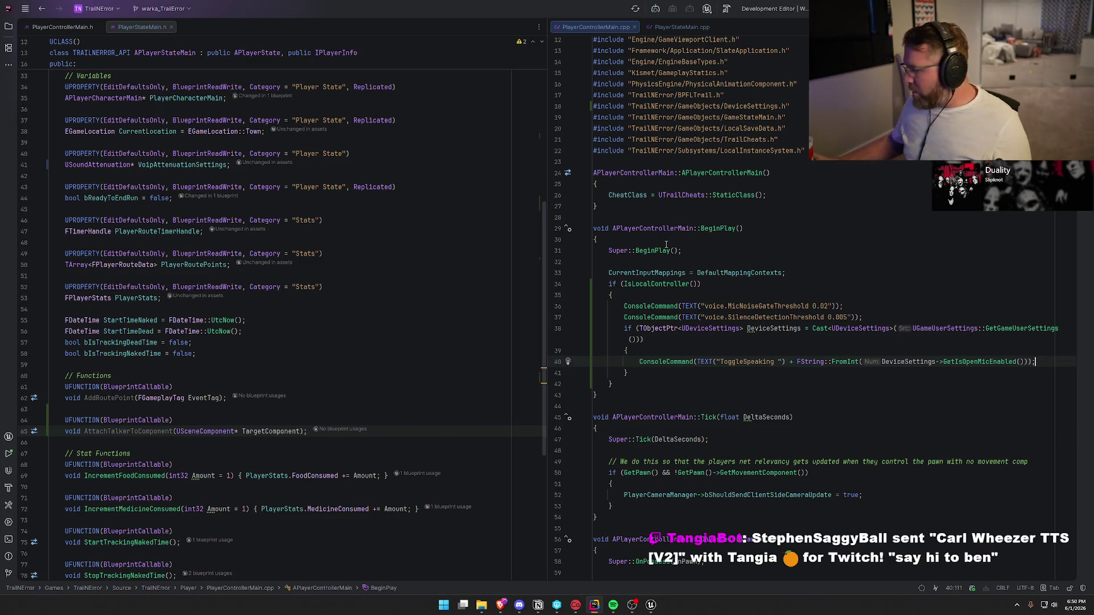
Step: Show PlayerStateMain.cpp beside its header to review BeginPlay's VOIP talker registration and attenuation settings
mouse_move(726, 332)
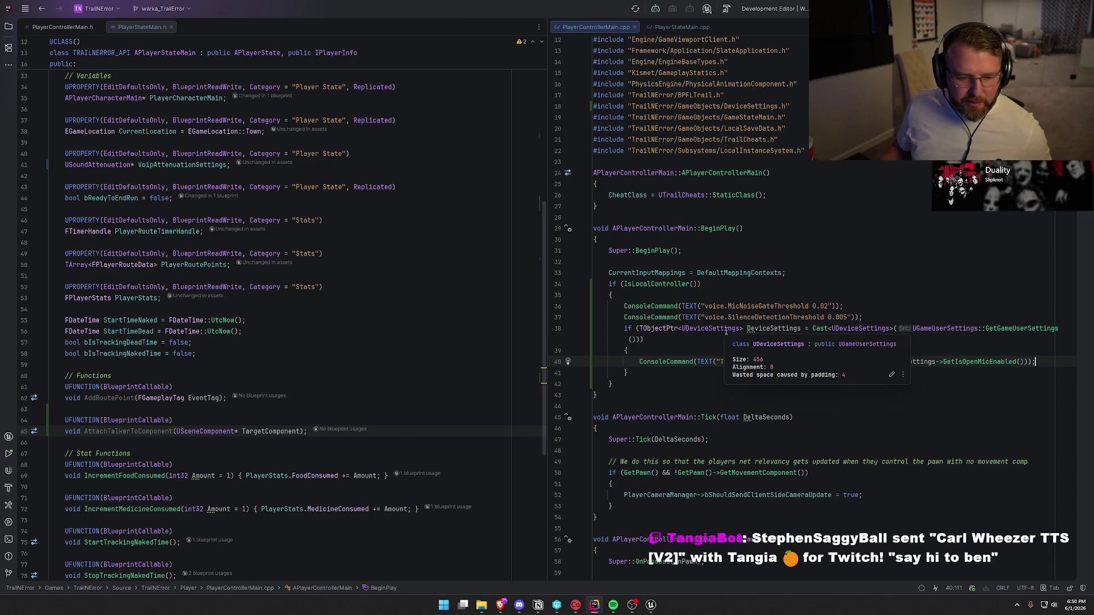
key("Down")
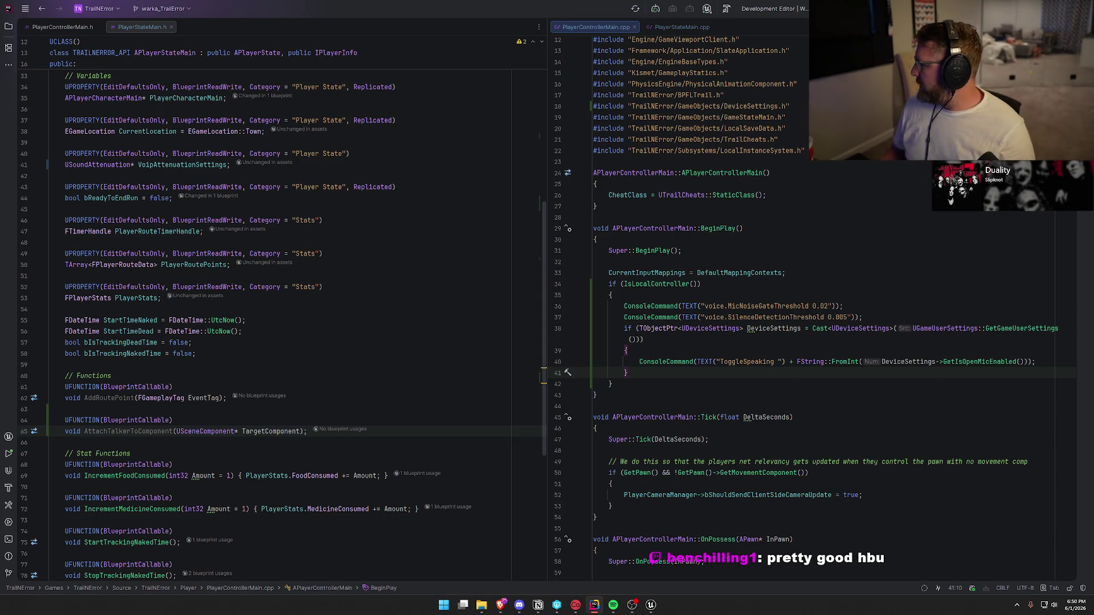
key("alt+Tab")
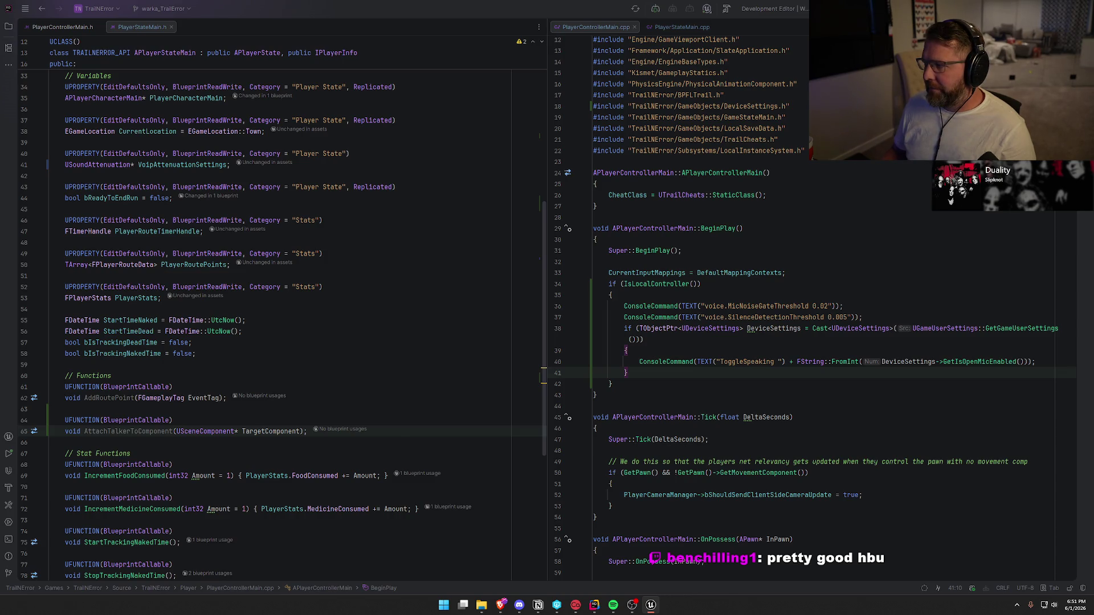
left_click(661, 28)
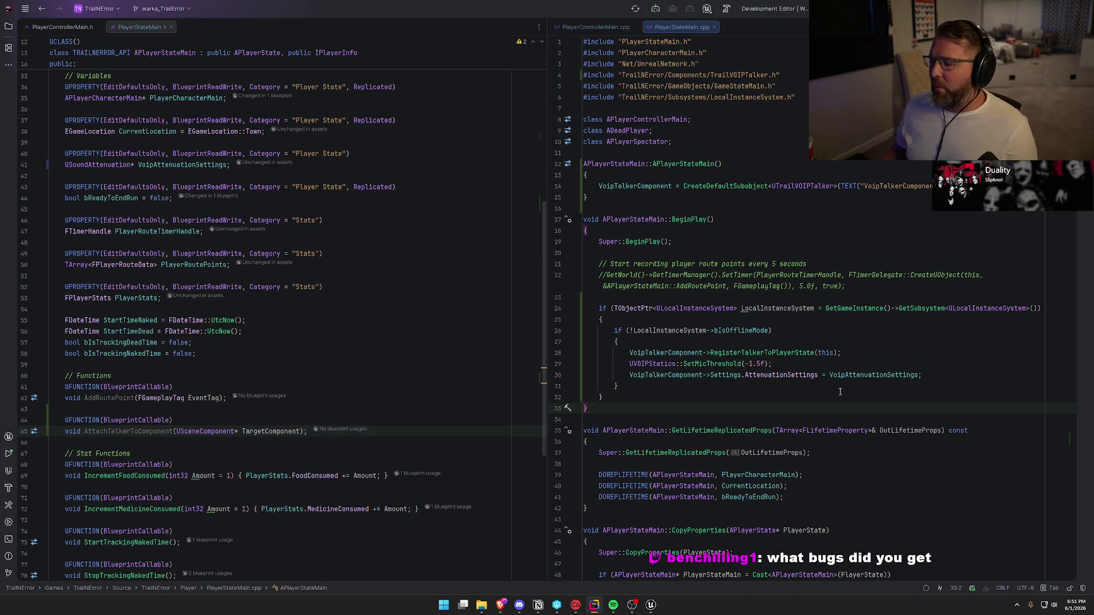
Step: Show PlayerControllerMain.cpp in the right pane, with BeginPlay's ToggleSpeaking console command
left_click(631, 399)
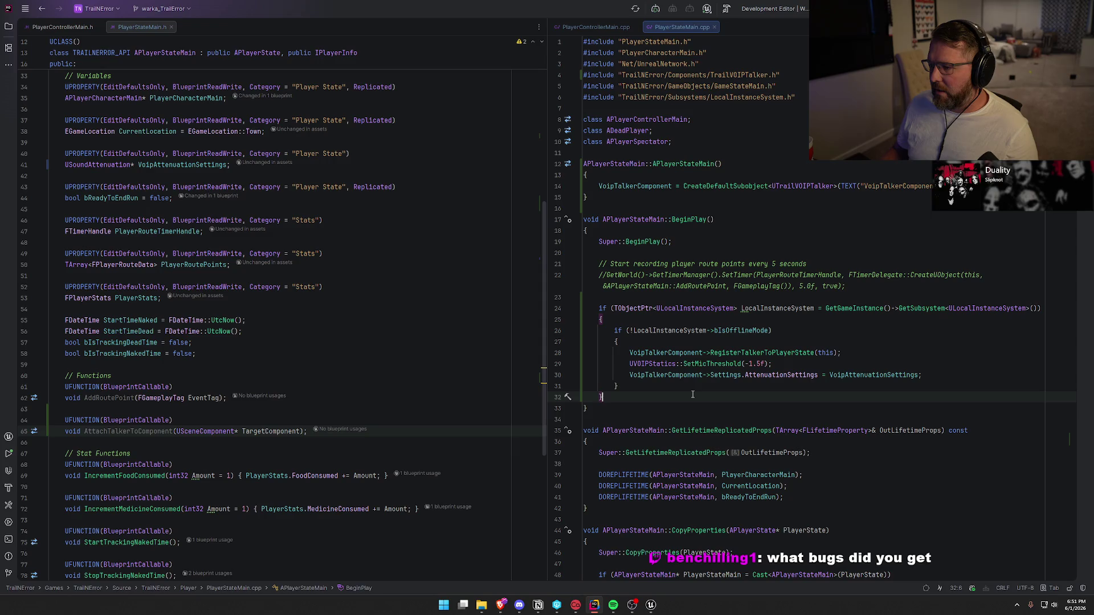
scroll(845, 454, "down", 6)
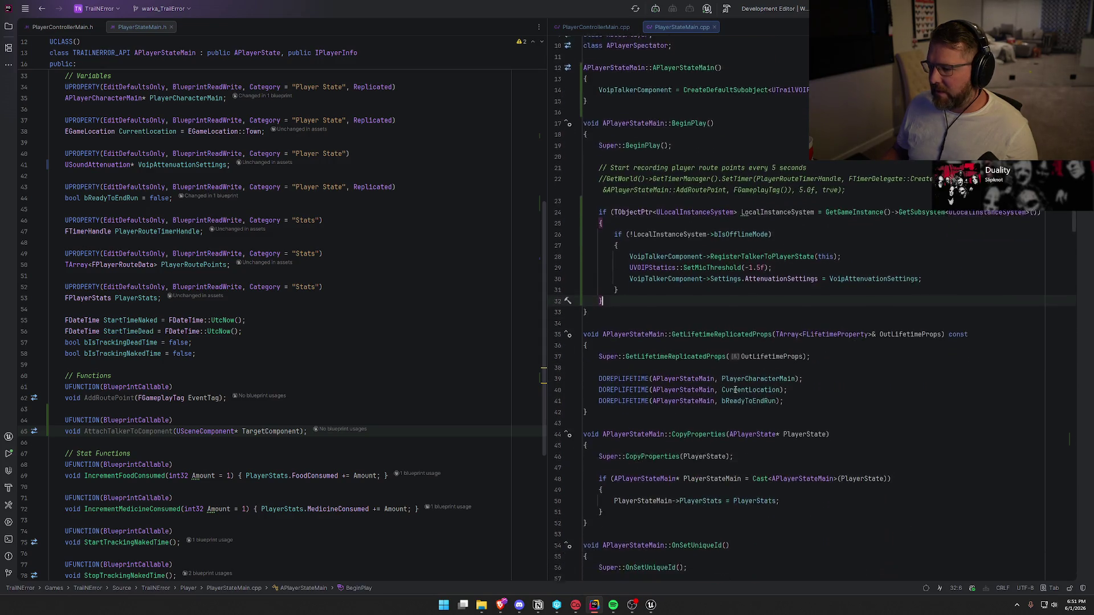
scroll(846, 453, "up", 6)
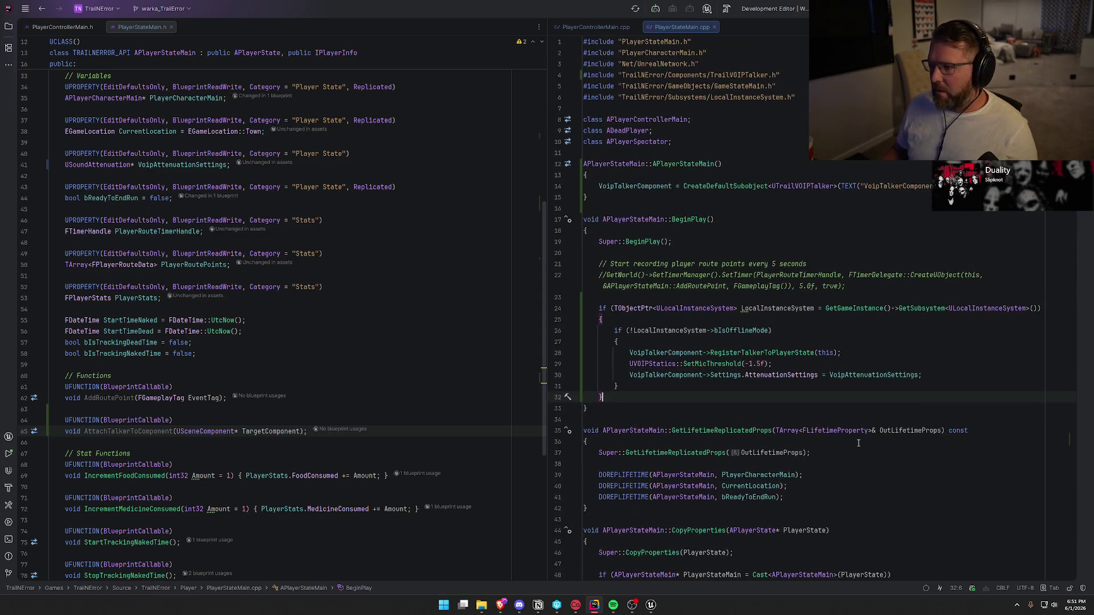
scroll(233, 324, "up", 10)
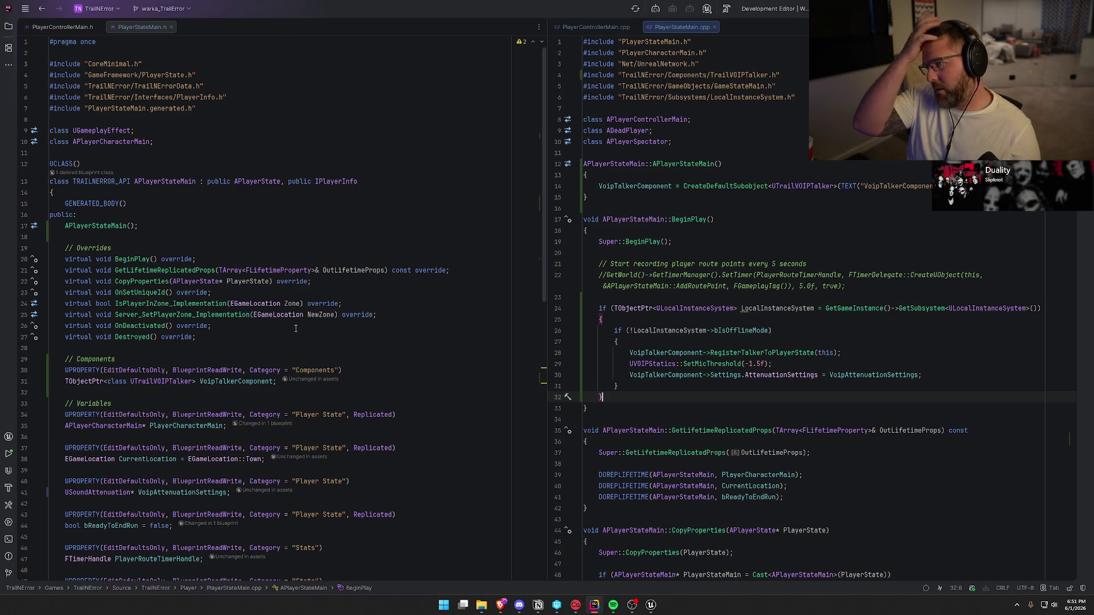
left_click(594, 27)
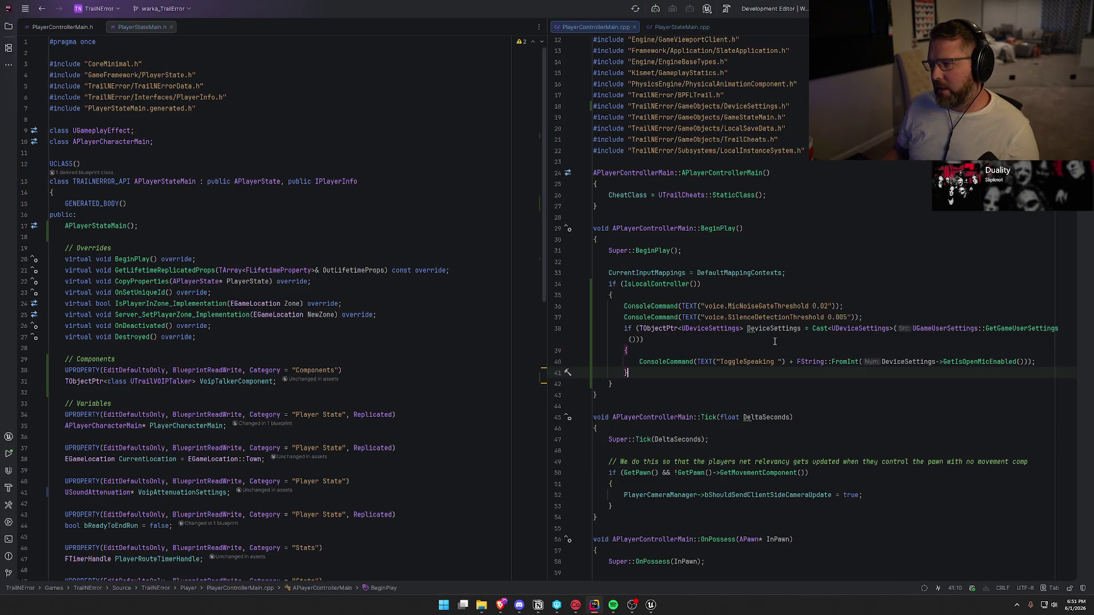
Step: Show PlayerControllerMain.h in the left editor and scroll up to read it from line 1
left_click(63, 27)
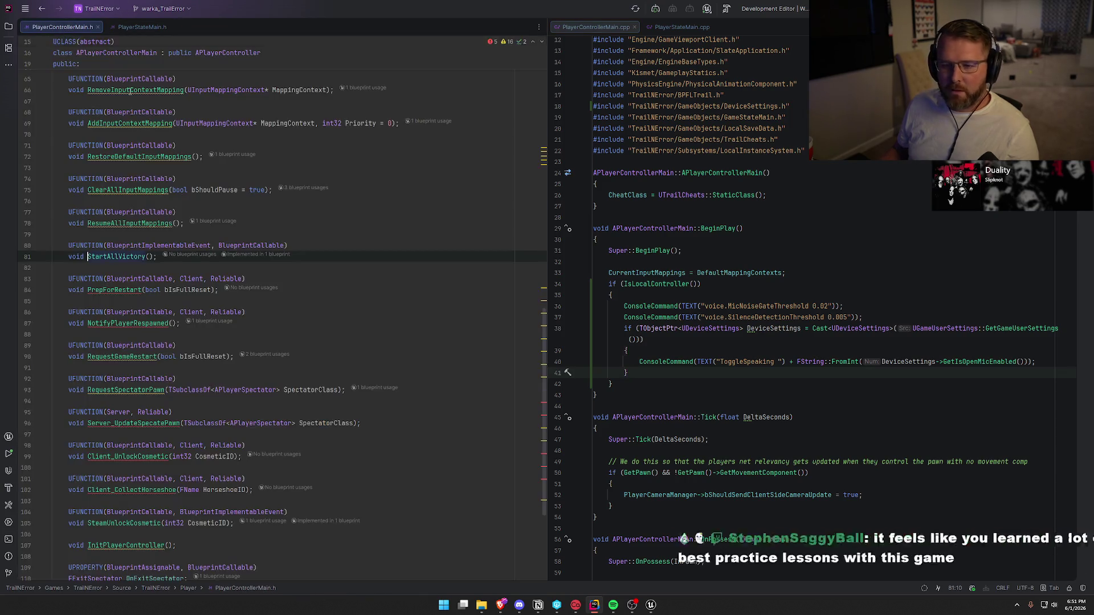
left_click(298, 300)
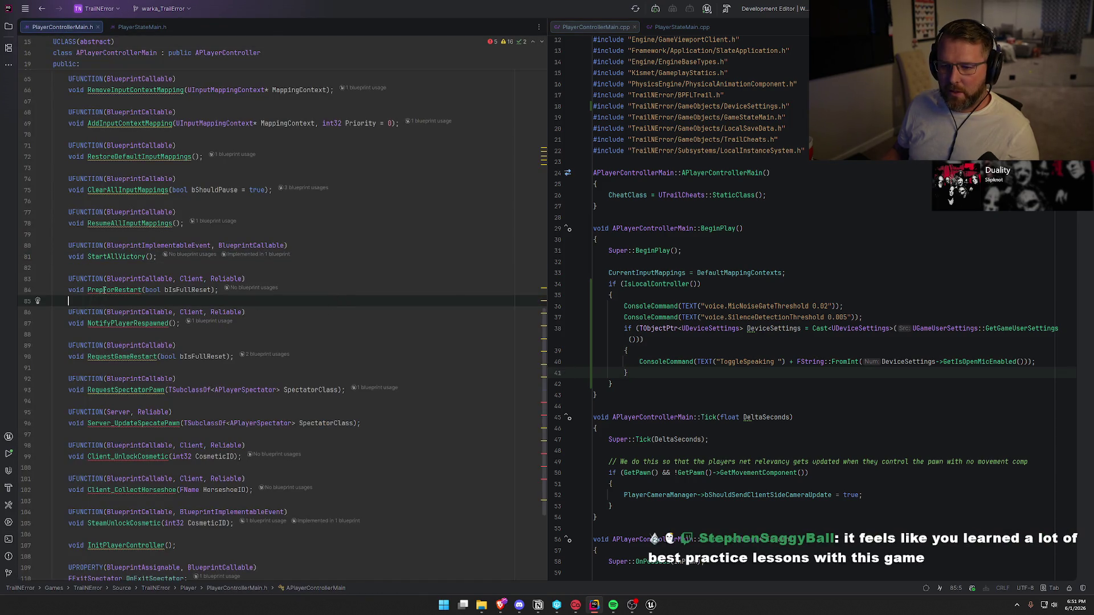
mouse_move(105, 290)
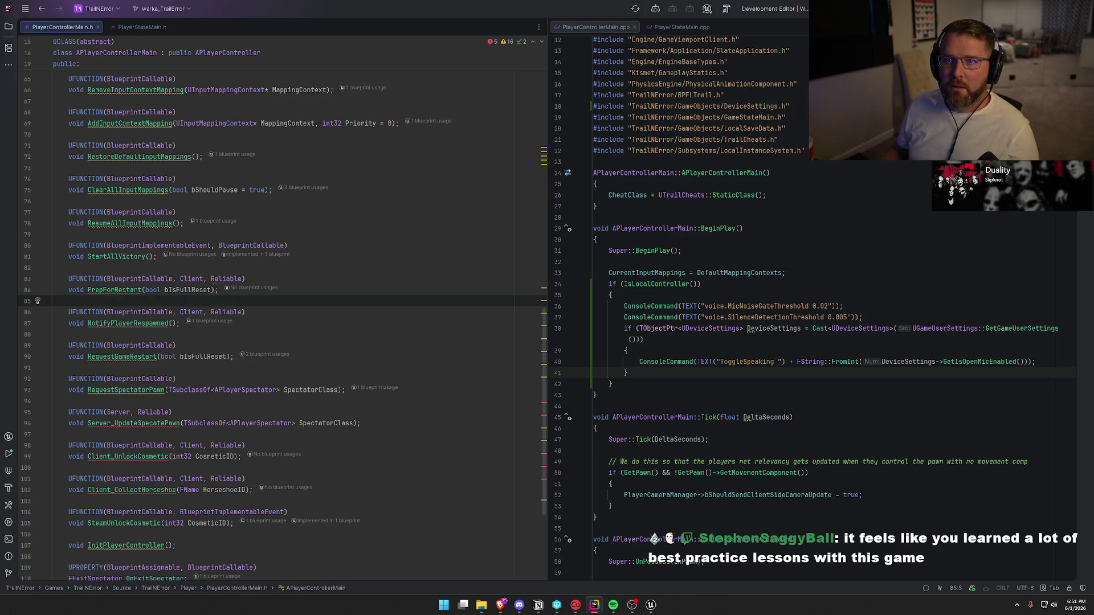
scroll(405, 330, "up", 10)
scroll(404, 330, "up", 1)
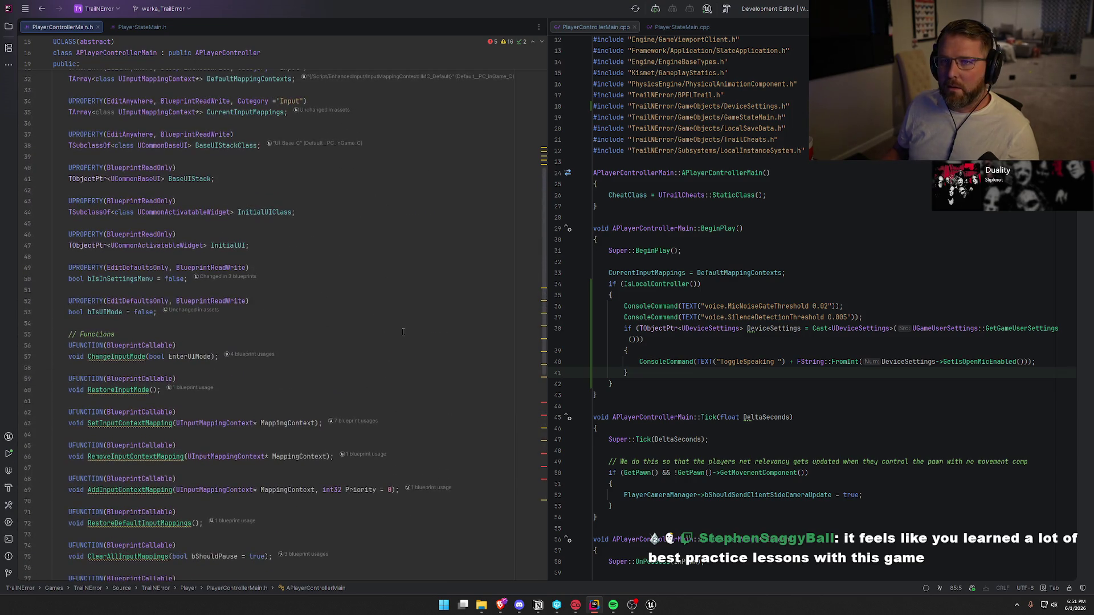
scroll(403, 332, "up", 9)
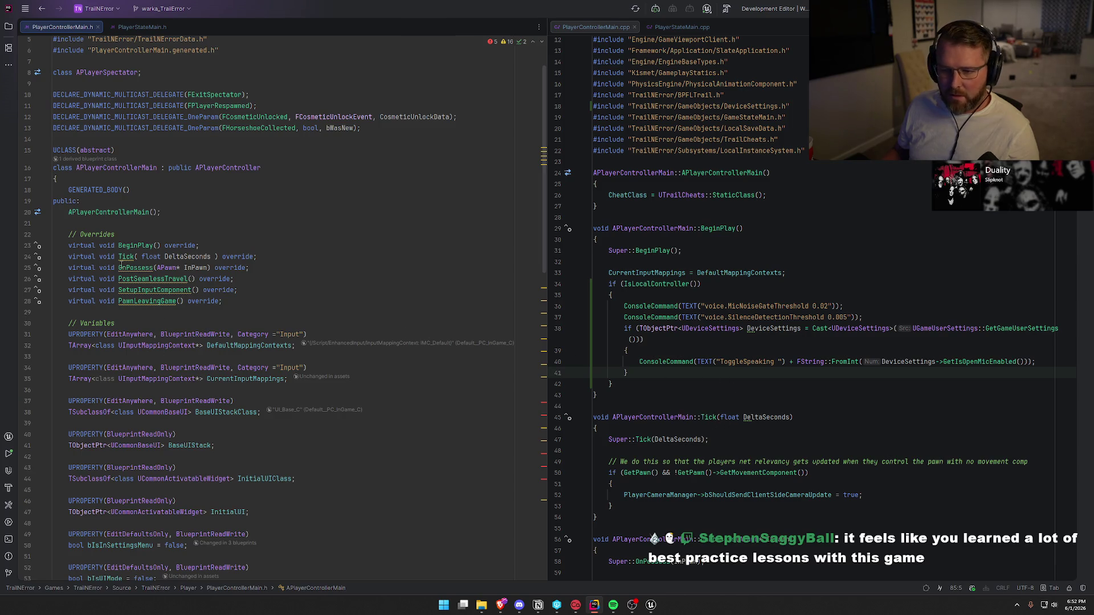
scroll(146, 259, "up", 2)
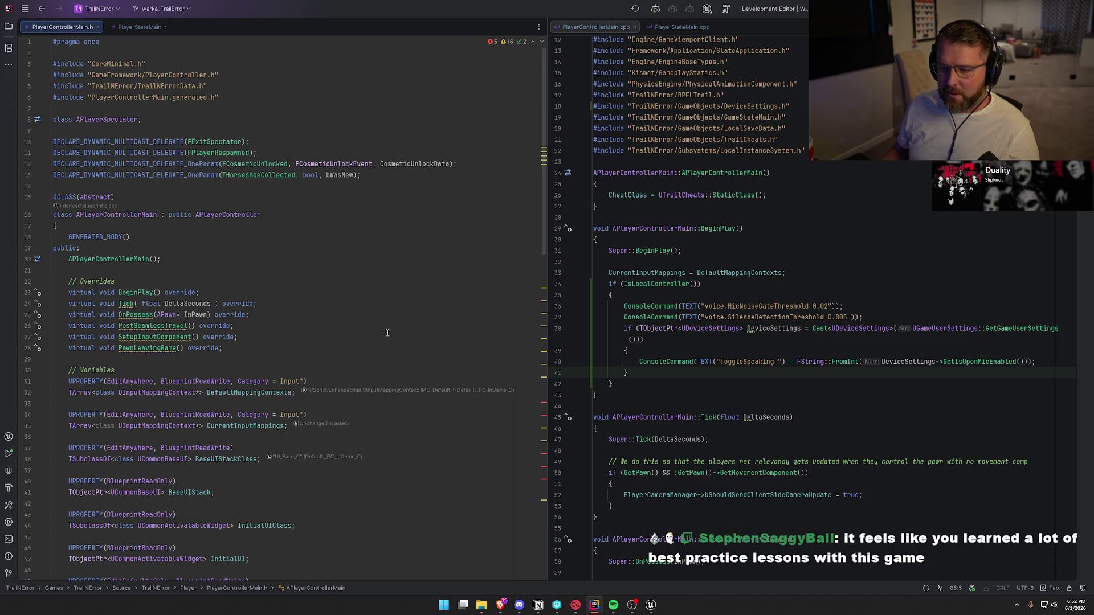
key("alt+Tab")
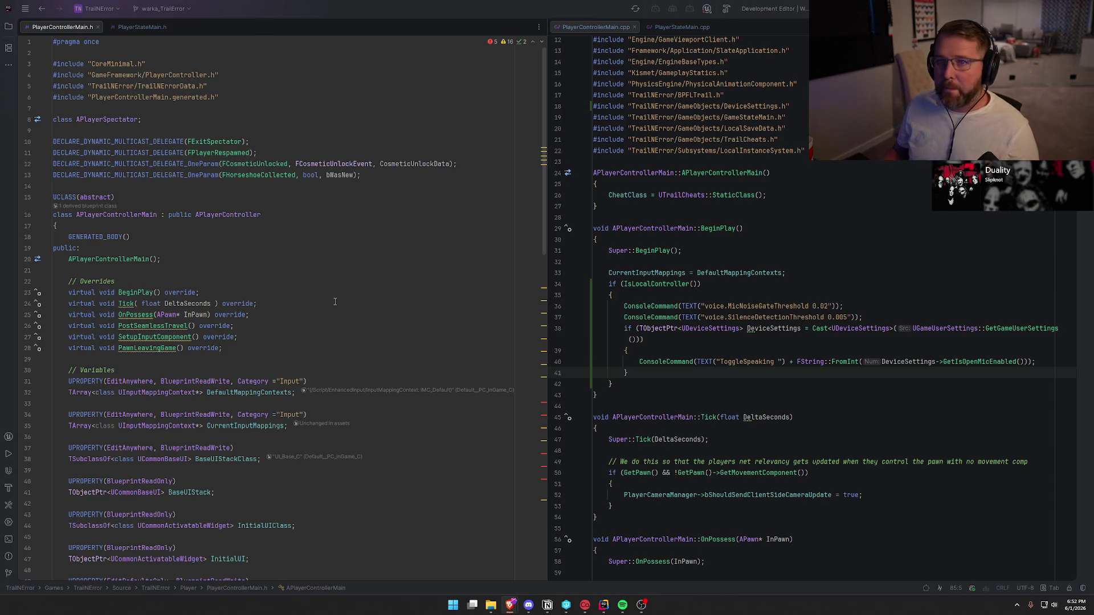
Step: Review the header's BeginPlay, OnPossess and PostSeamlessTravel declarations and OnPossess quick fixes
left_click(228, 291)
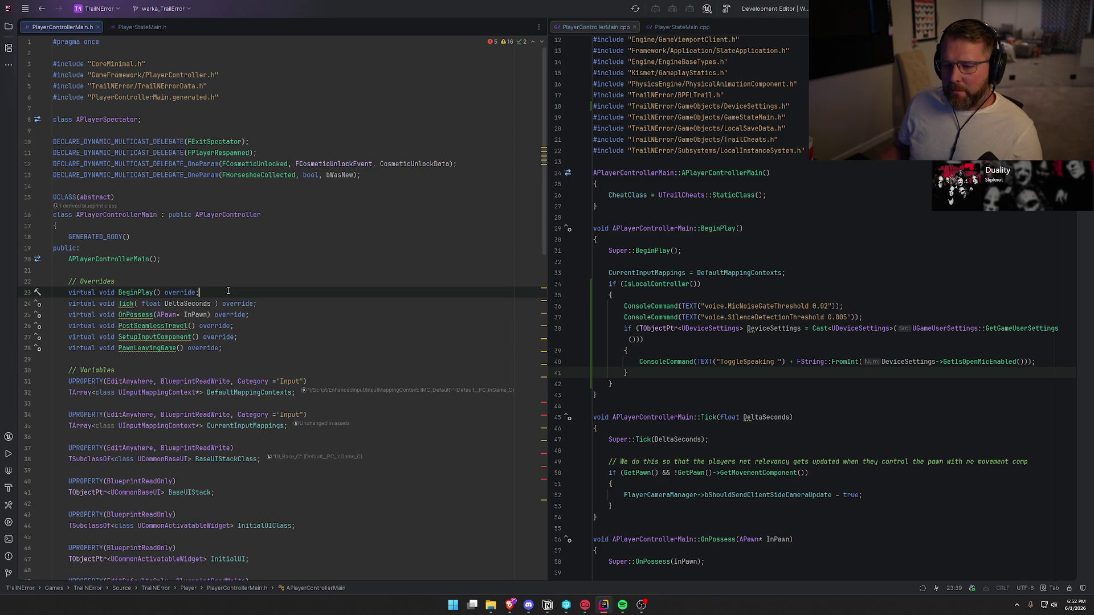
left_click(135, 315, "ctrl")
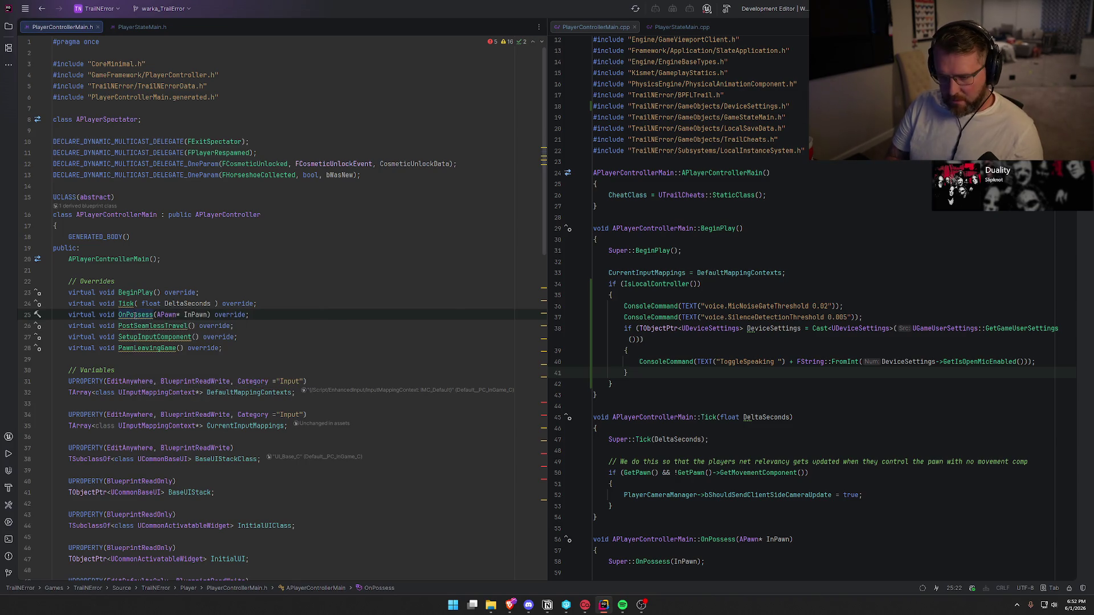
left_click(135, 315)
left_click(142, 326)
left_click(141, 315)
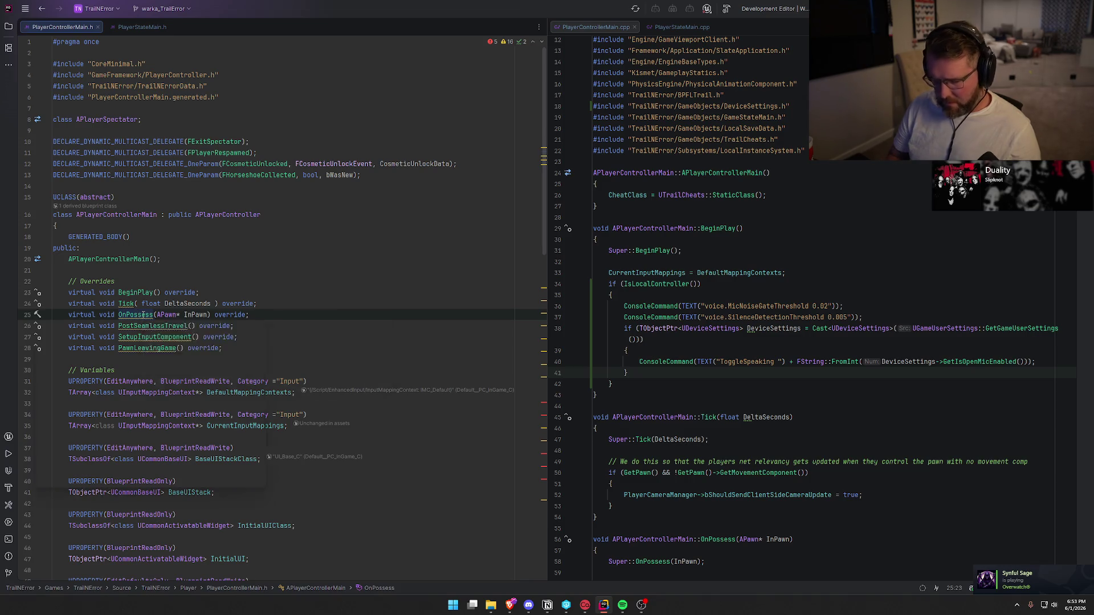
key("alt+Return")
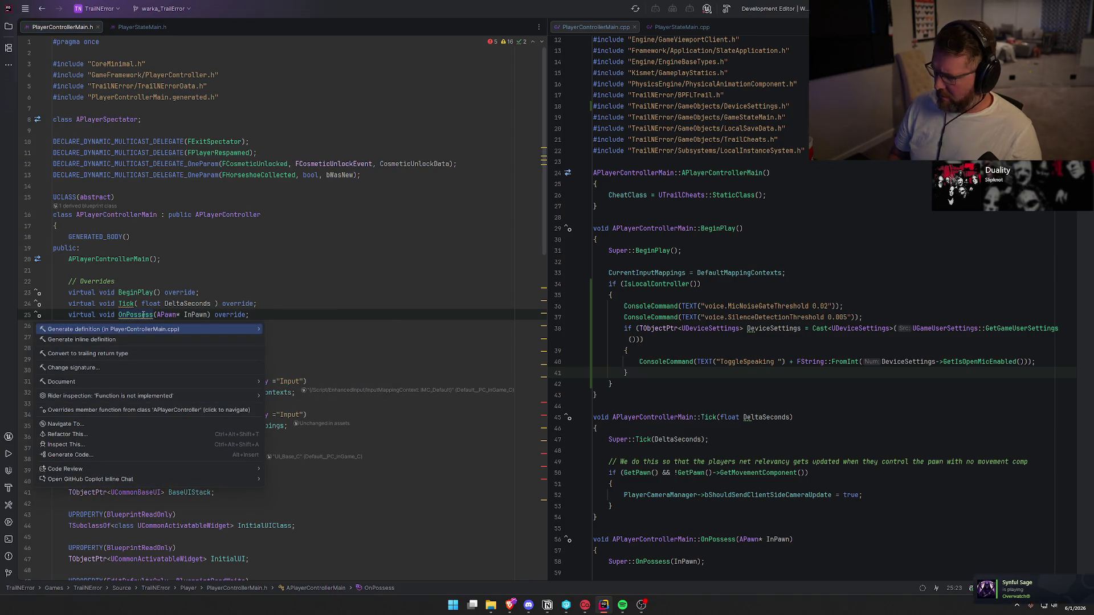
key("Escape")
left_click(205, 293)
Step: Block-comment the IsLocalController console-command block on lines 34–42 of BeginPlay
left_click(761, 374)
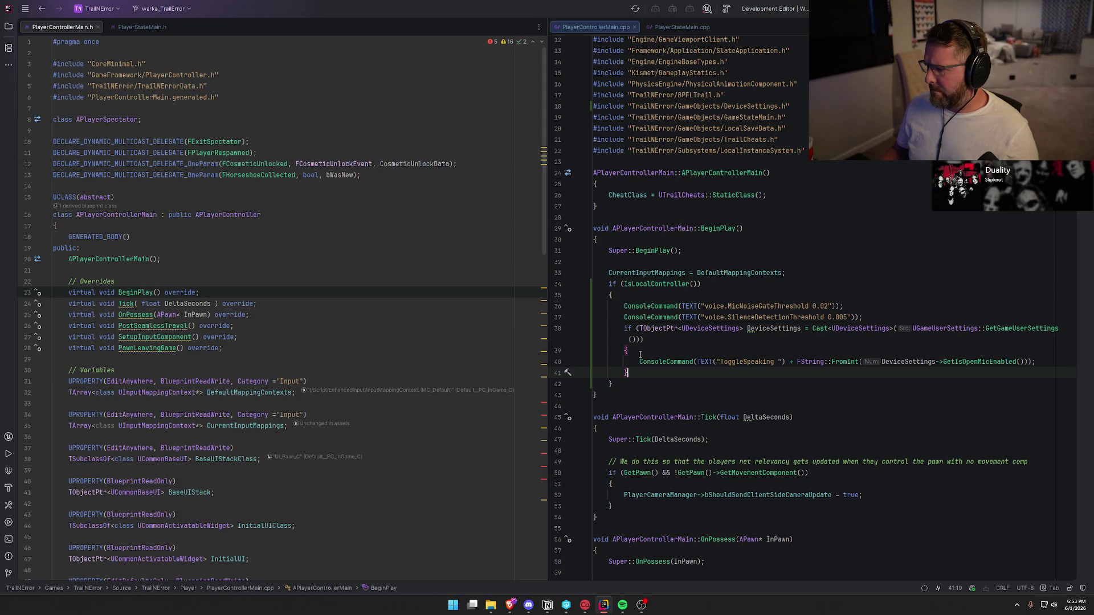
left_click(619, 384)
left_click(611, 393)
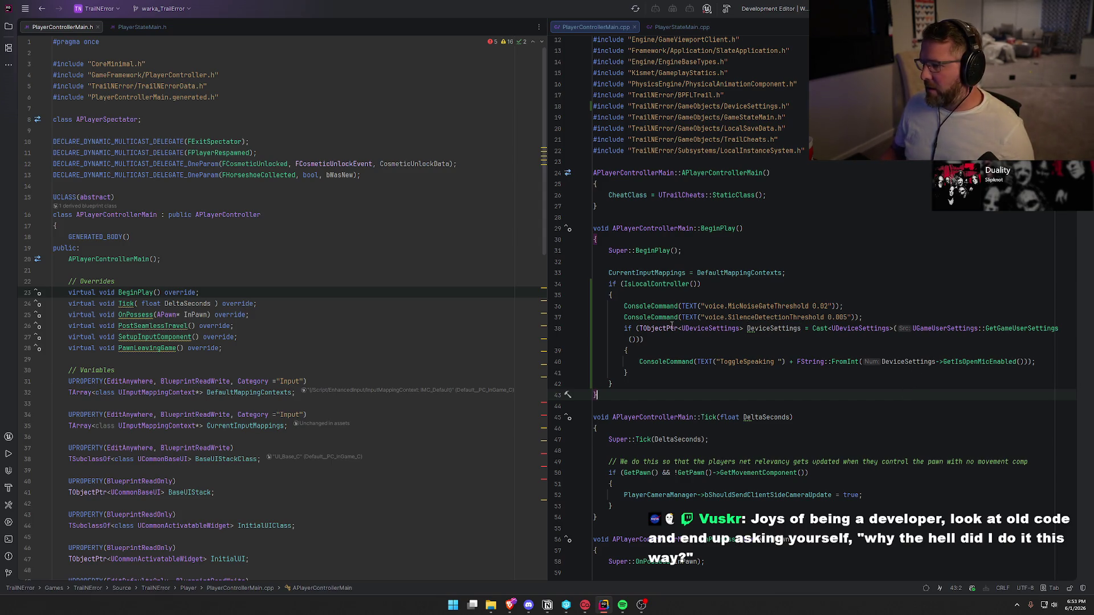
left_click(609, 284)
left_click(704, 285)
left_click(609, 284)
left_click(624, 384, "shift")
key("ctrl+shift+slash")
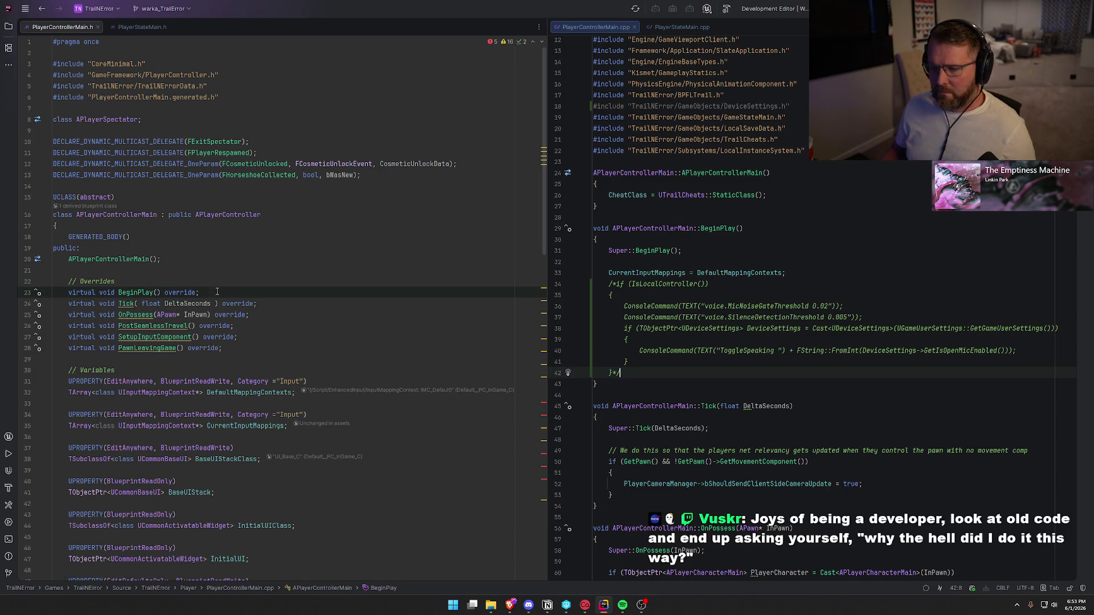
Step: Remove the /* */ comment from lines 34–42 and regenerate the Unreal project files
left_click(310, 310)
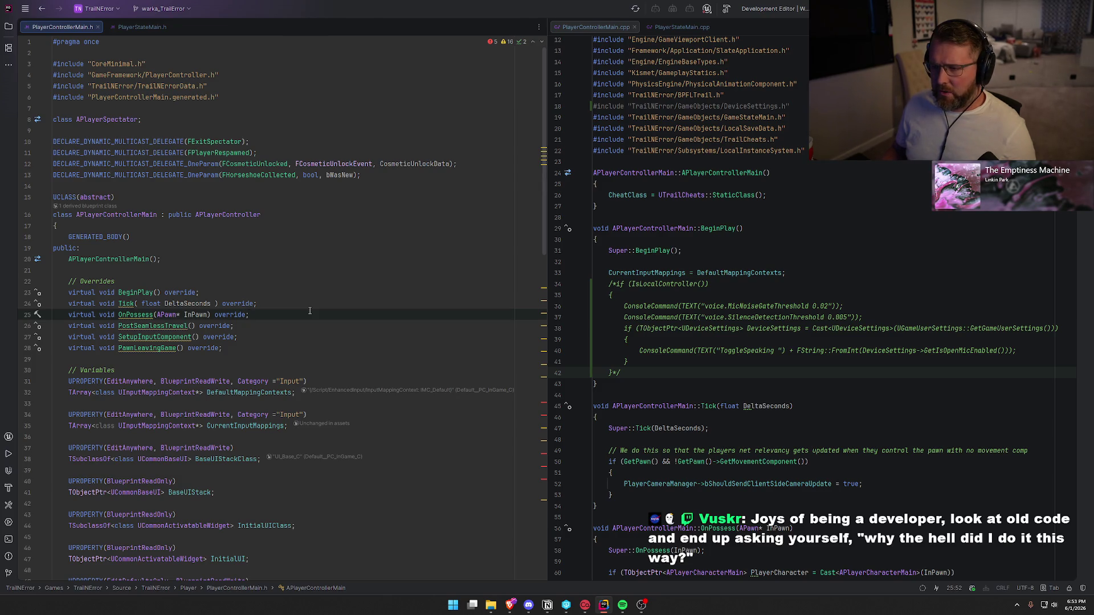
mouse_move(128, 309)
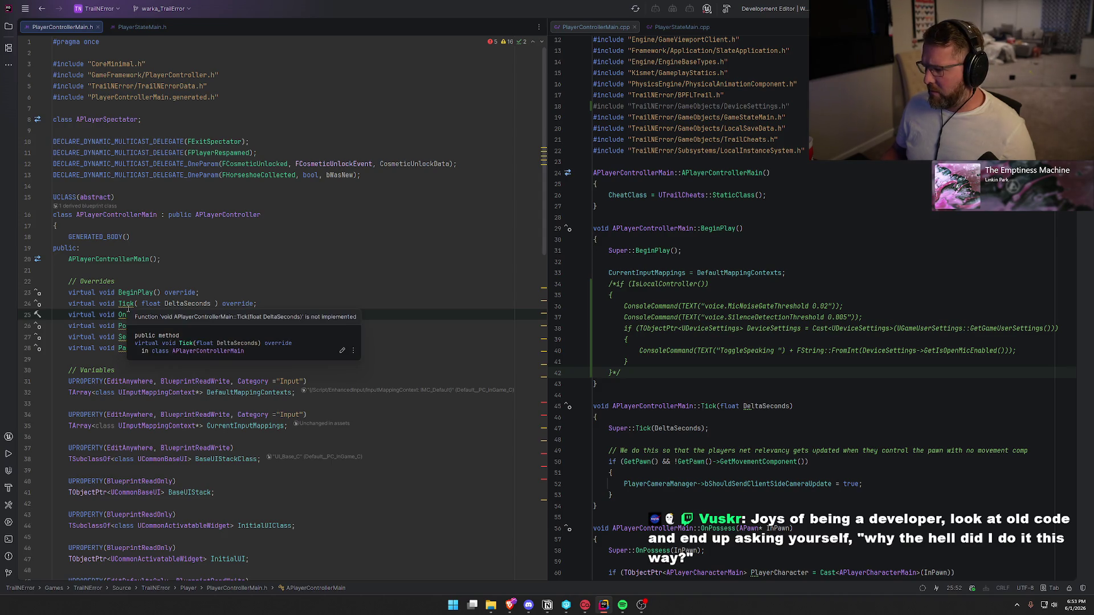
left_click(635, 373)
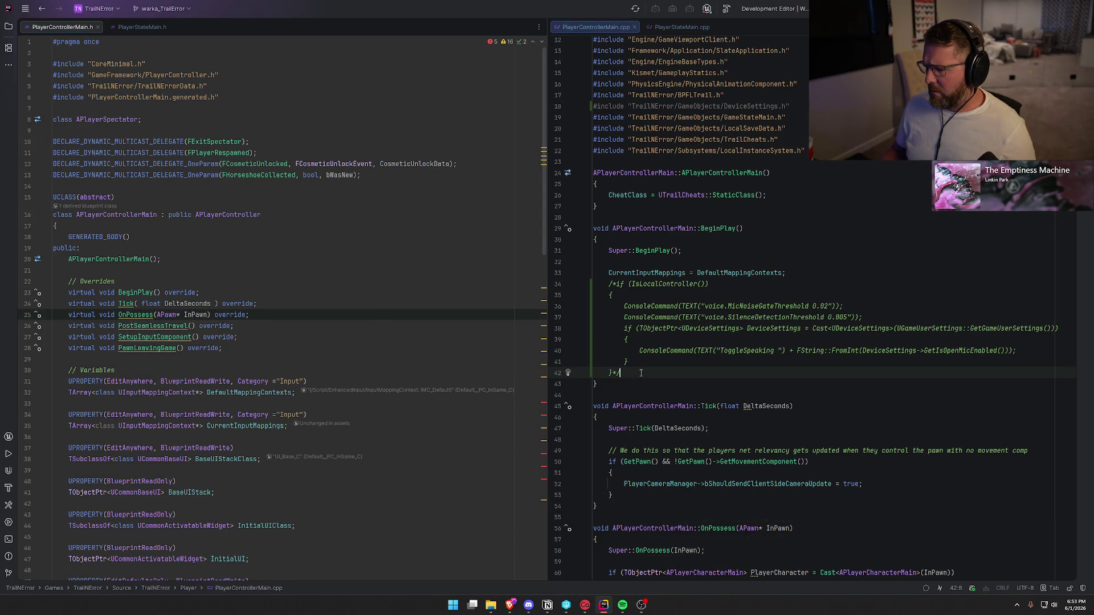
left_click(608, 285, "shift")
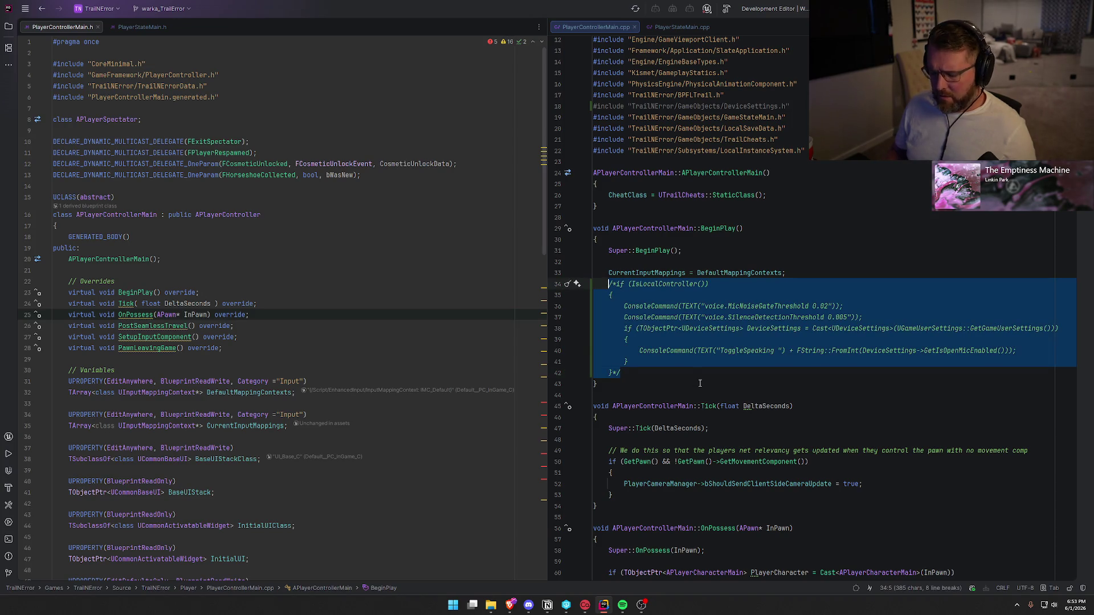
key("ctrl+shift+slash")
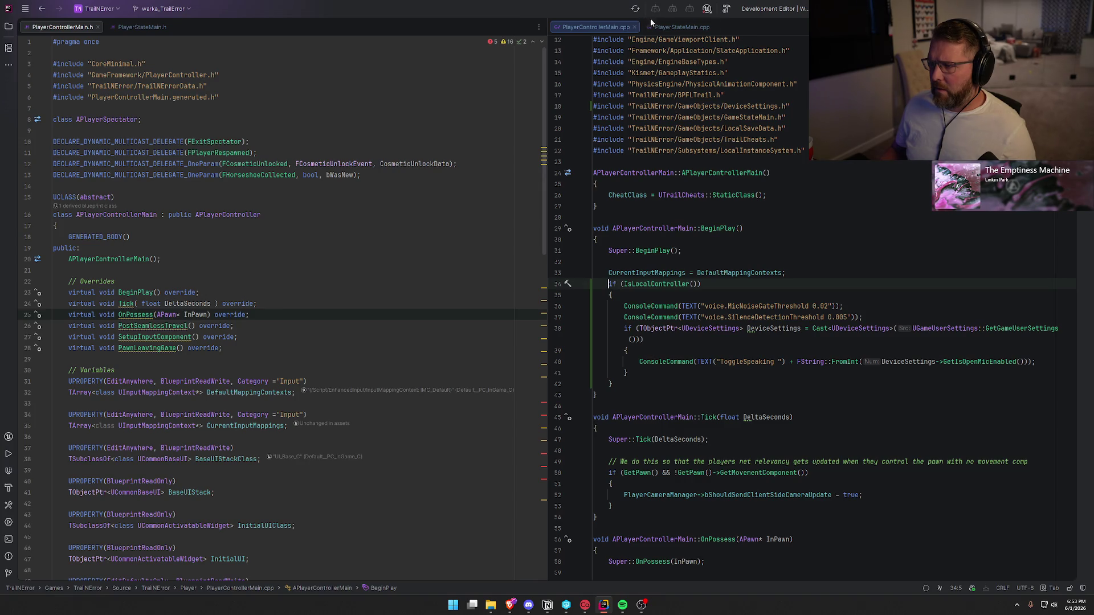
left_click(636, 9)
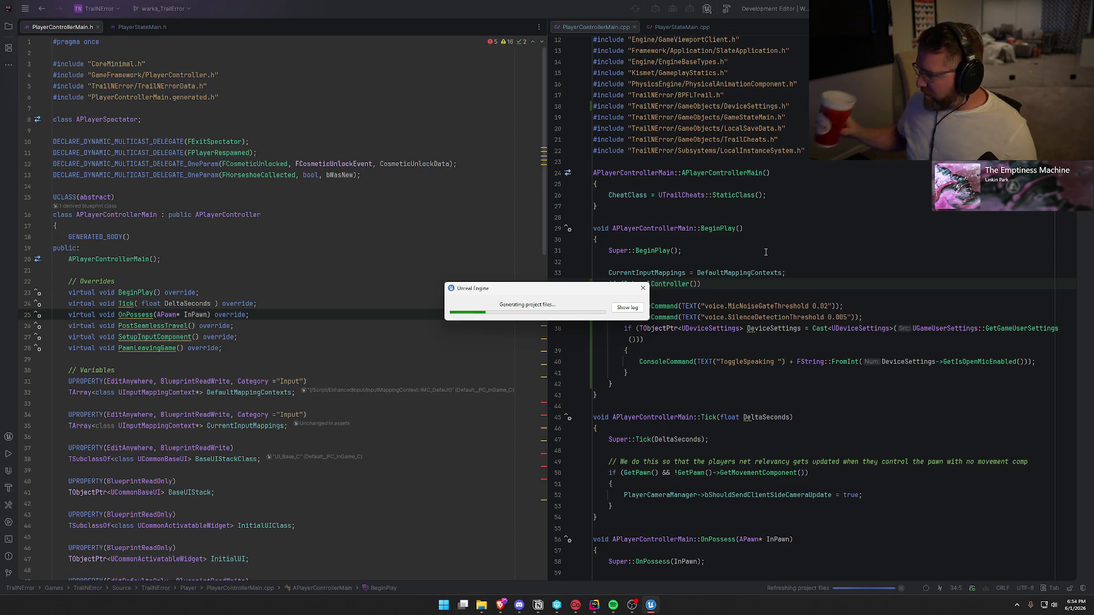
Step: Check the project-file generation log and build, revealing the 'CurrentVoipTalker' not-a-member errors
left_click(629, 311)
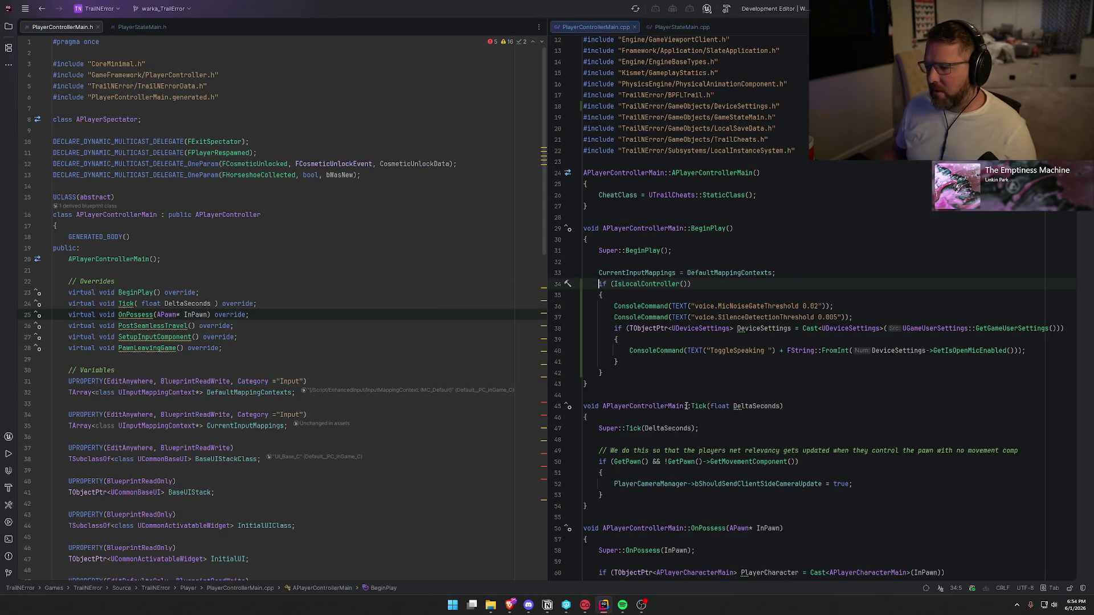
left_click(707, 285)
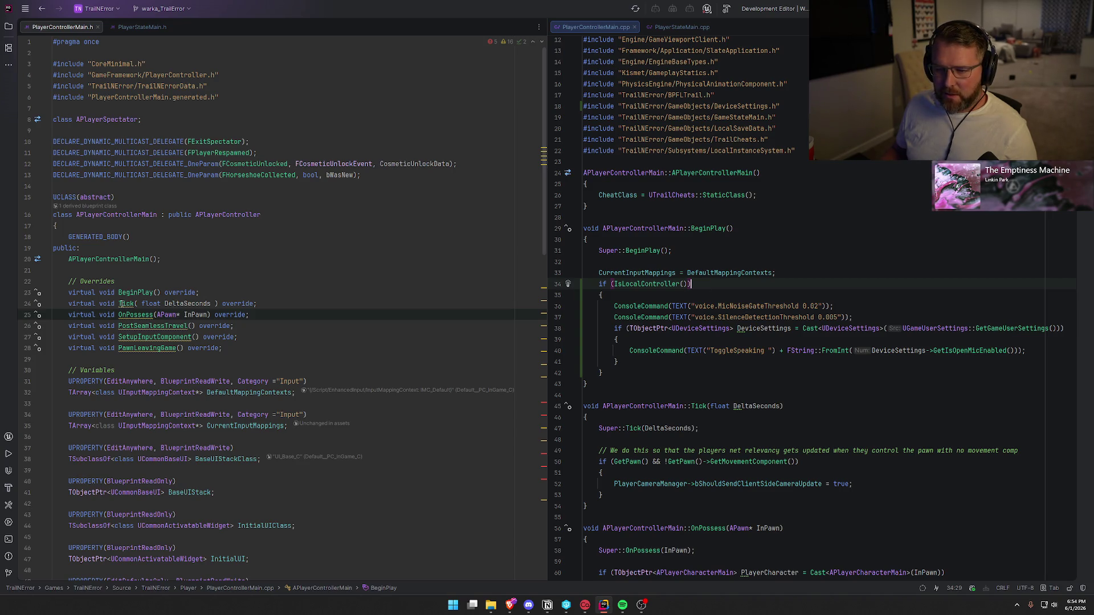
key("ctrl+shift+b")
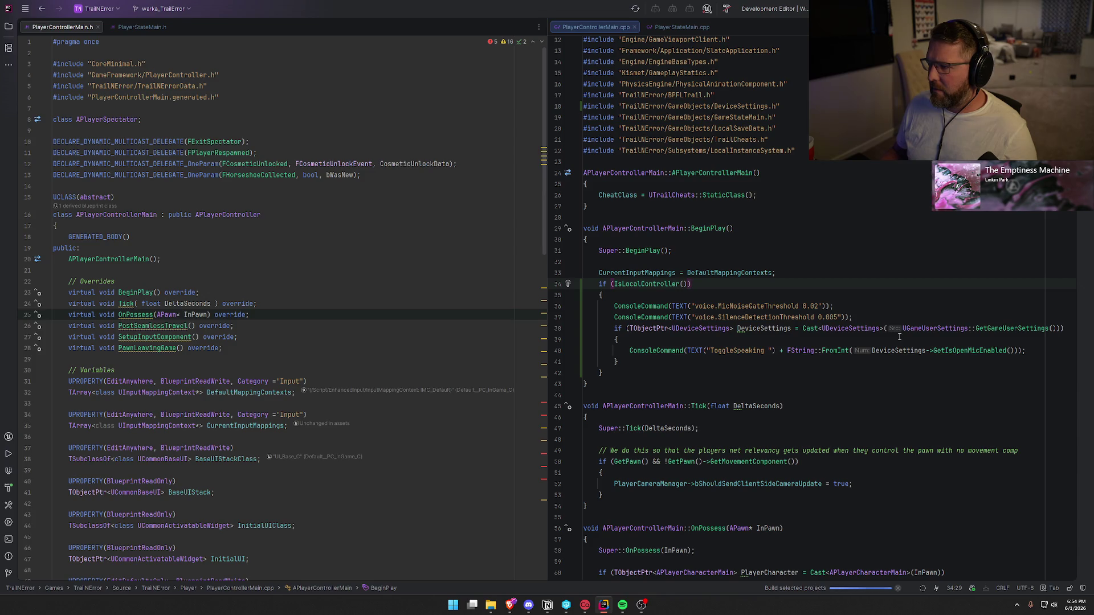
scroll(901, 332, "up", 4)
left_click(735, 142)
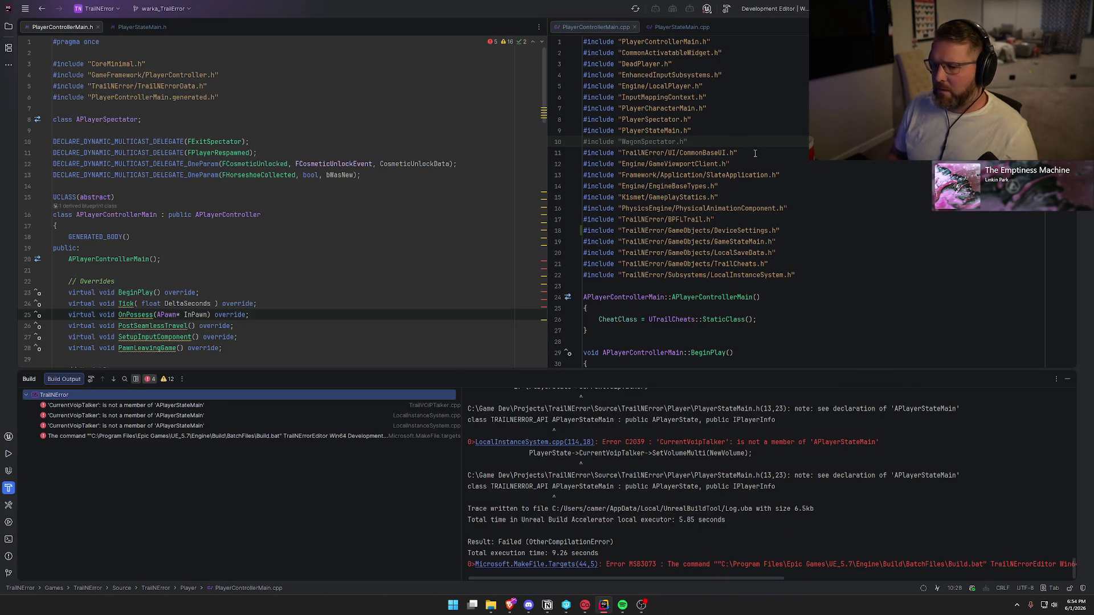
Step: Delete the #include "WagonSpectator.h" line from PlayerControllerMain.cpp
left_click(732, 142)
key("shift+Home")
key("BackSpace")
key("BackSpace")
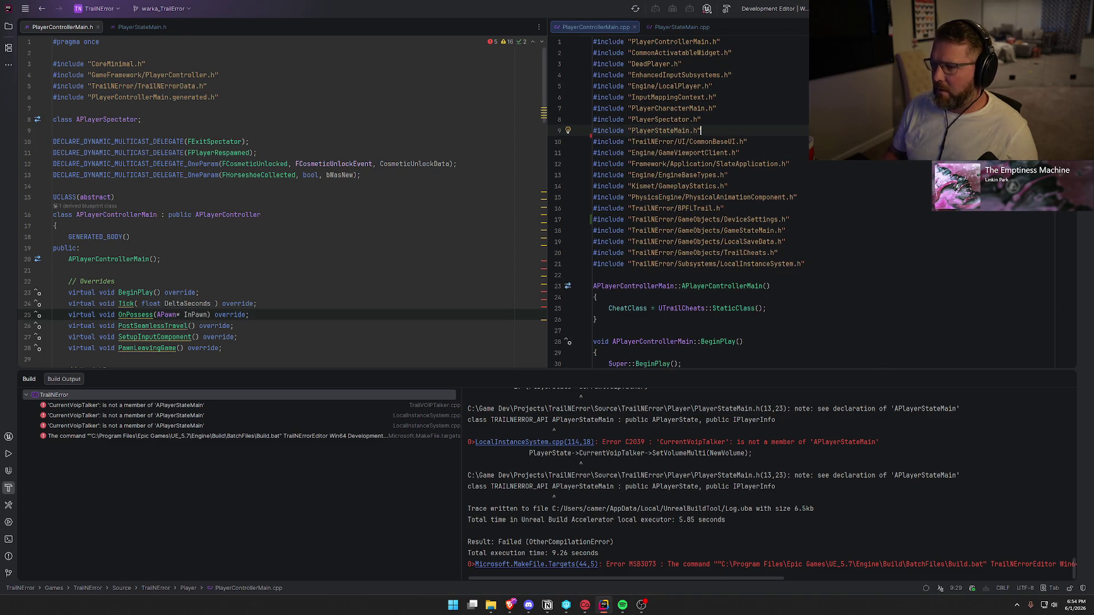
Step: Open TrailVOIPTalker.cpp at the failing CurrentVoipTalker assignment from the build errors
left_click(154, 416)
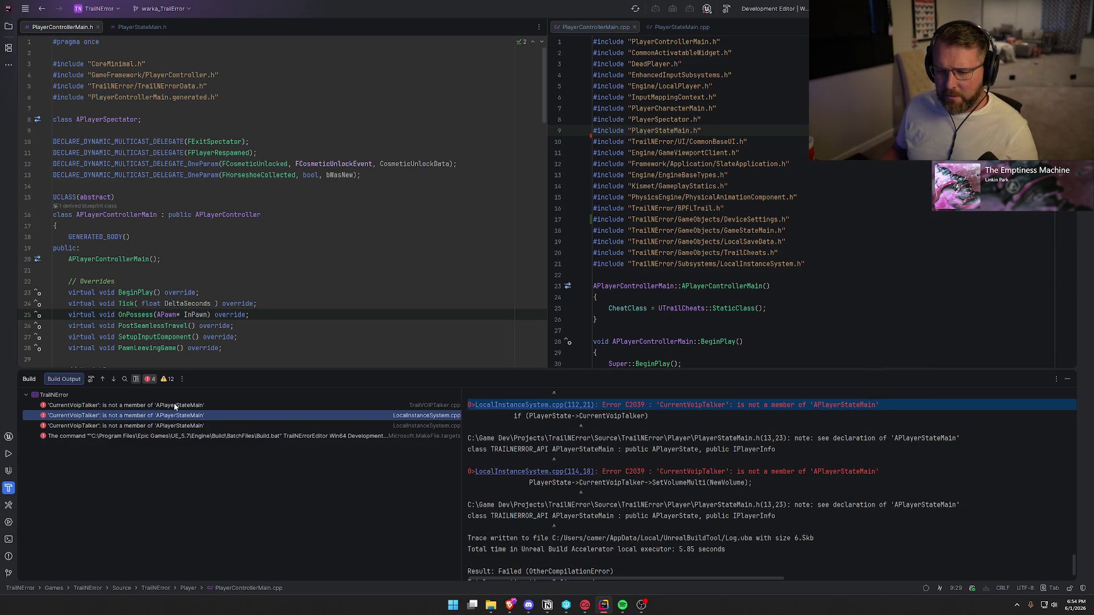
left_click(142, 27)
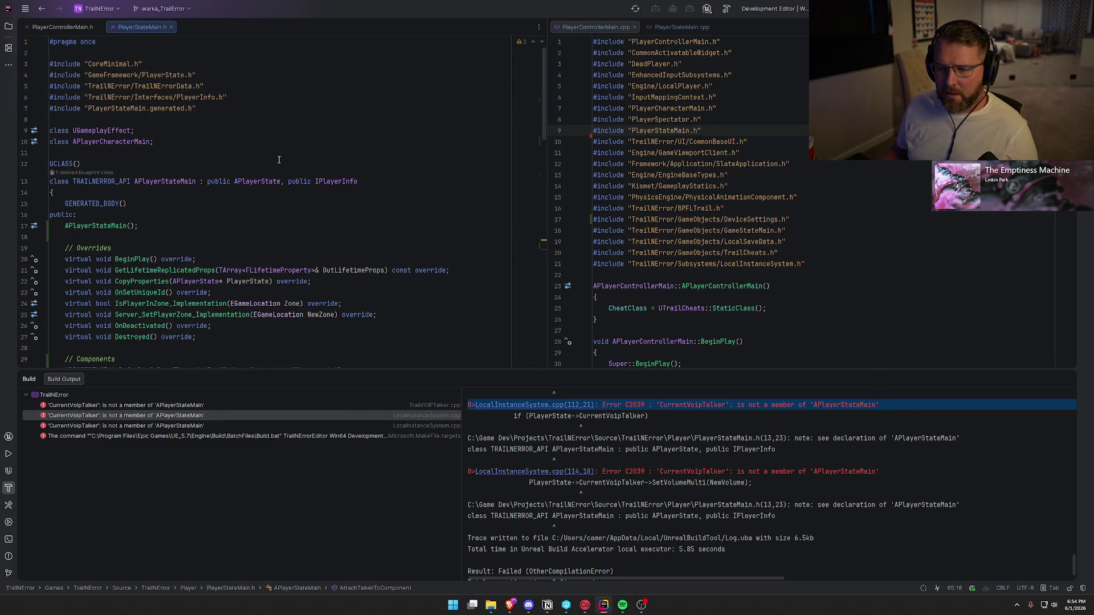
scroll(313, 314, "down", 4)
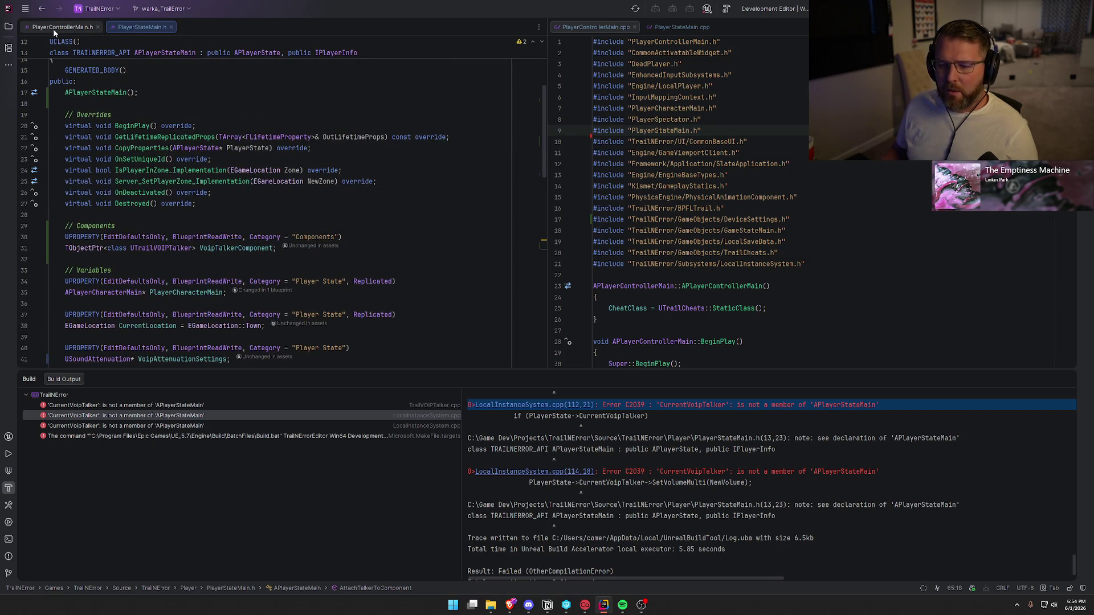
left_click(151, 409)
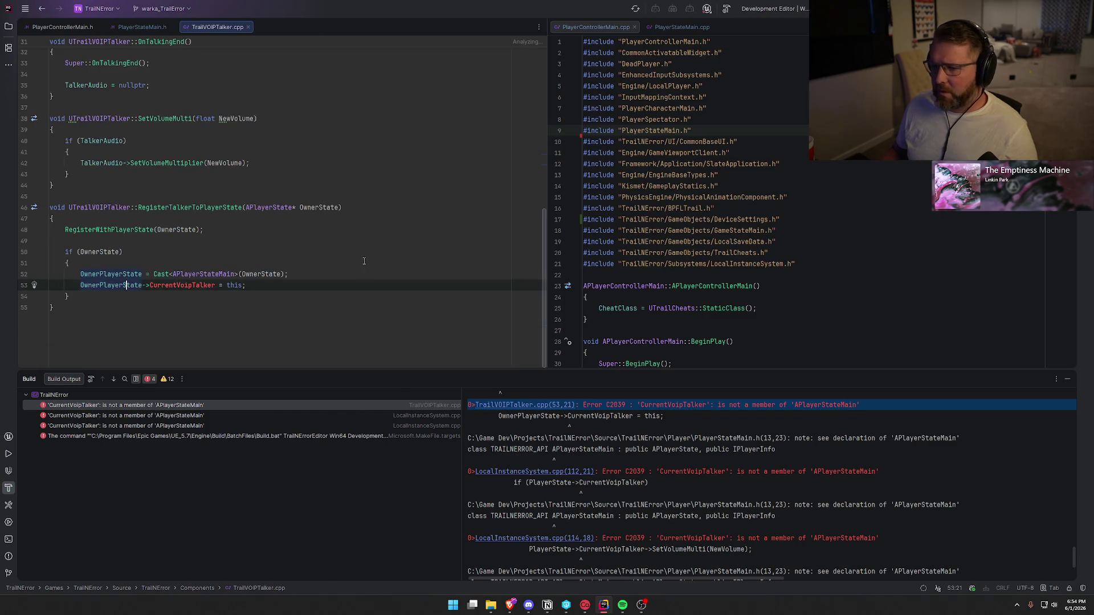
Step: Delete the CurrentVoipTalker assignment line from RegisterTalkerToPlayerState in TrailVOIPTalker.cpp
left_click(260, 288)
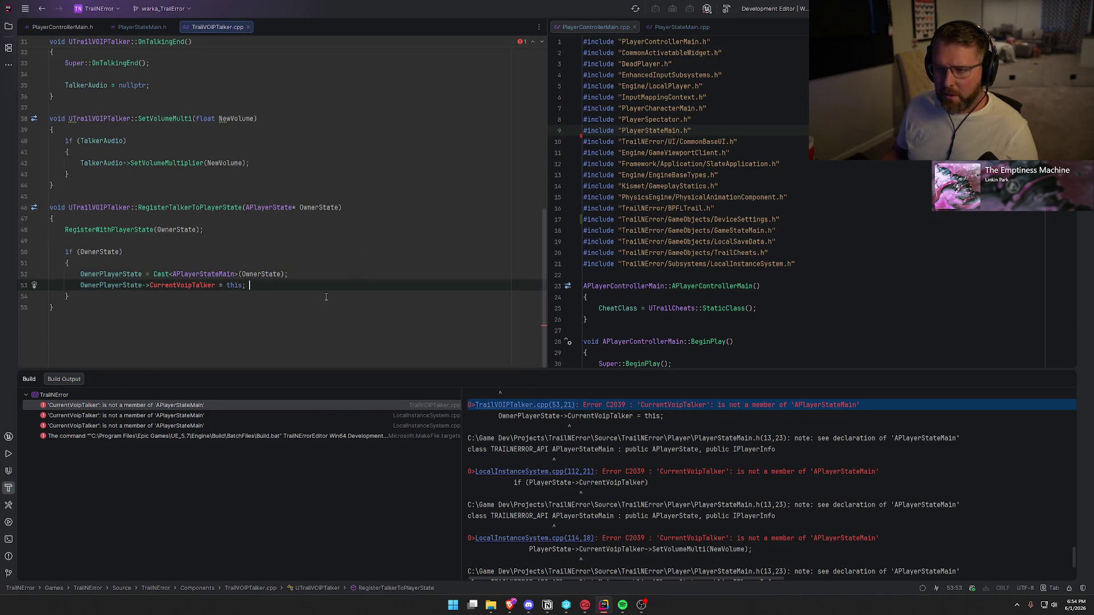
key("shift+Home")
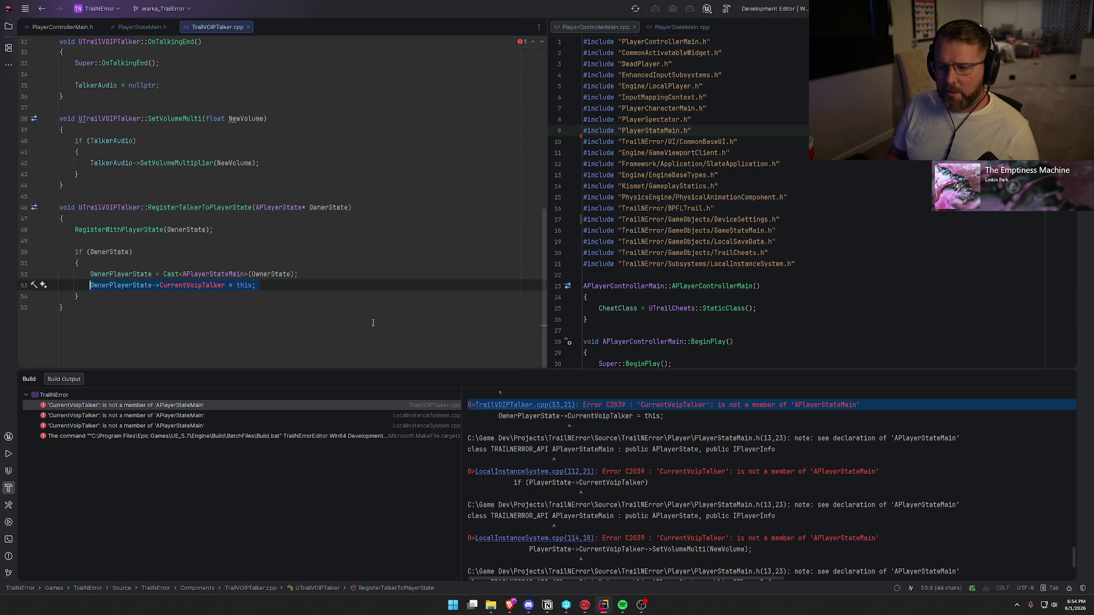
key("BackSpace")
key("BackSpace")
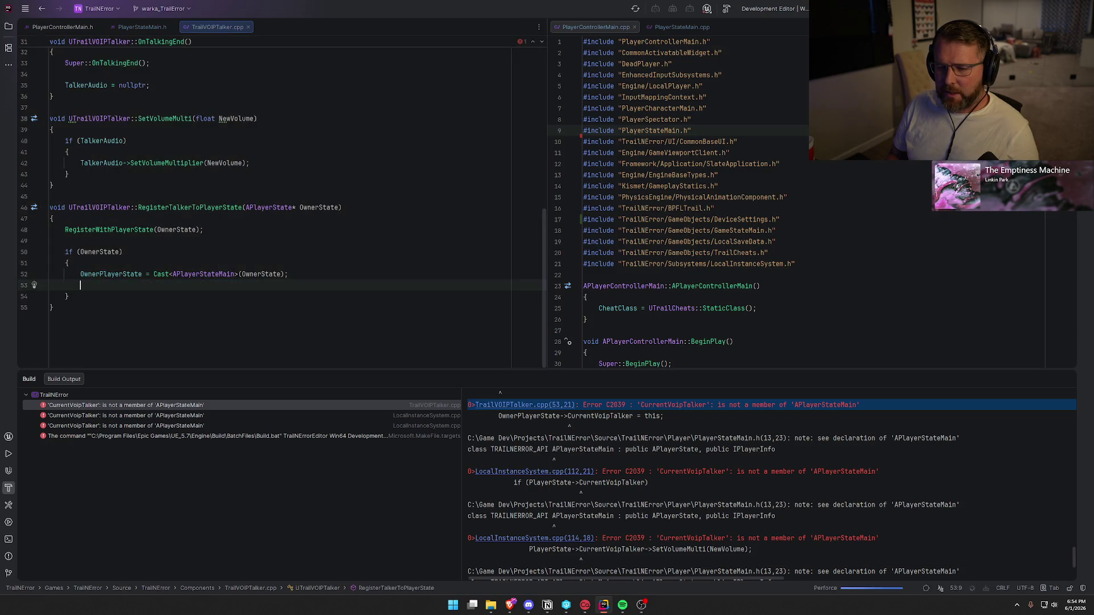
key("Down")
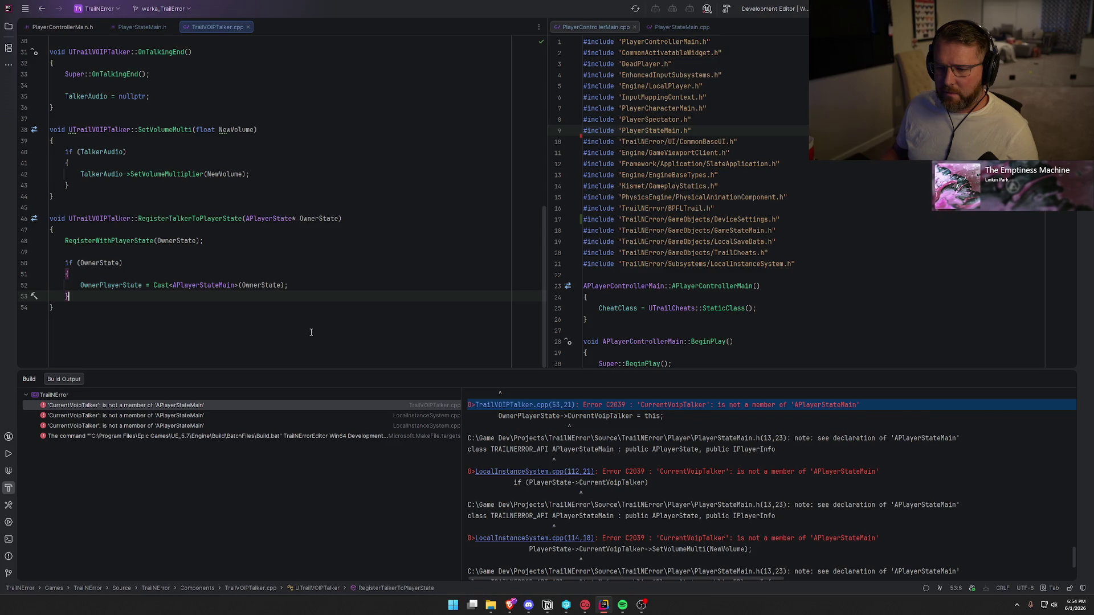
double_click(125, 416)
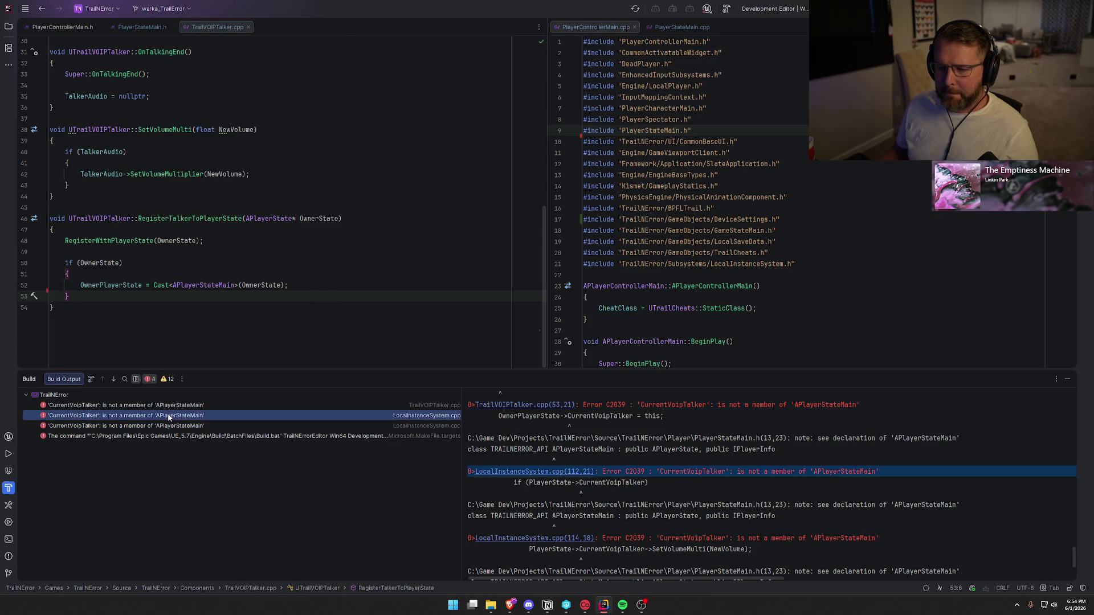
Step: Replace CurrentVoipTalker with VoipTalkerComponent on lines 112 and 114 of UpdatePlayerVoipVolume
scroll(285, 234, "up", 1)
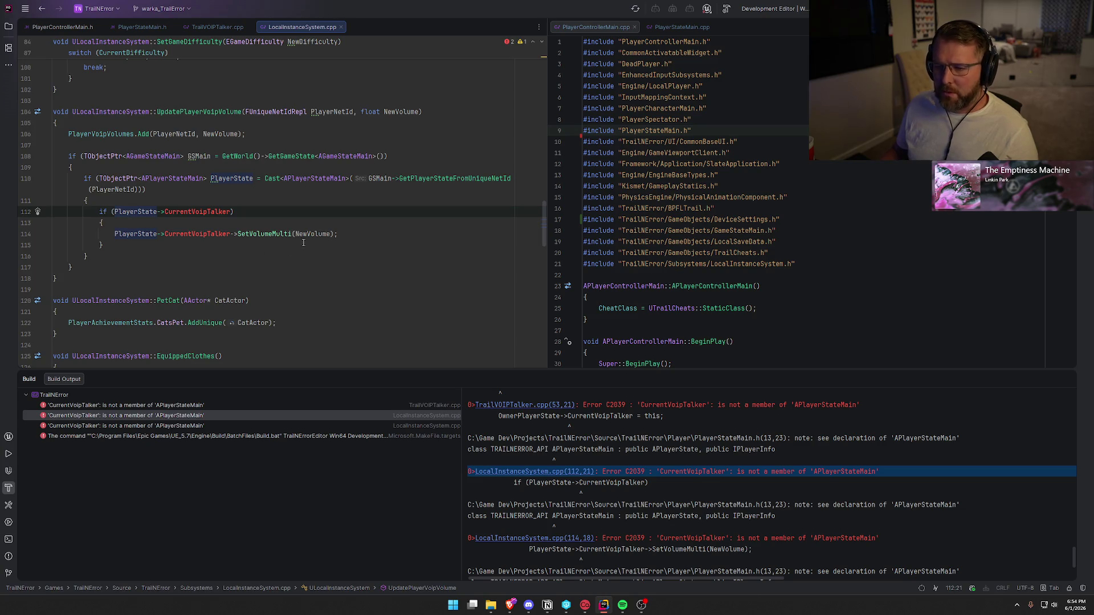
left_click(259, 234)
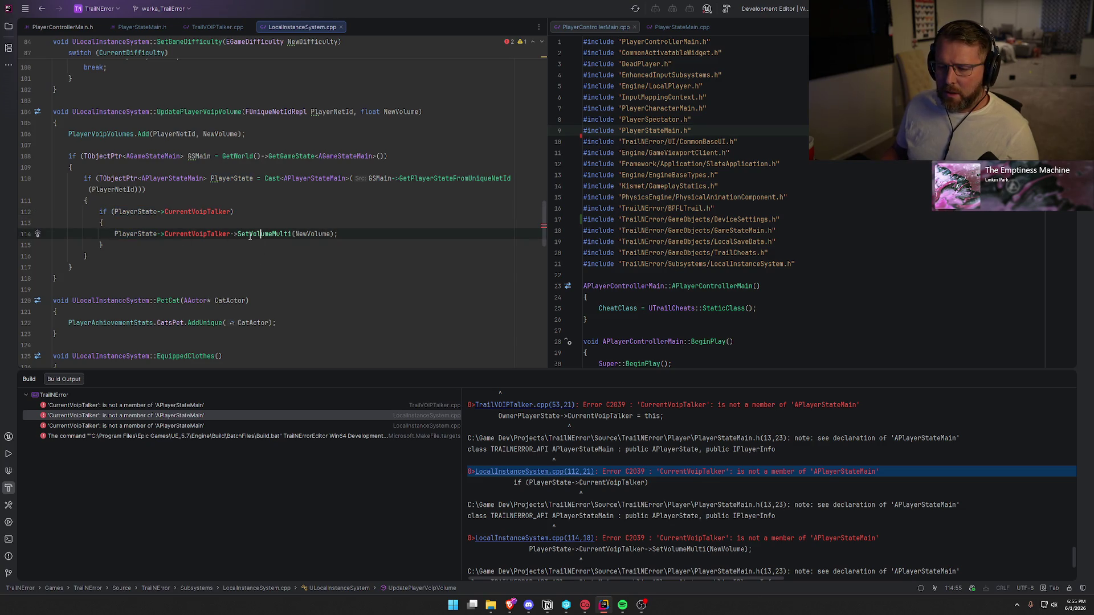
double_click(181, 212)
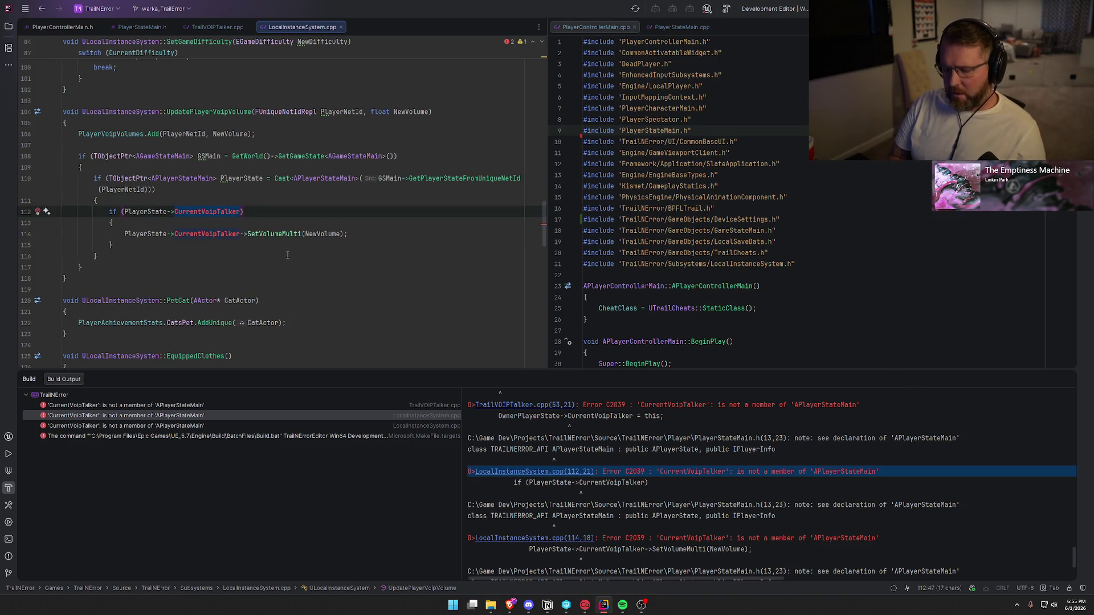
type("Voip")
key("Return")
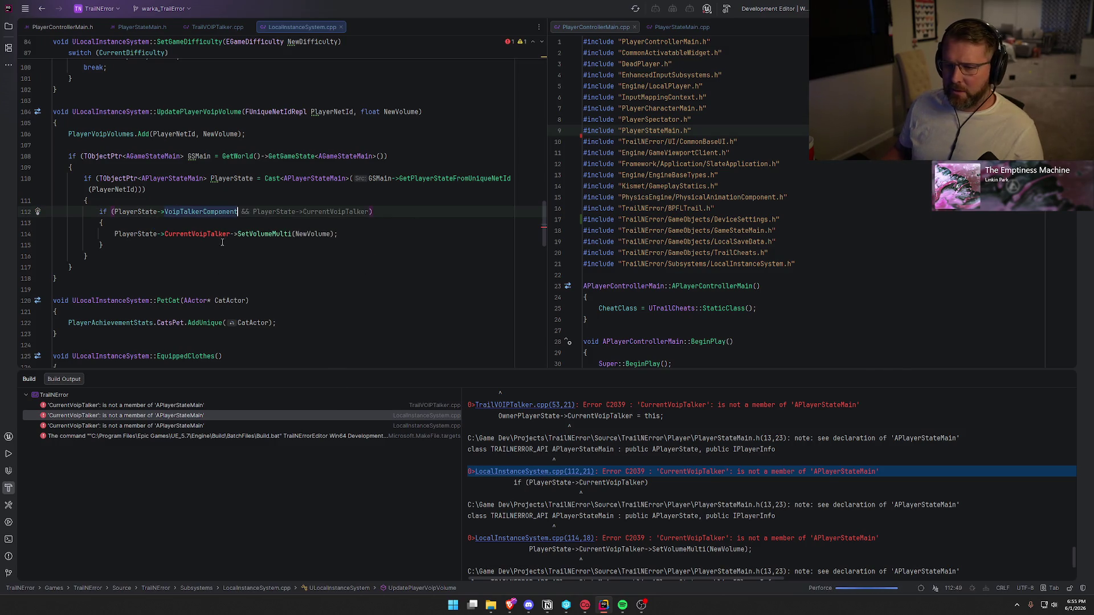
key("Escape")
double_click(207, 212)
key("ctrl+c")
double_click(207, 233)
key("ctrl+v")
Step: Check the remaining CurrentVoipTalker build error and bring PlayerControllerMain.h to the front
left_click(300, 217)
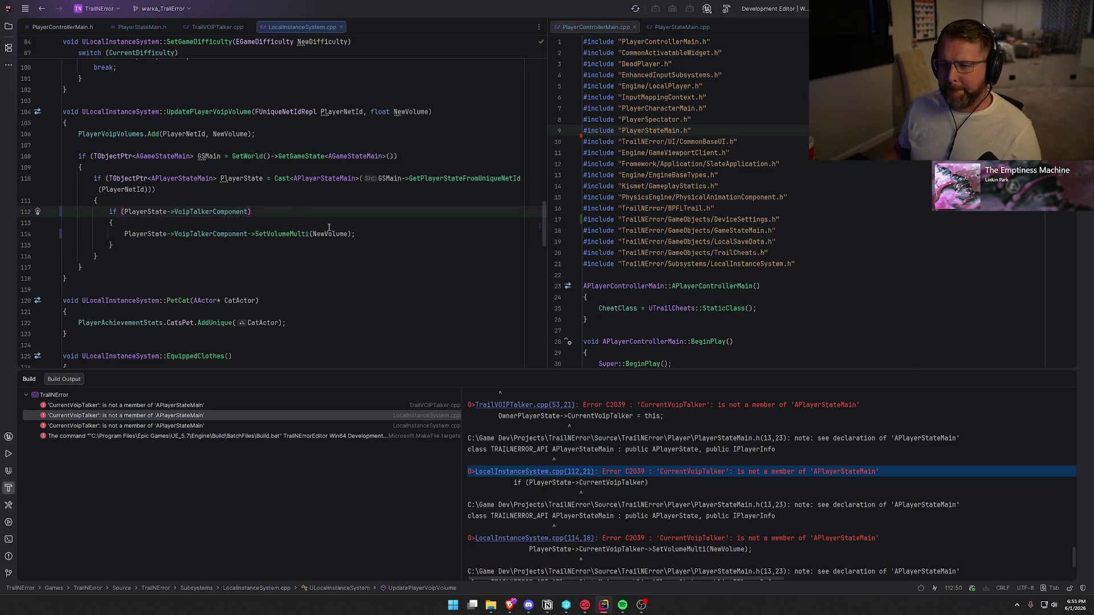
key("ctrl+alt+Down")
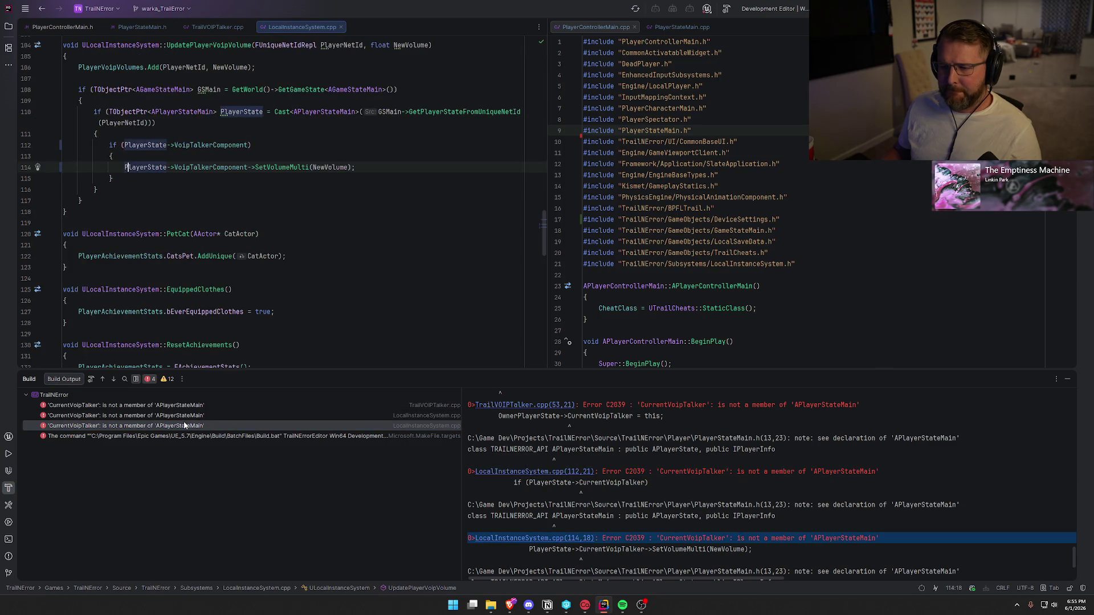
left_click(332, 228)
key("ctrl+Tab")
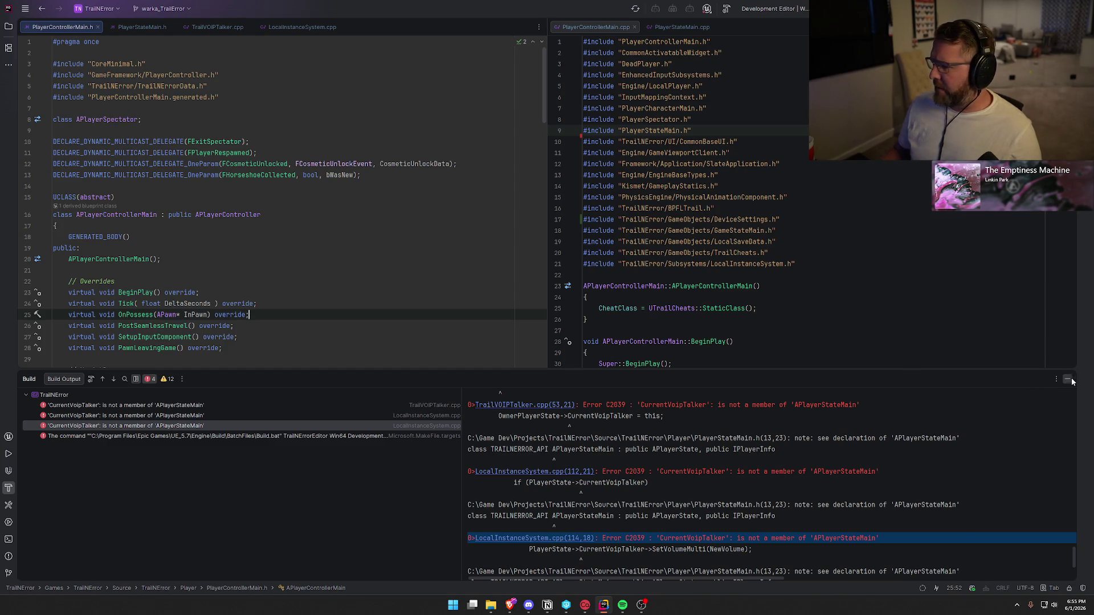
Step: Hide the Build output and go to the OnPossess definition in PlayerControllerMain.cpp
left_click(1067, 379)
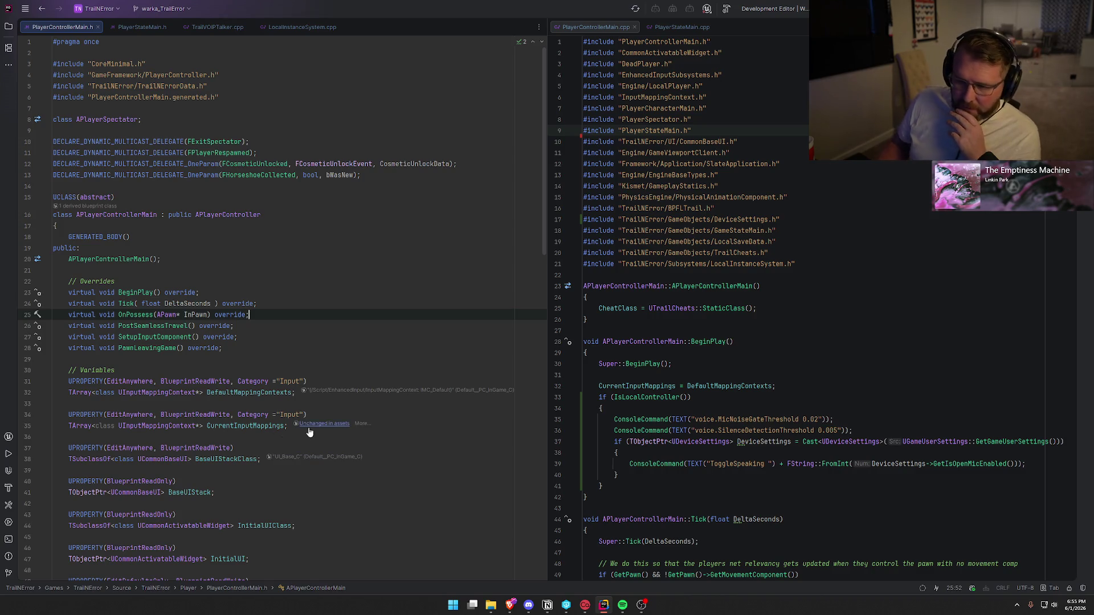
scroll(334, 354, "down", 1)
scroll(334, 353, "down", 3)
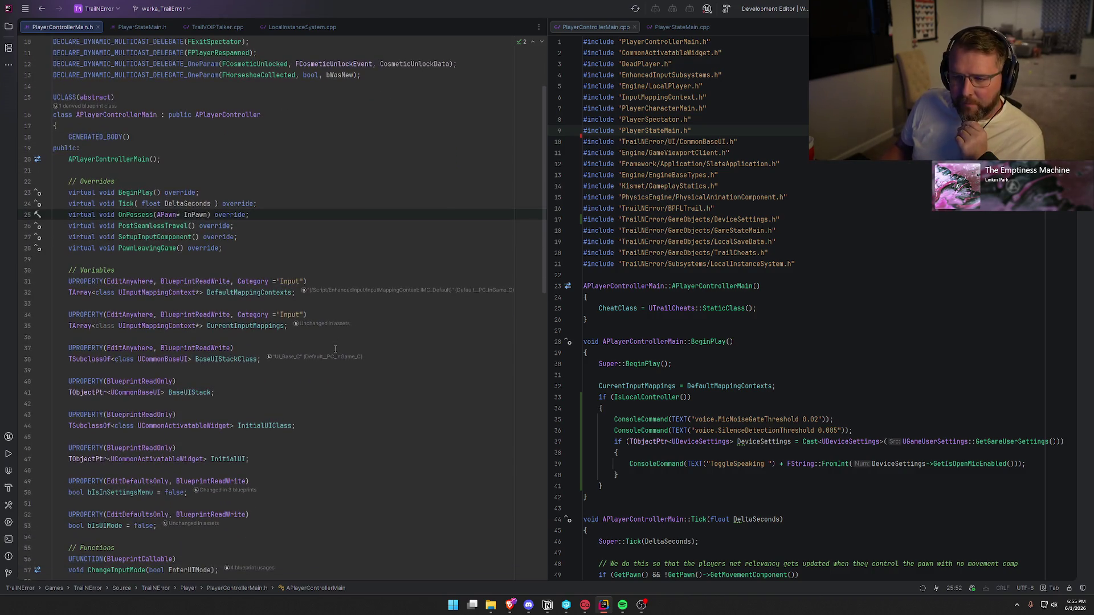
left_click(127, 215)
key("alt+Return")
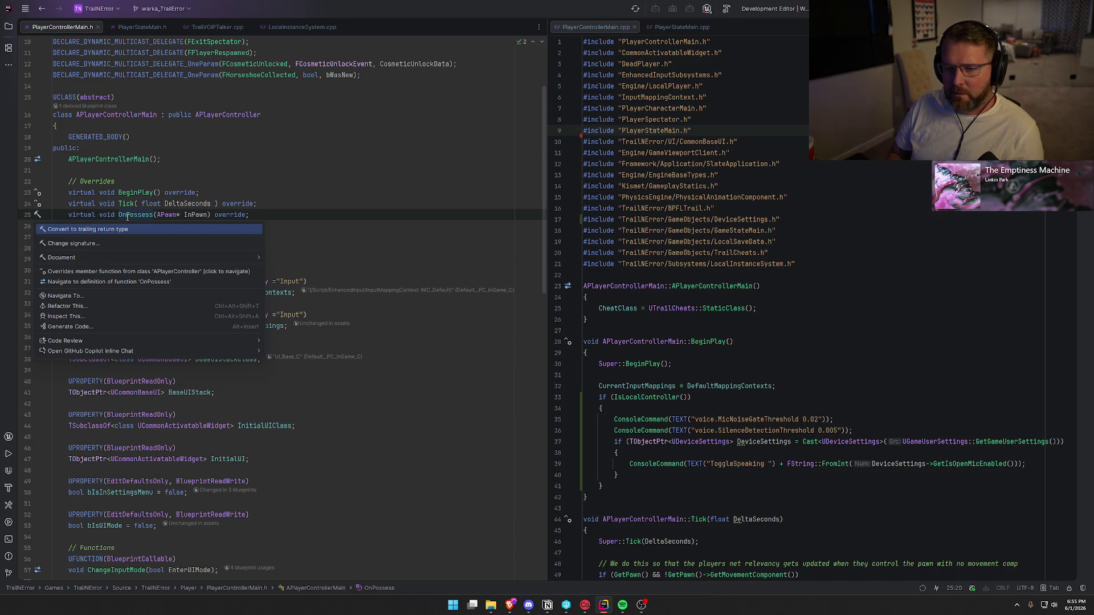
key("Escape")
left_click(127, 215, "ctrl")
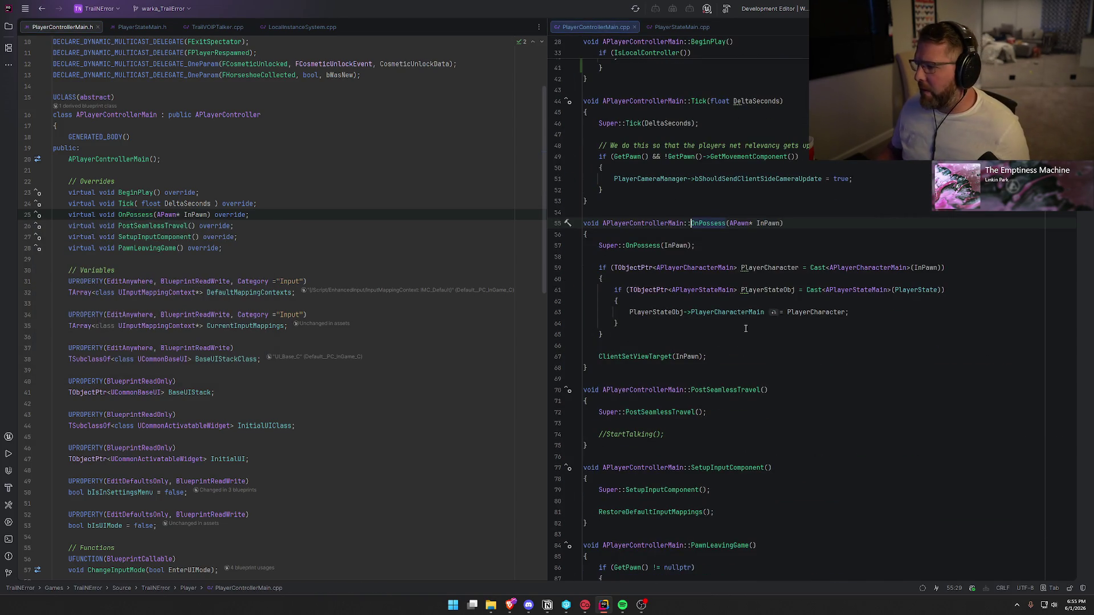
Step: Review where PlayerCharacter, InPawn and PlayerStateObj are used in OnPossess
left_click(703, 246)
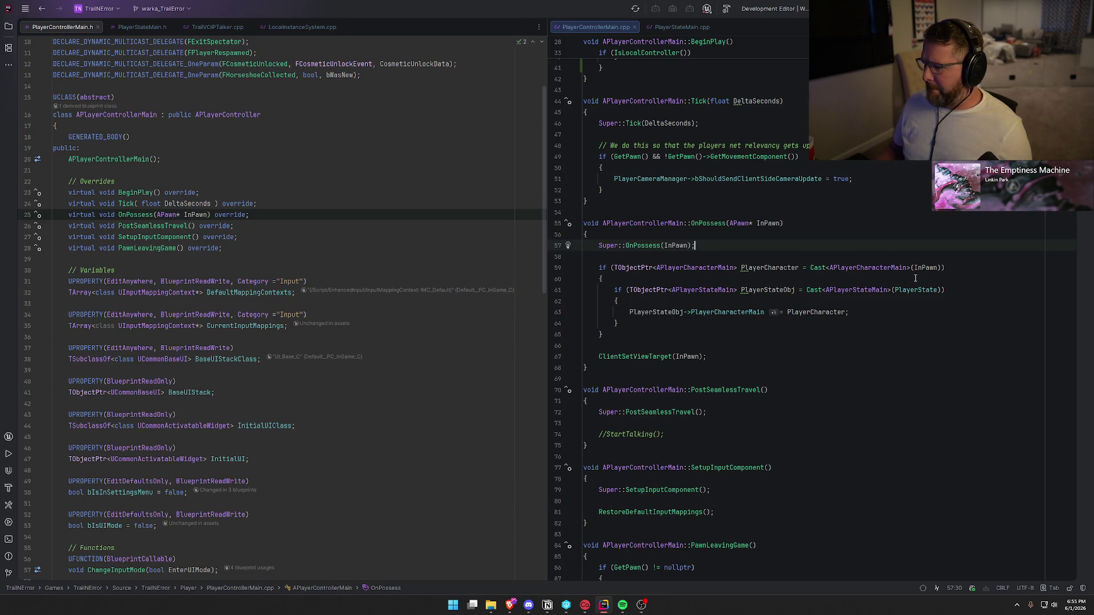
left_click(768, 268)
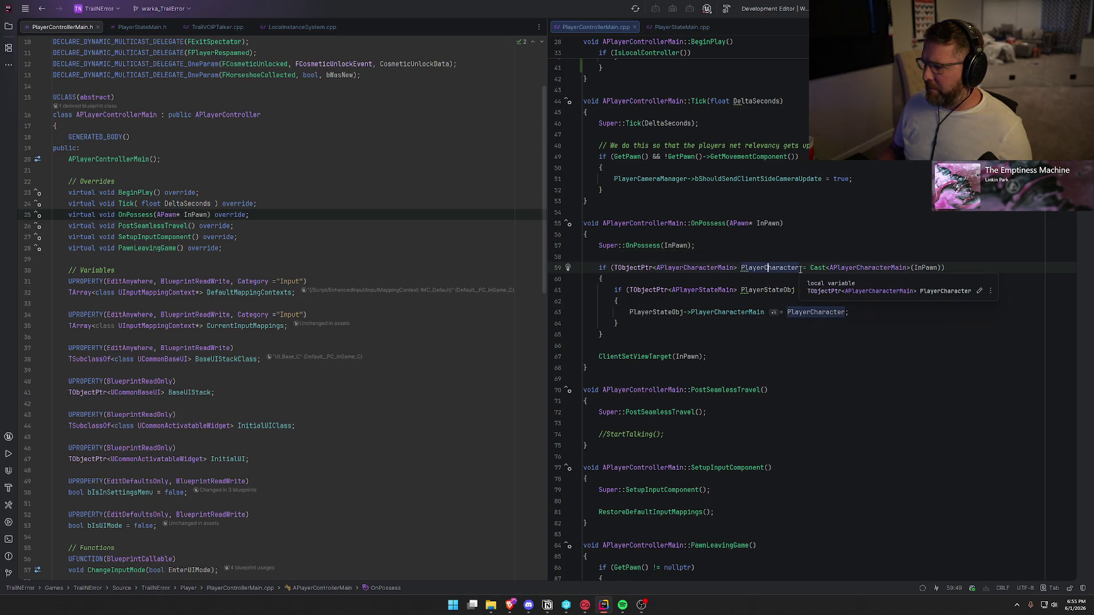
left_click(926, 267)
left_click(768, 268)
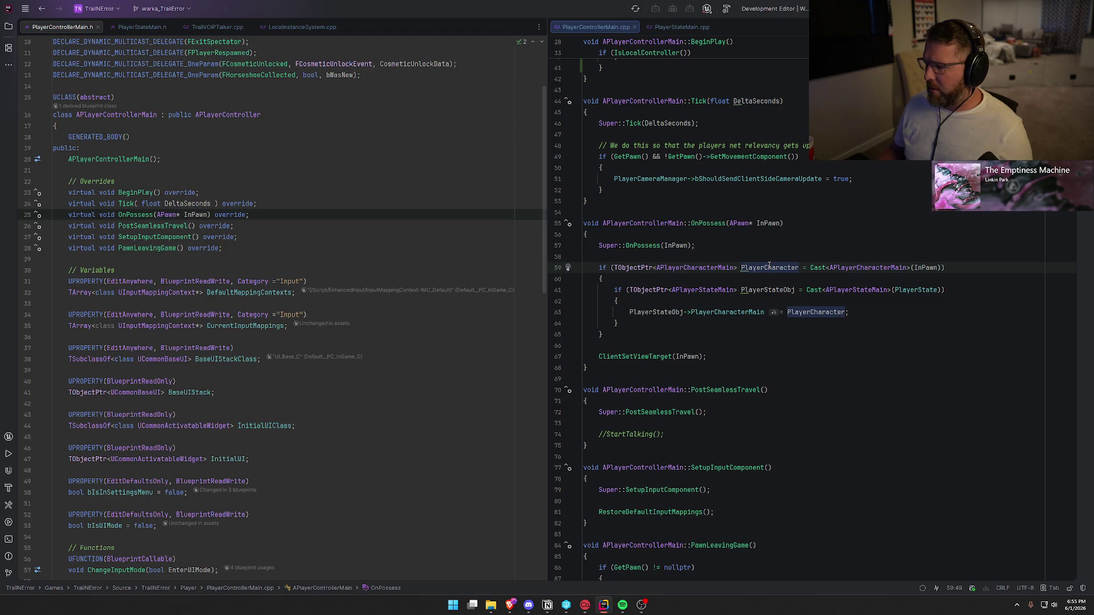
left_click(919, 291)
left_click(766, 290)
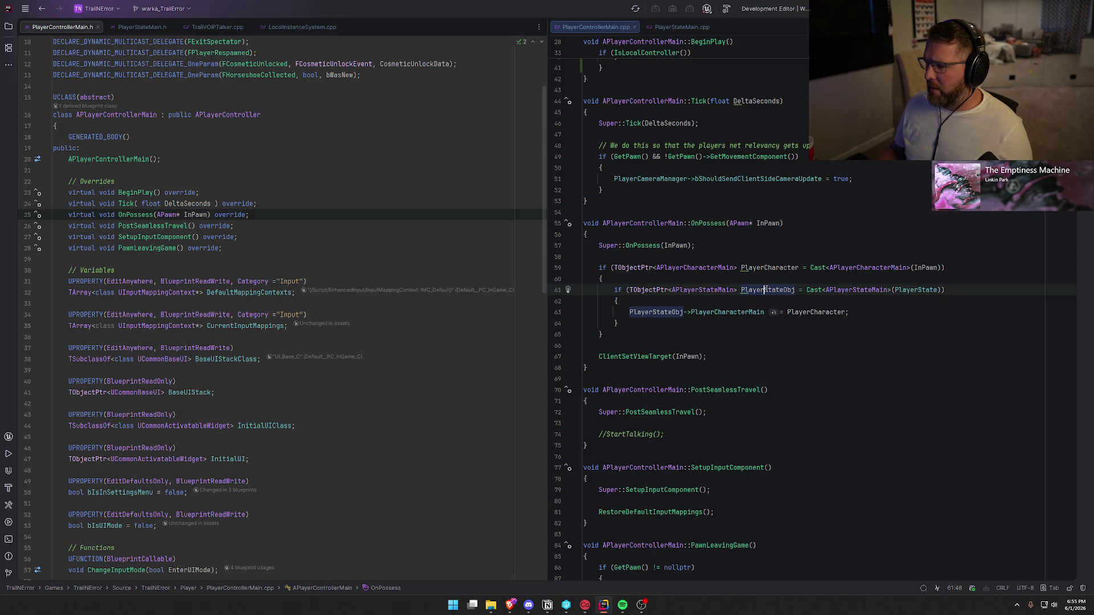
left_click(714, 312)
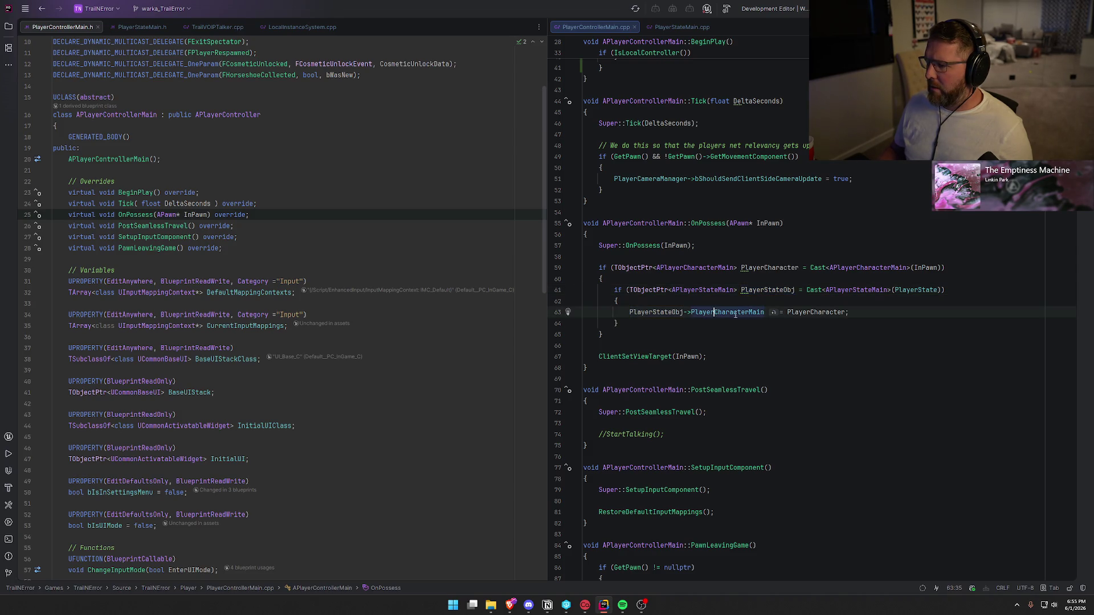
left_click(810, 312)
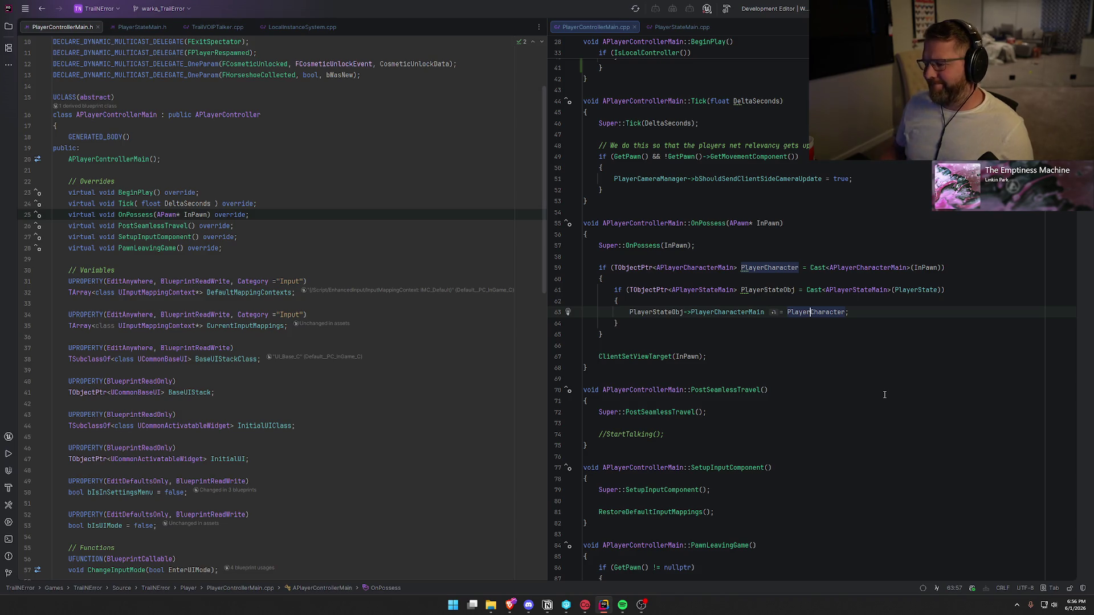
Step: Add empty lines below the PlayerCharacter cast block and below Super::OnPossess(InPawn)
left_click(667, 330)
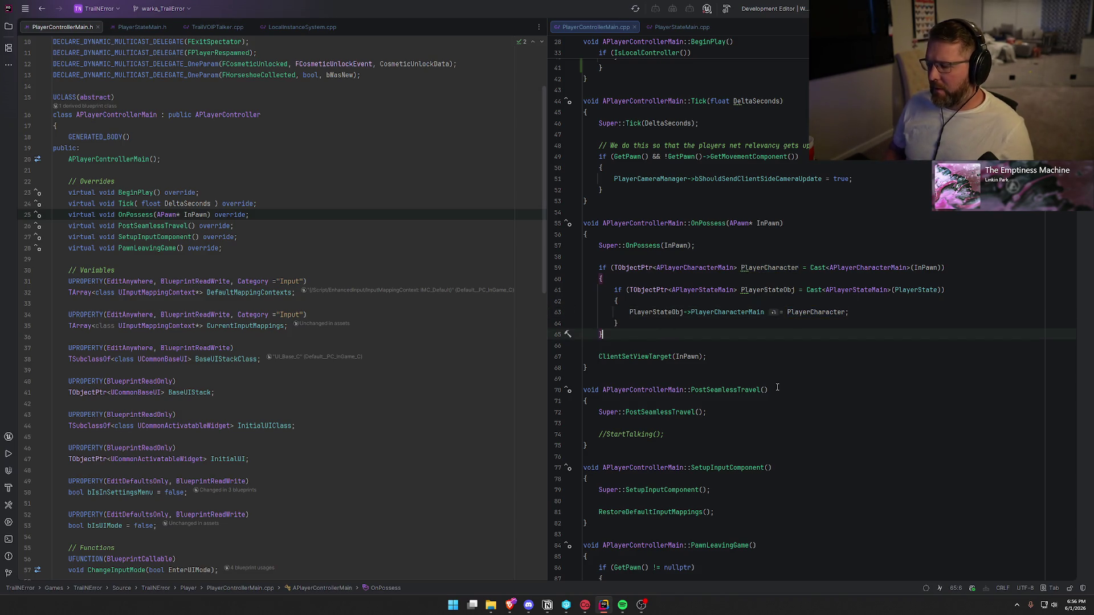
key("Return")
key("Return")
left_click(654, 257)
key("Return")
key("Return")
key("Up")
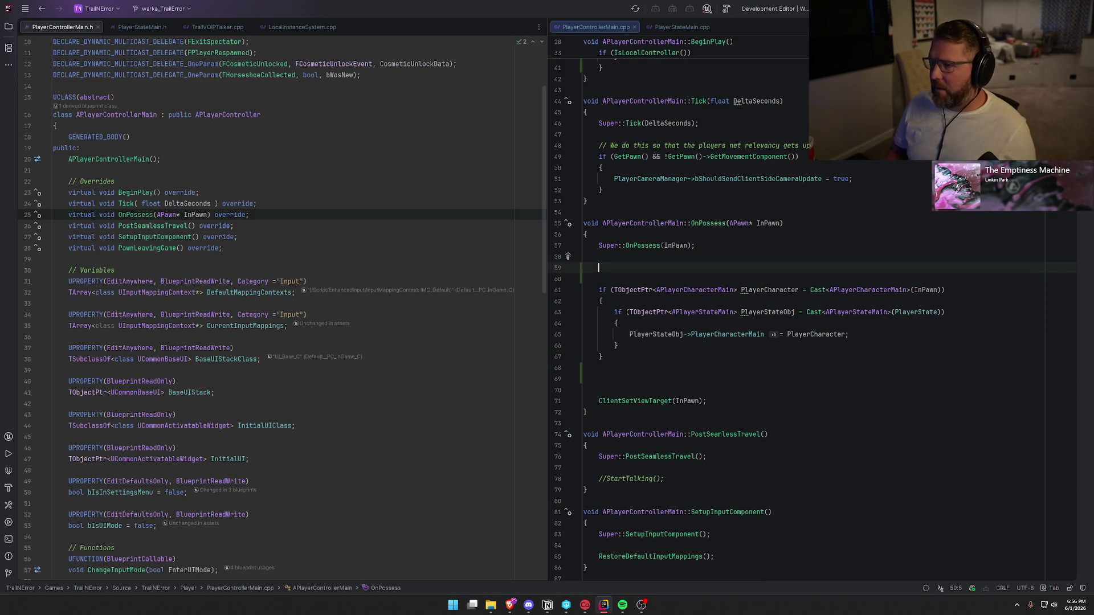
Step: Add an if check around a new PlayerStateObj cast to APlayerStateMain, with an opening body brace
type("TObjectPtr<")
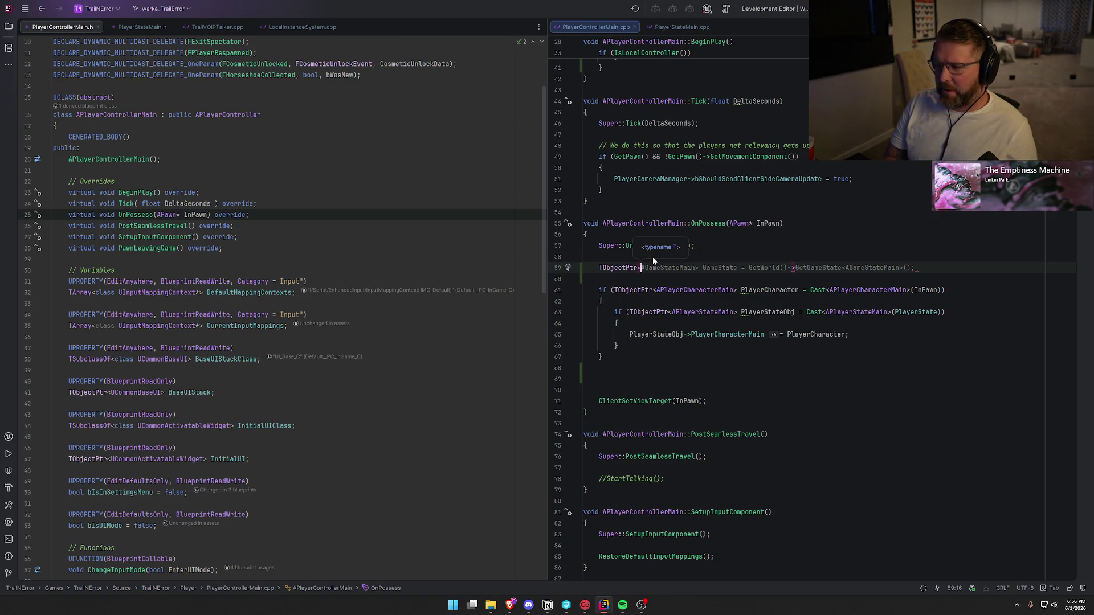
type("APlayerS>")
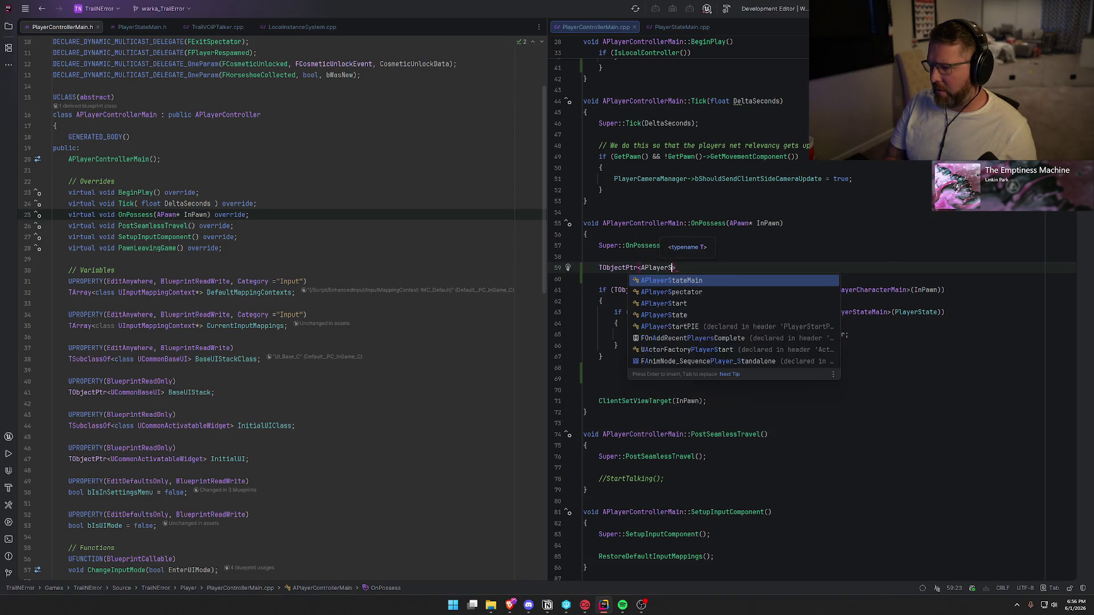
key("Return")
key("Tab")
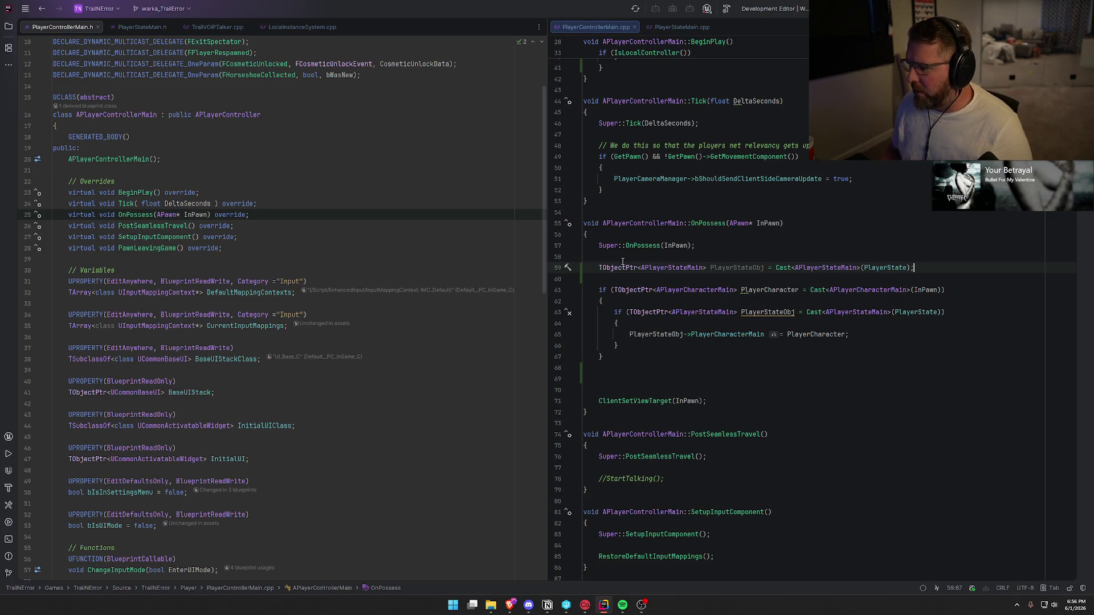
key("Home")
type("if (")
key("End")
key("BackSpace")
type(")")
key("Return")
type("{")
key("Return")
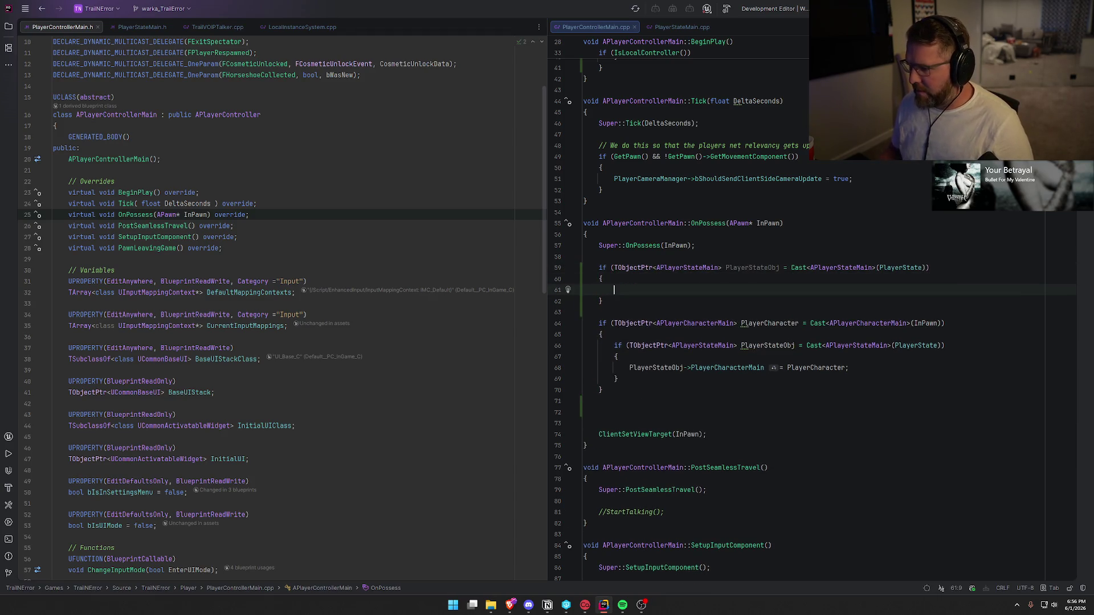
Step: Move the old PlayerCharacter if-block inside the new PlayerStateObj check
left_click_drag(601, 322, 621, 393)
key("ctrl+c")
key("BackSpace")
key("BackSpace")
key("Delete")
key("Delete")
key("Delete")
key("Up")
key("Up")
key("Tab")
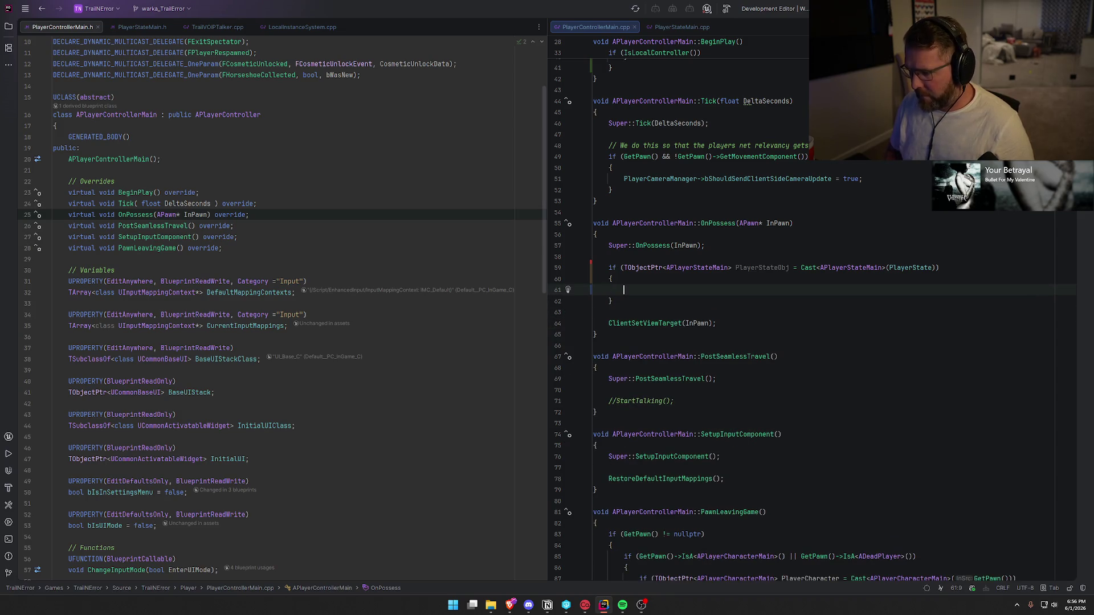
key("ctrl+v")
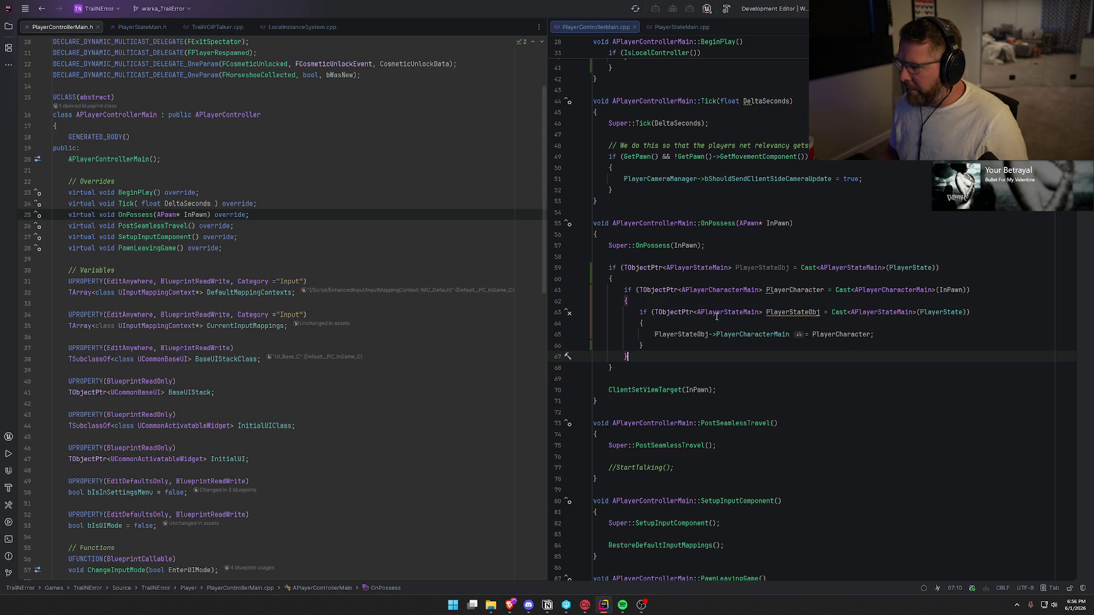
Step: Replace the nested PlayerState cast with PlayerStateObj->PlayerCharacterMain = PlayerCharacter; and add a blank line after
left_click_drag(654, 335, 886, 337)
key("ctrl+c")
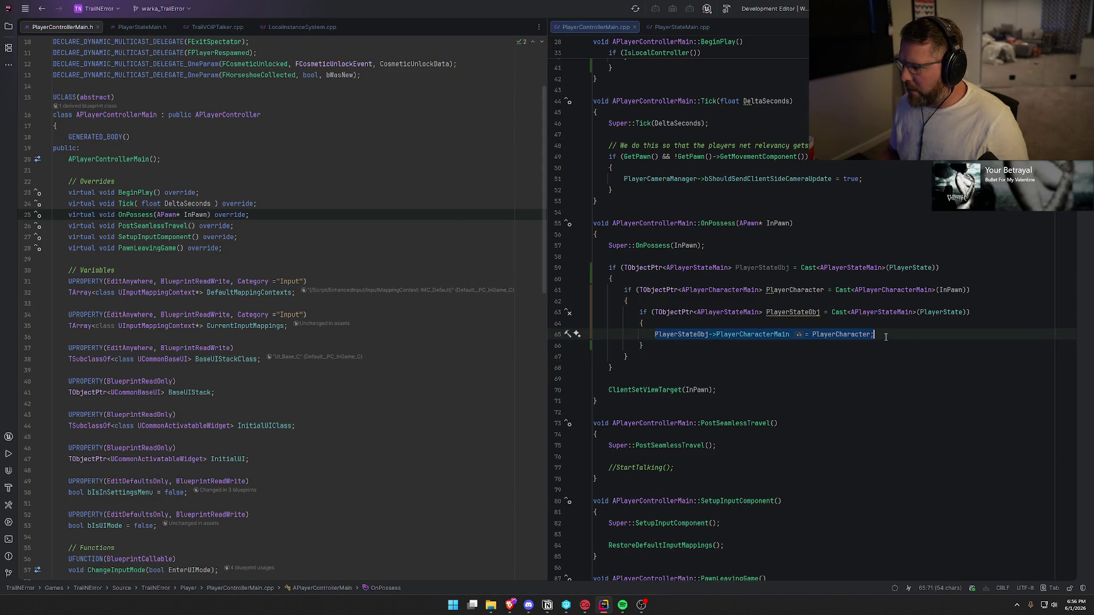
key("BackSpace")
key("ctrl+w")
key("ctrl+w")
key("ctrl+w")
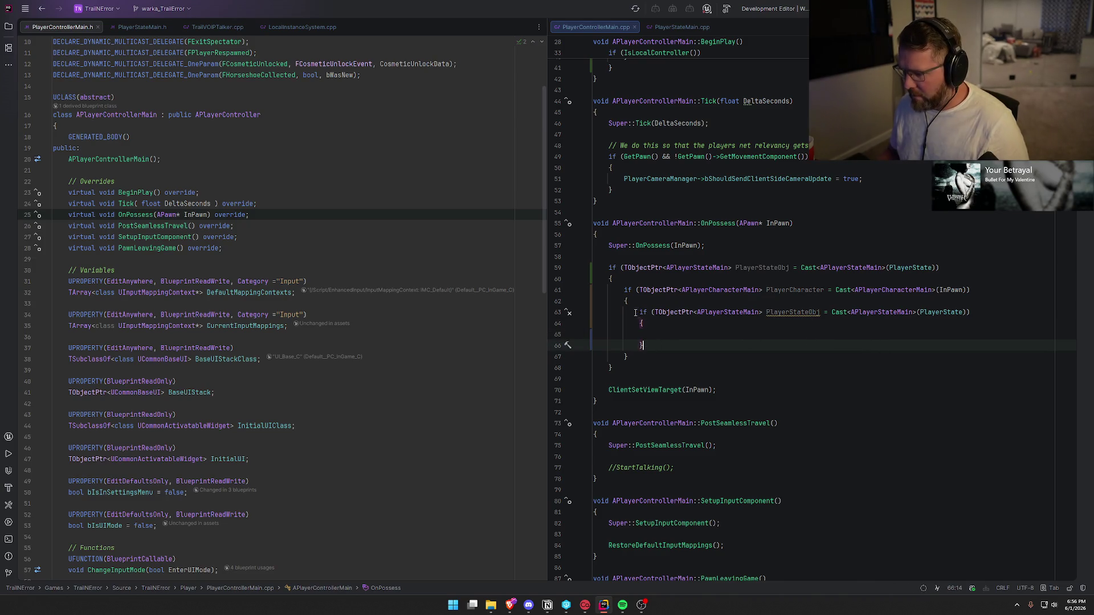
key("ctrl+v")
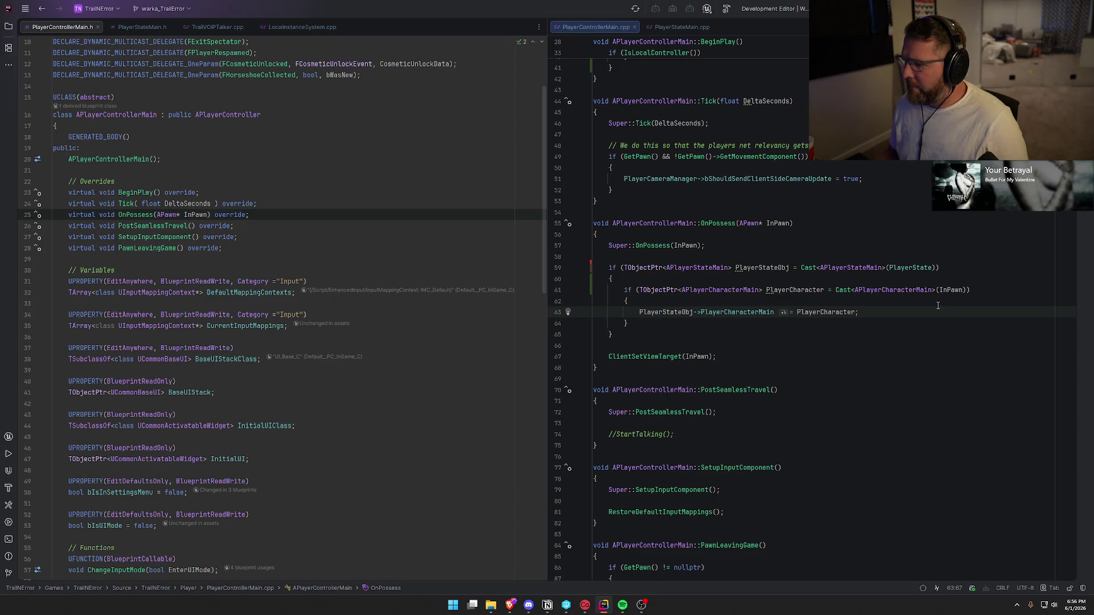
left_click(694, 325)
key("Return")
key("Return")
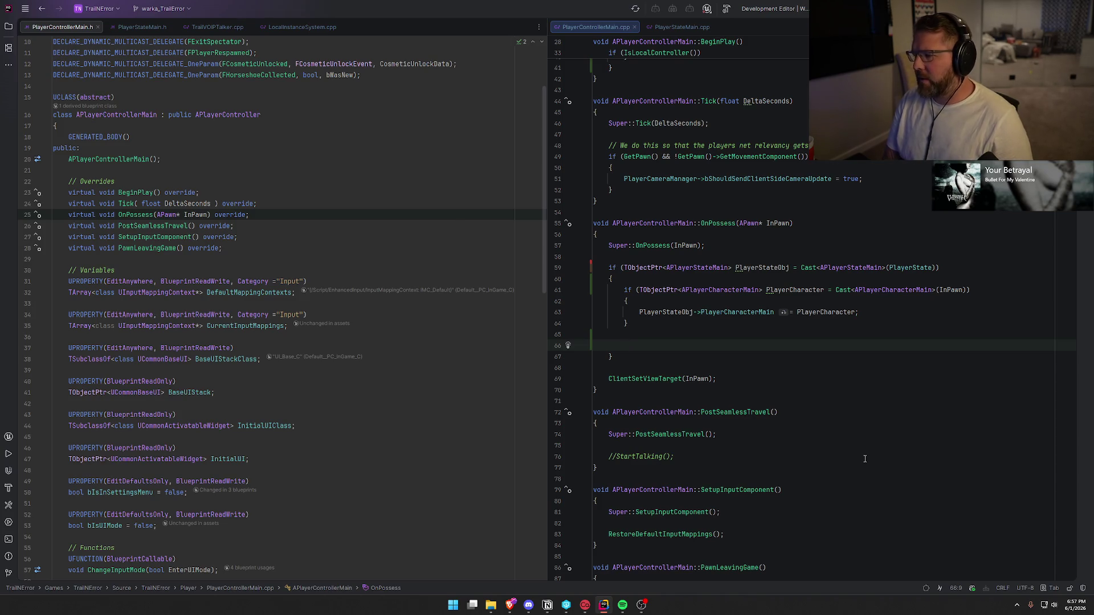
Step: Add PlayerStateObj->AttachTalkerToComponent(InPawn->GetRootComponent()); to OnPossess and jump to its definition
type("PlayerStateObj")
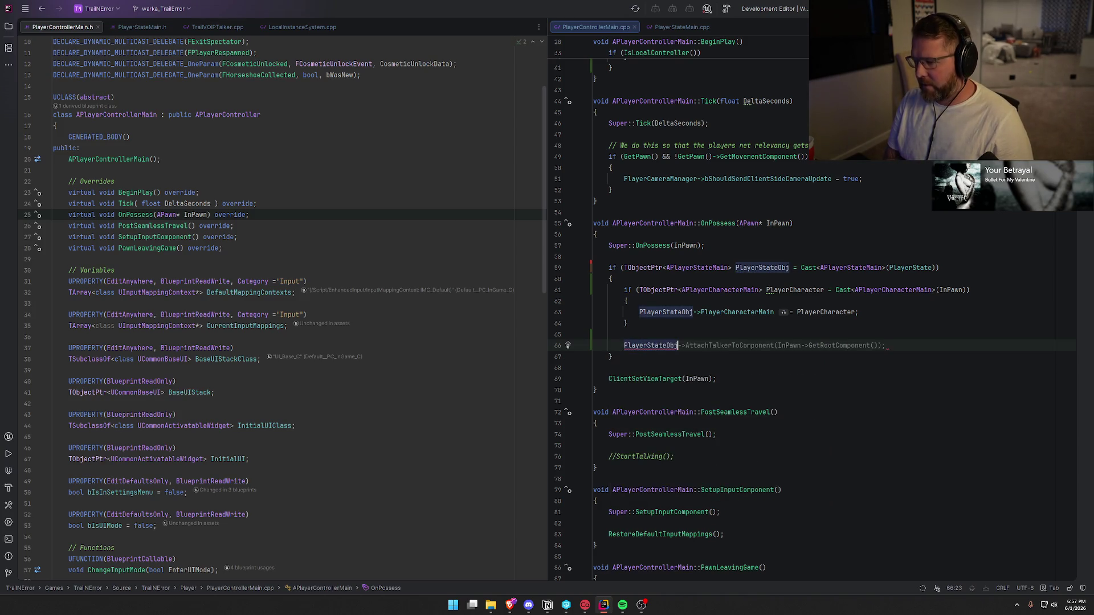
key("Tab")
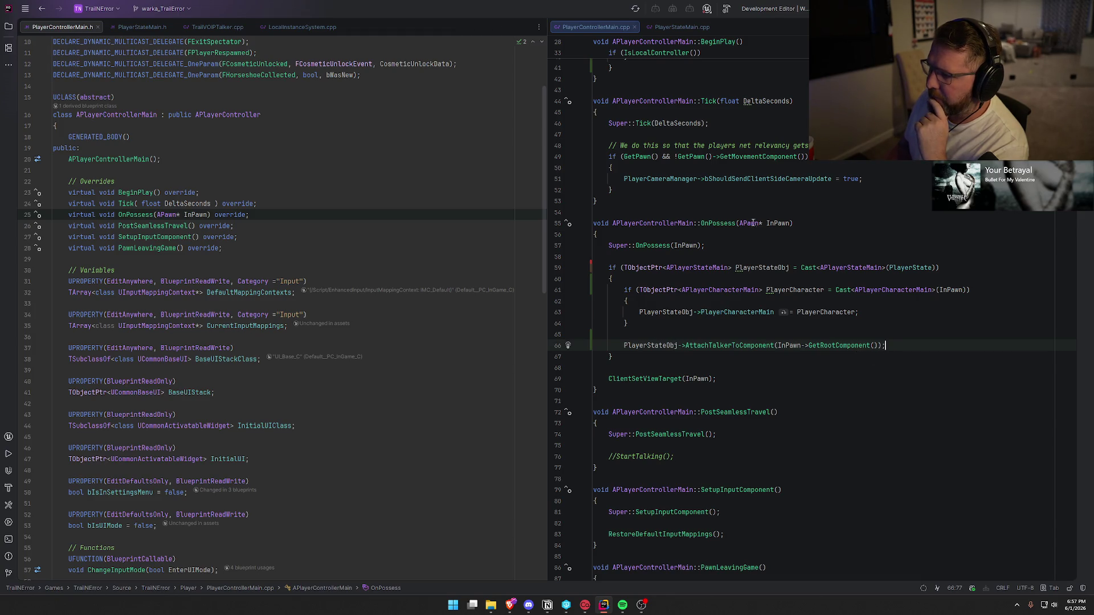
left_click(735, 346, "ctrl")
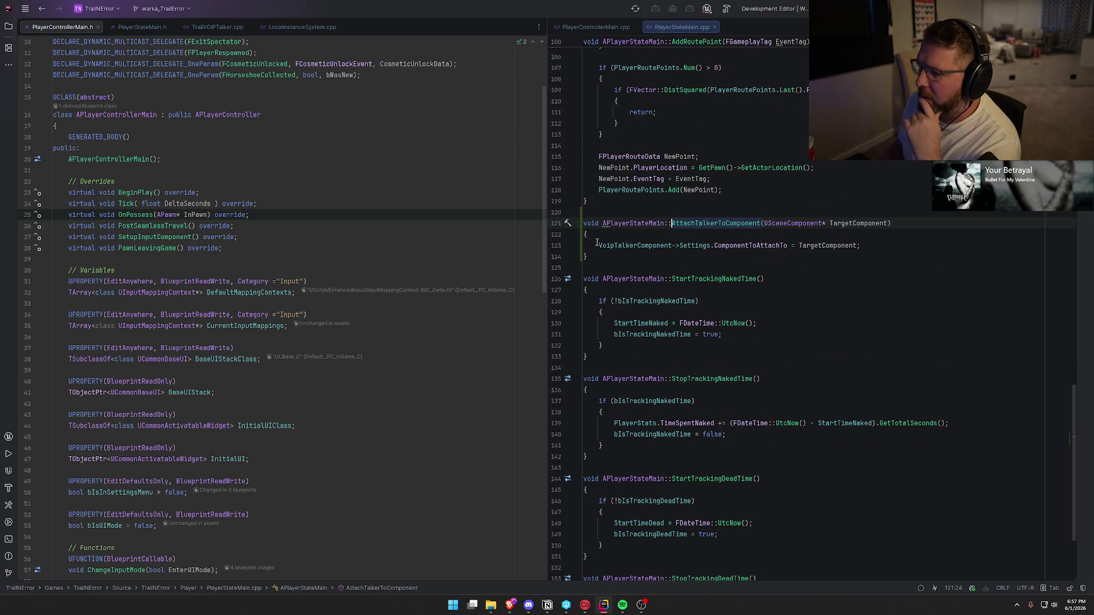
Step: Search PlayerStateMain.cpp for 'starttalk', then return to PlayerControllerMain.cpp
left_click(889, 246)
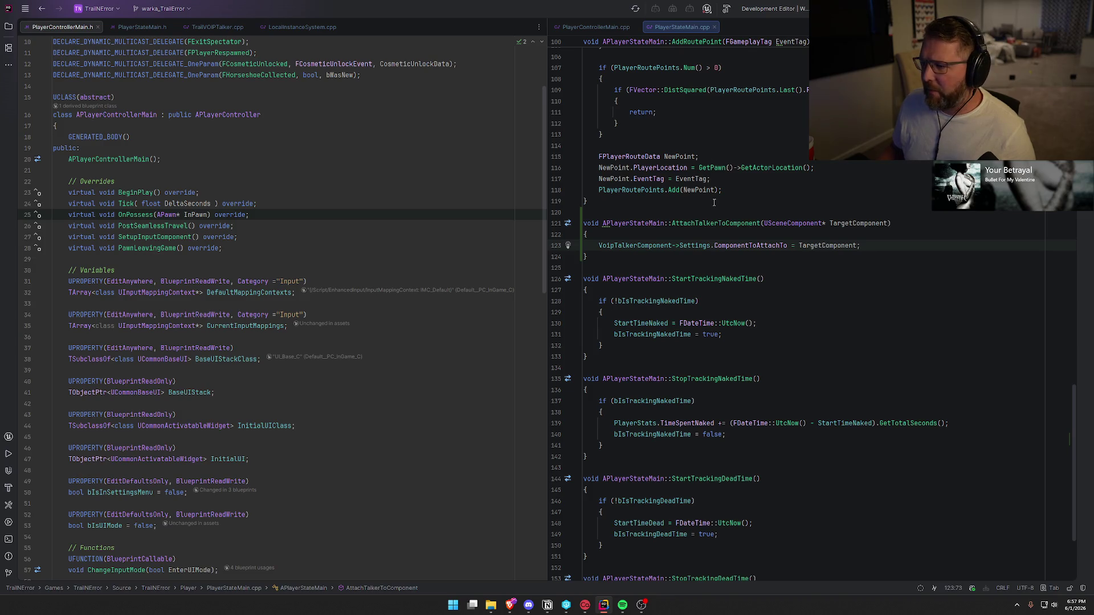
left_click(906, 302)
key("ctrl+f")
type("starttalk")
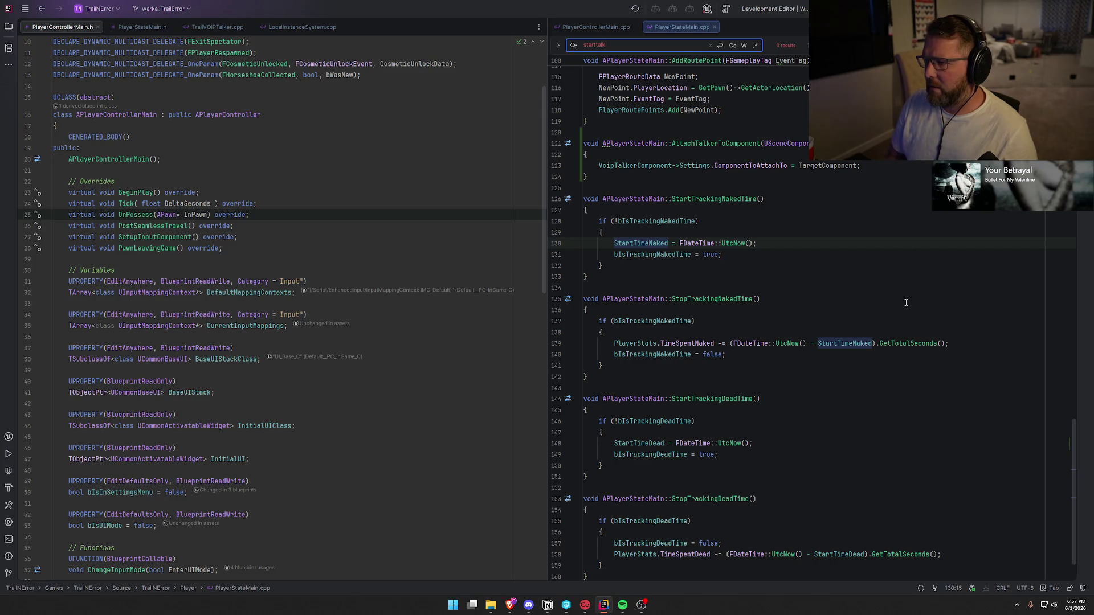
key("ctrl+a")
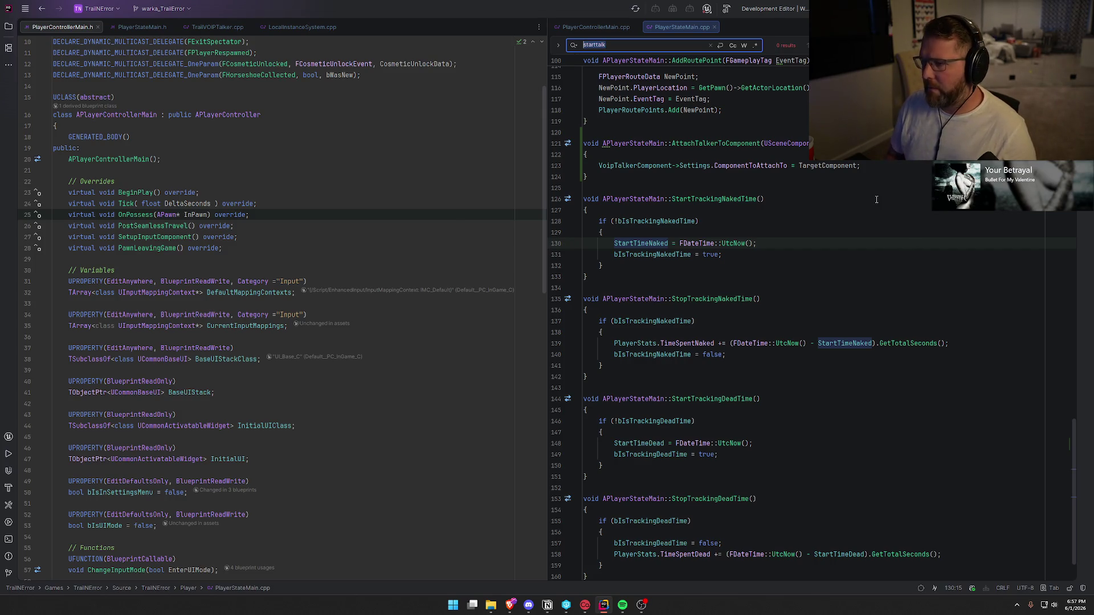
key("Escape")
left_click(627, 27)
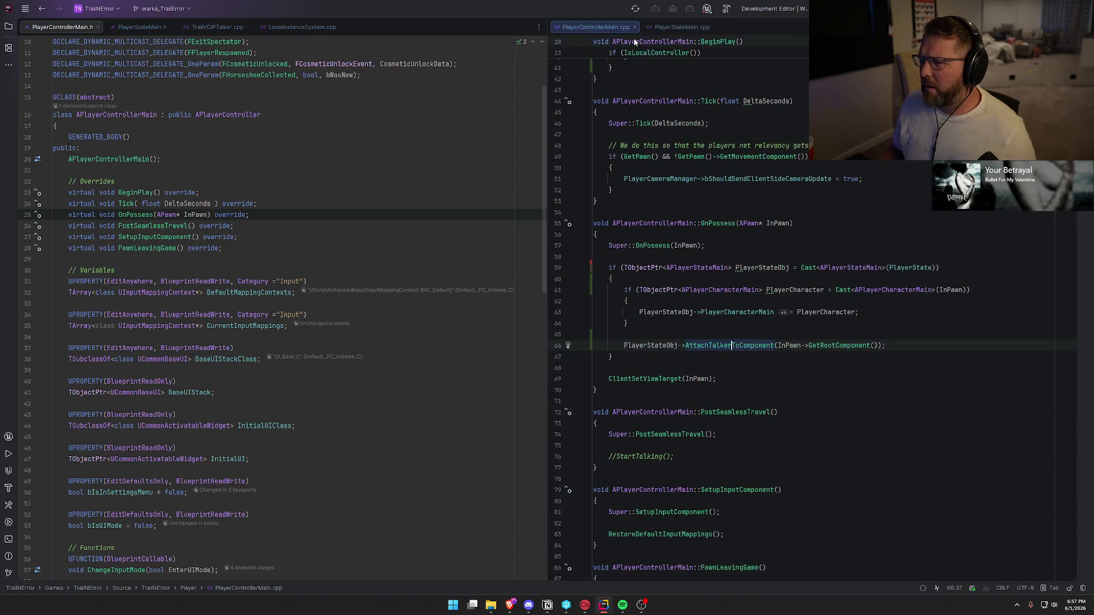
Step: Find the StartTalking call in InitPlayerController and open its engine definition with F12
key("ctrl+f")
type("starttalk")
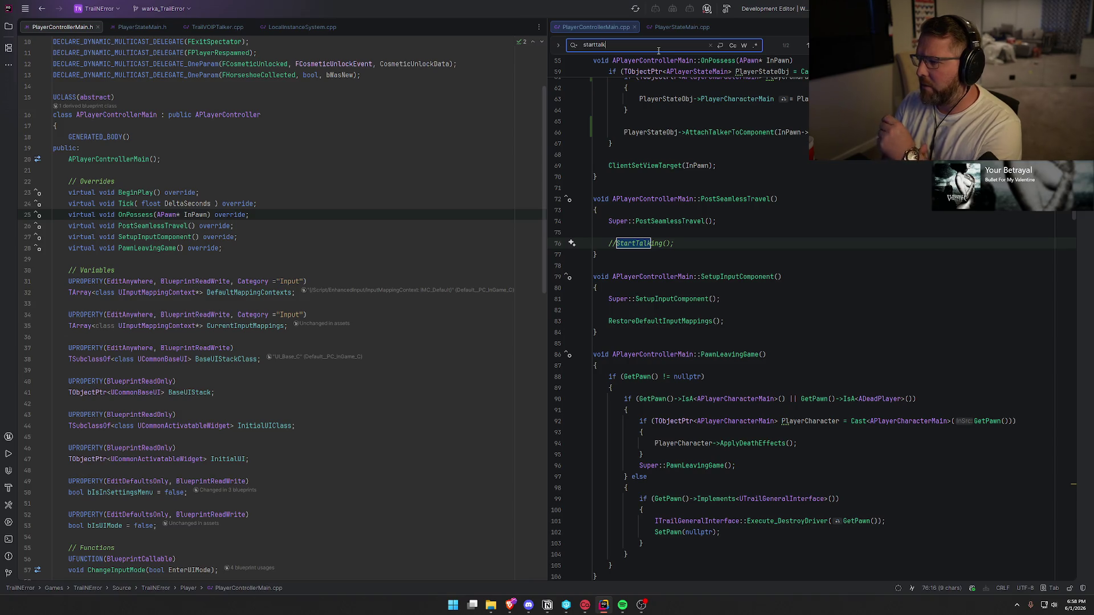
key("Return")
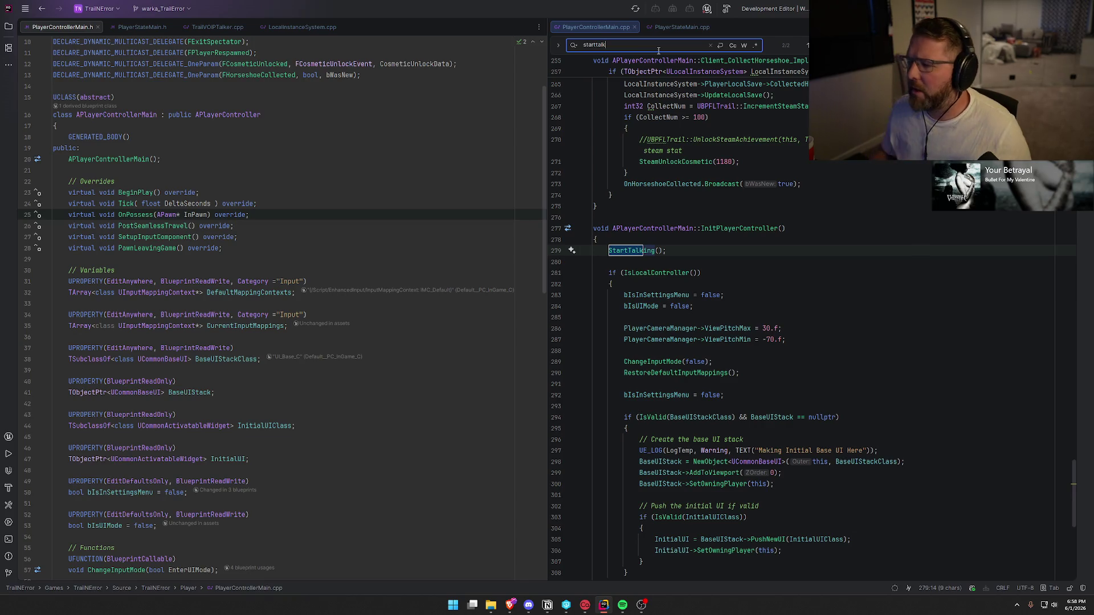
left_click(691, 251)
key("Escape")
left_click(625, 252)
mouse_move(627, 250)
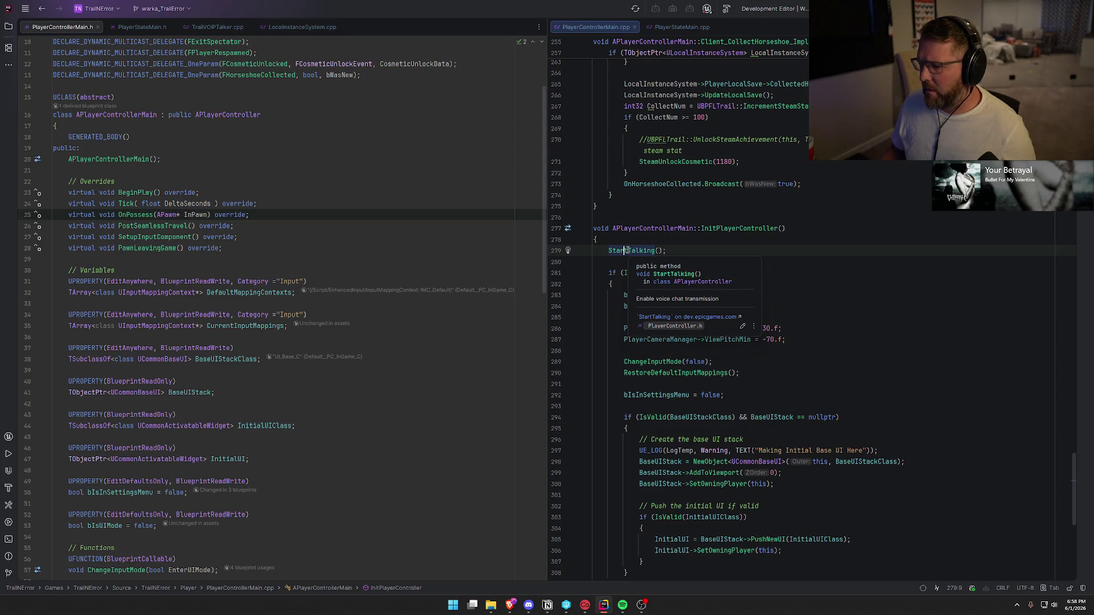
left_click(676, 249)
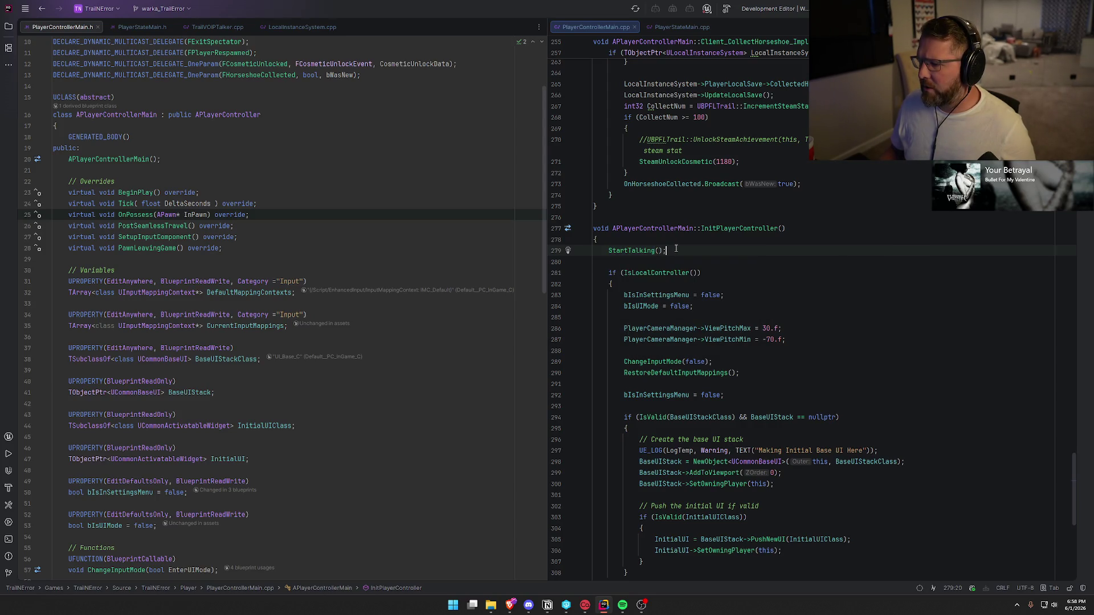
left_click(629, 252)
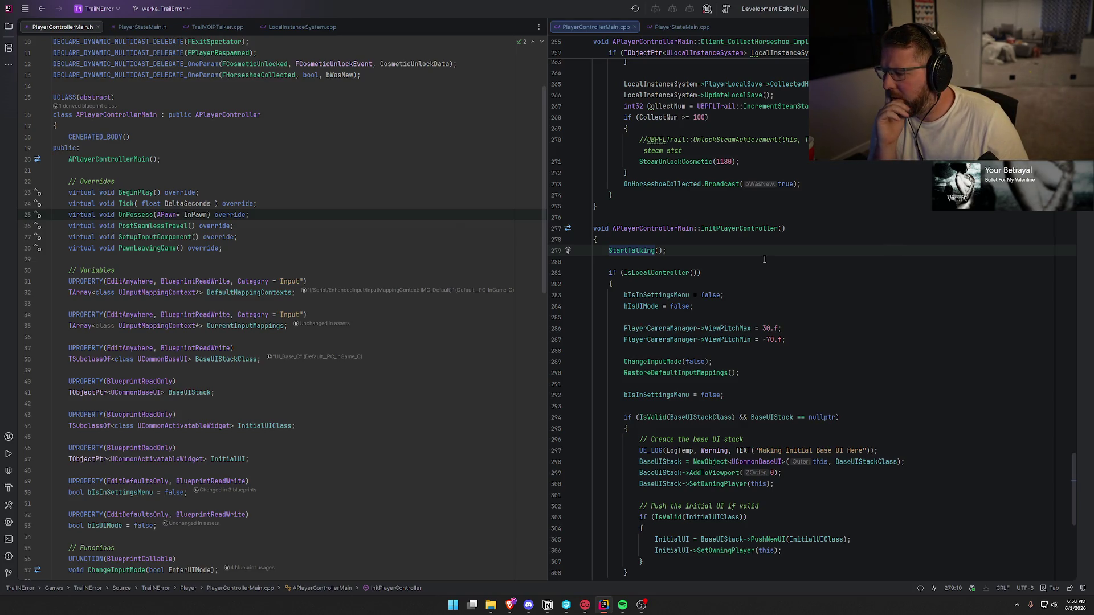
key("F12")
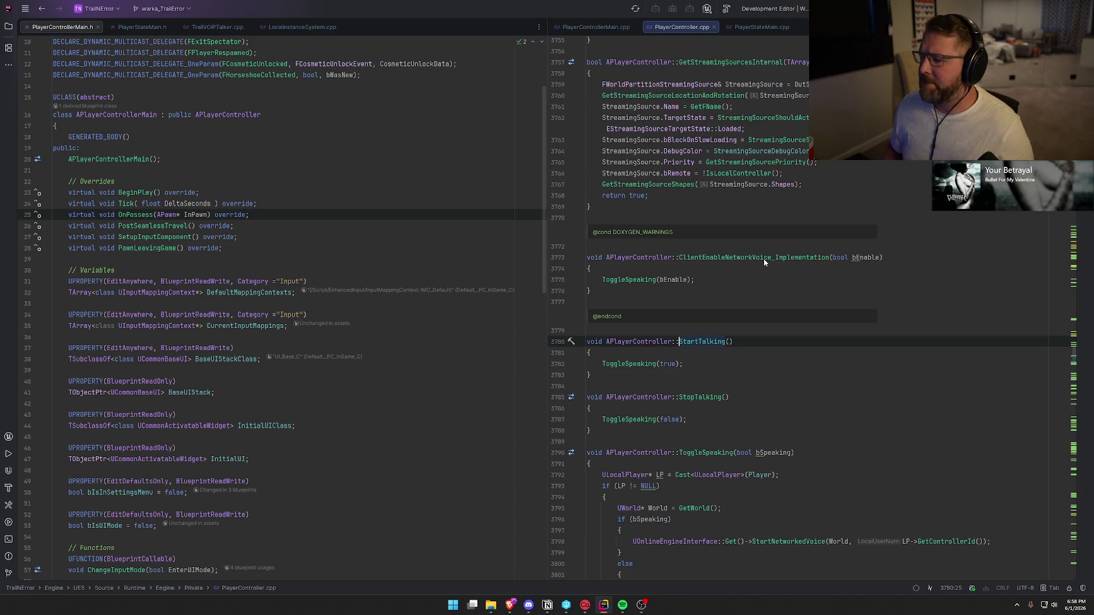
Step: Review the code in the PlayerControllerMain.cpp and PlayerStateMain.cpp tabs
left_click(586, 24)
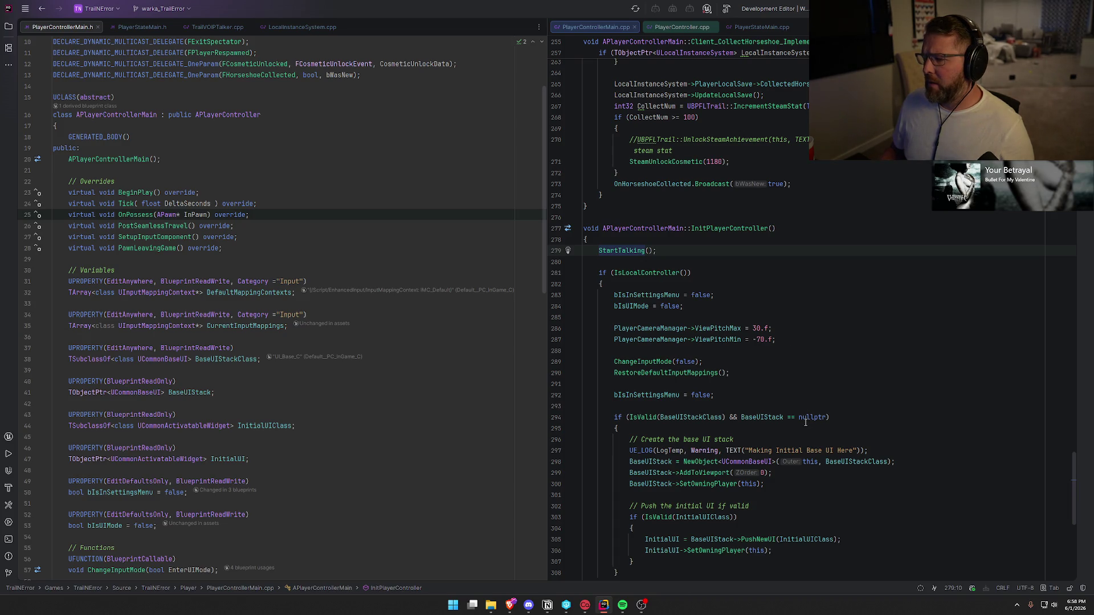
scroll(853, 330, "up", 5)
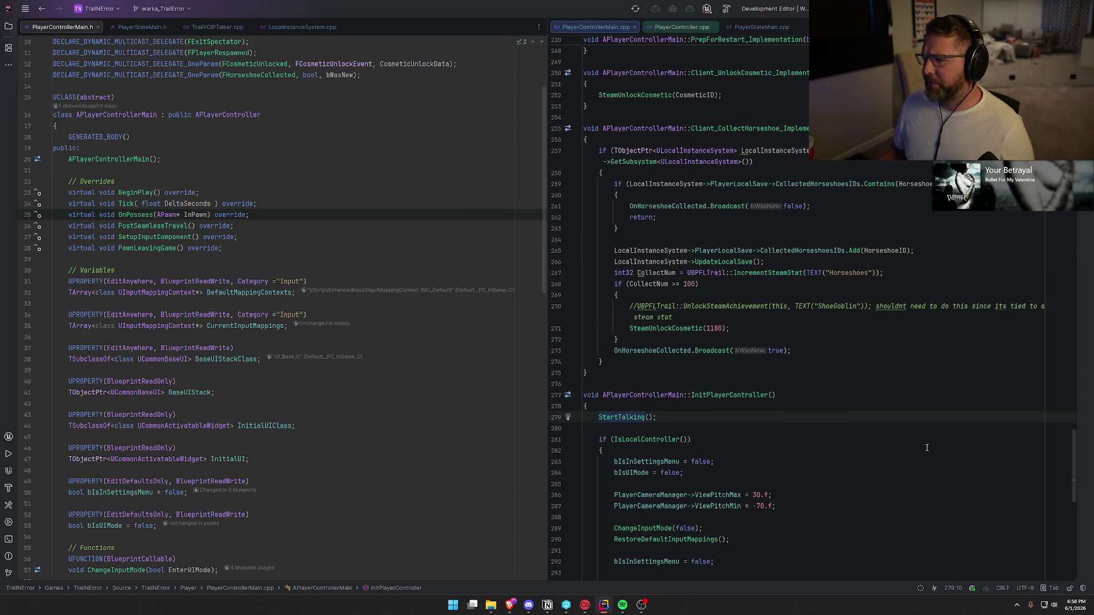
scroll(925, 444, "up", 12)
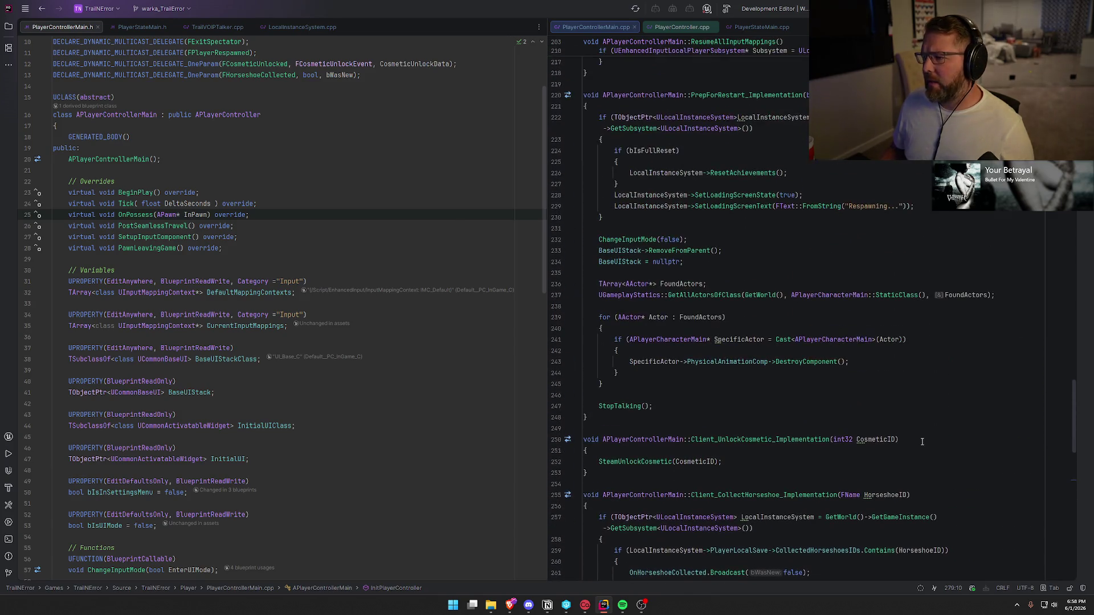
scroll(923, 442, "up", 20)
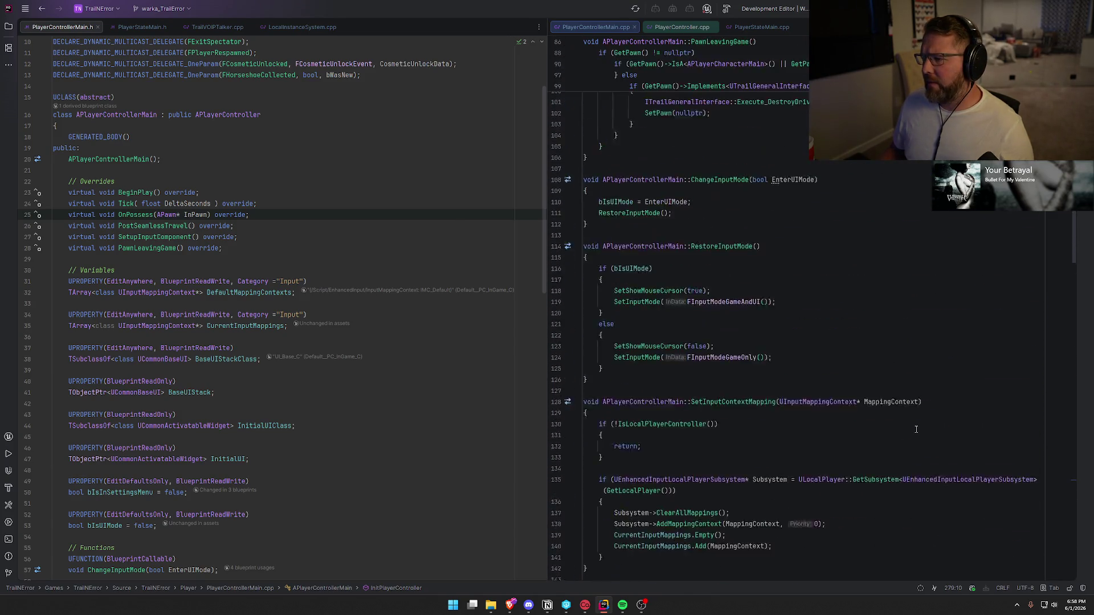
scroll(916, 429, "up", 12)
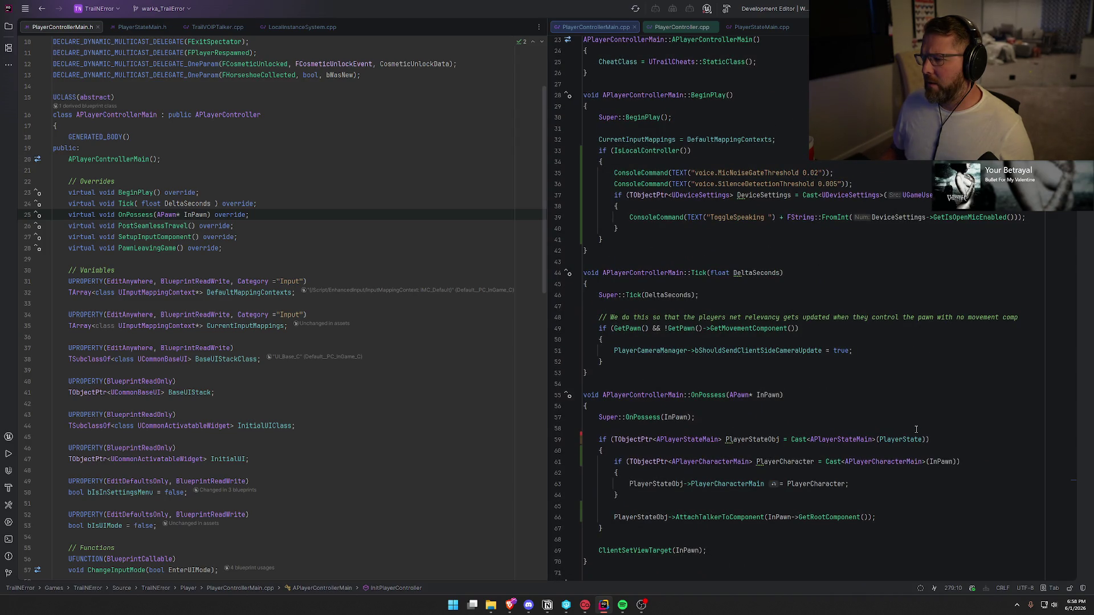
scroll(847, 315, "down", 6)
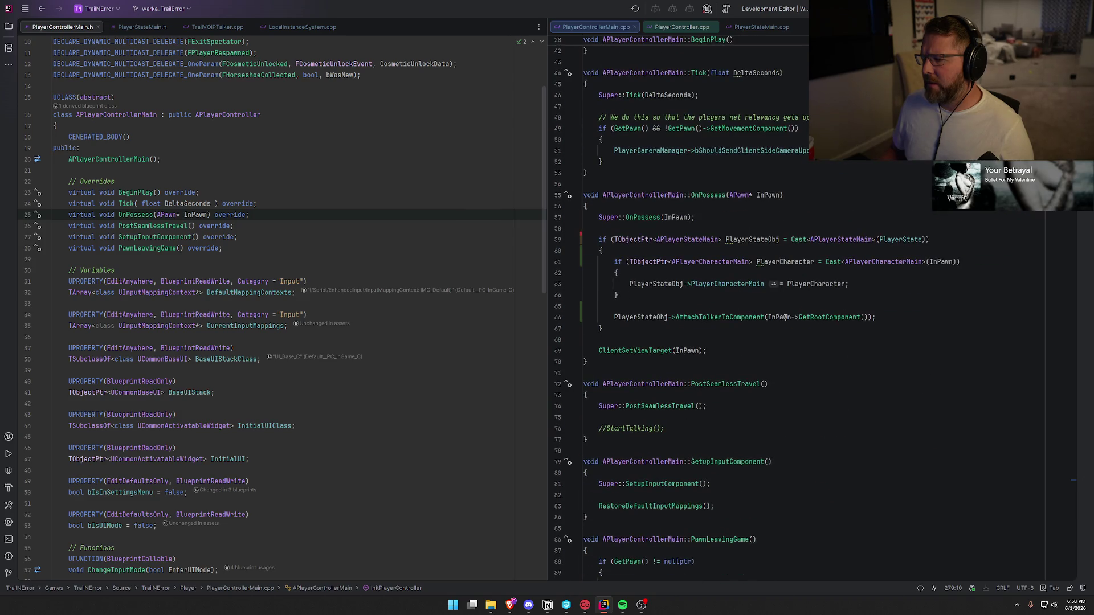
left_click(762, 27)
scroll(981, 335, "up", 10)
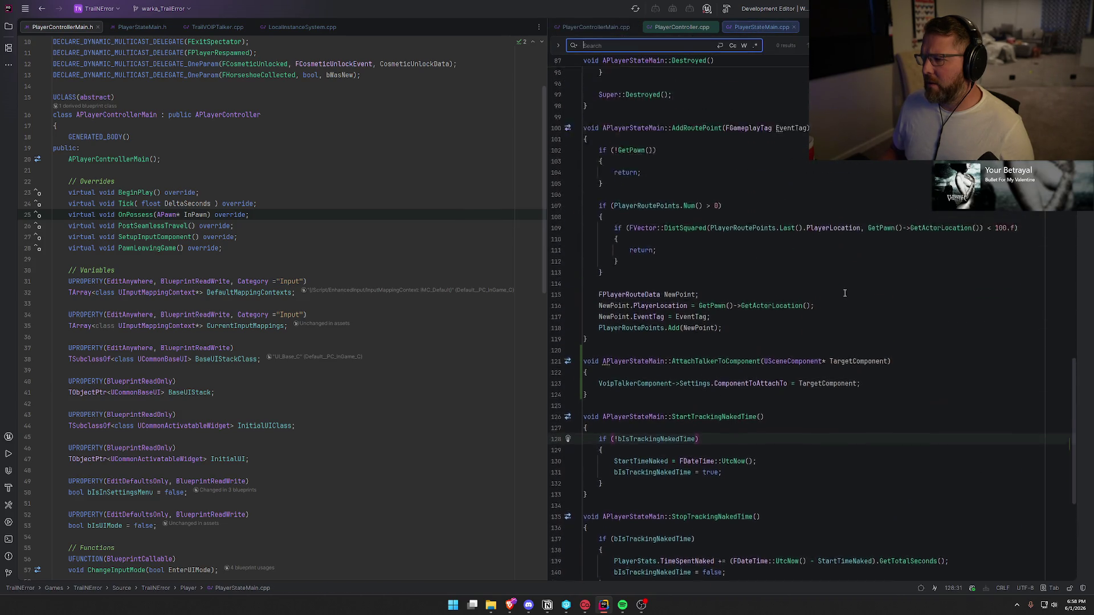
scroll(853, 341, "up", 15)
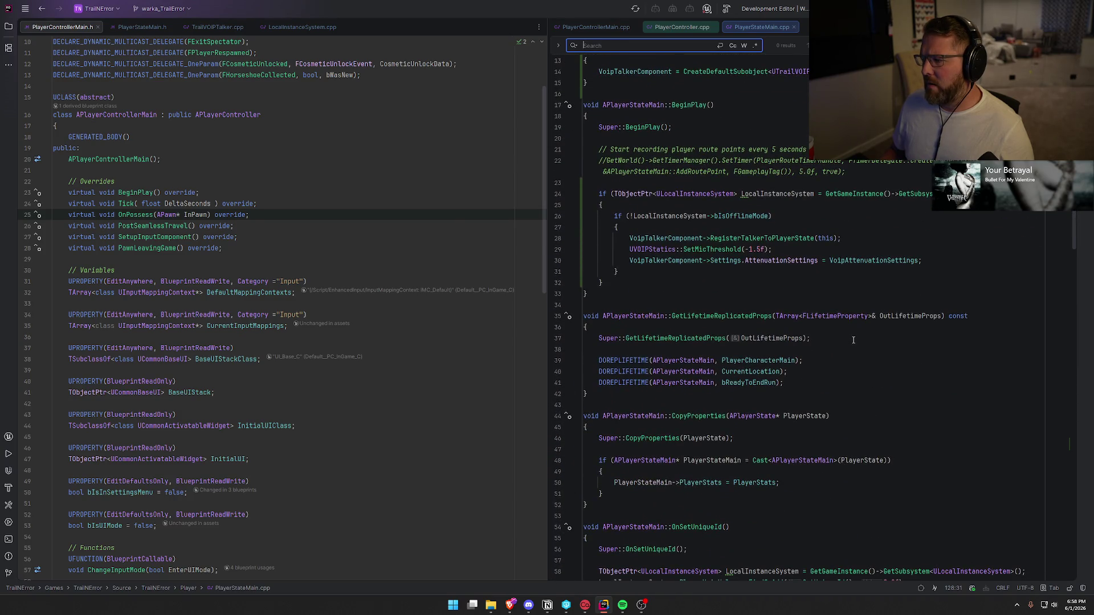
scroll(766, 253, "down", 9)
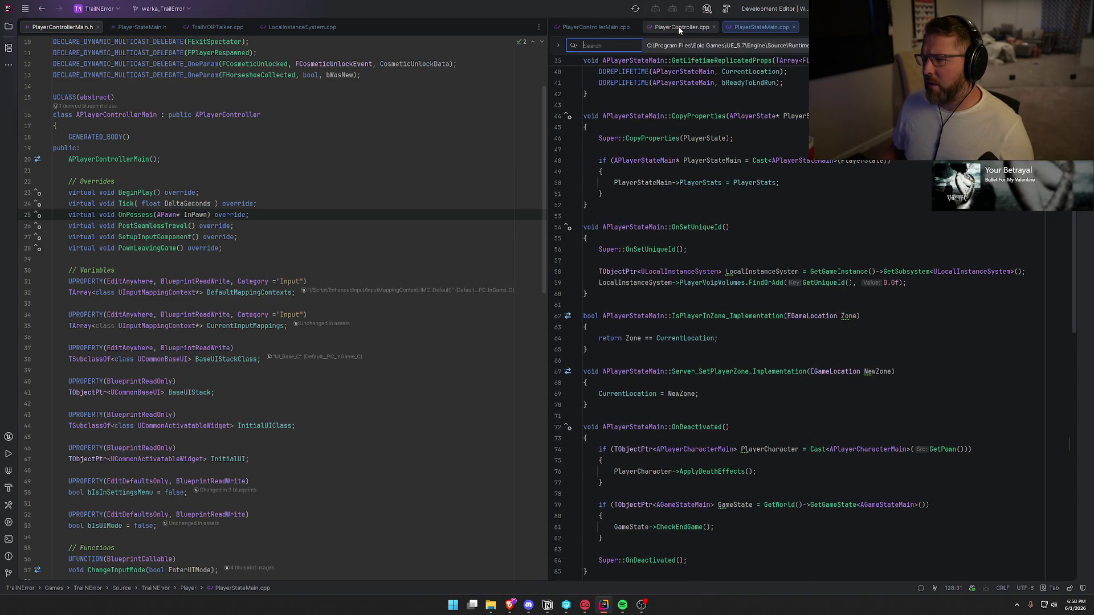
Step: Close the engine's PlayerController.cpp and go to BeginPlay's ToggleSpeaking console command
left_click(610, 26)
scroll(849, 358, "up", 5)
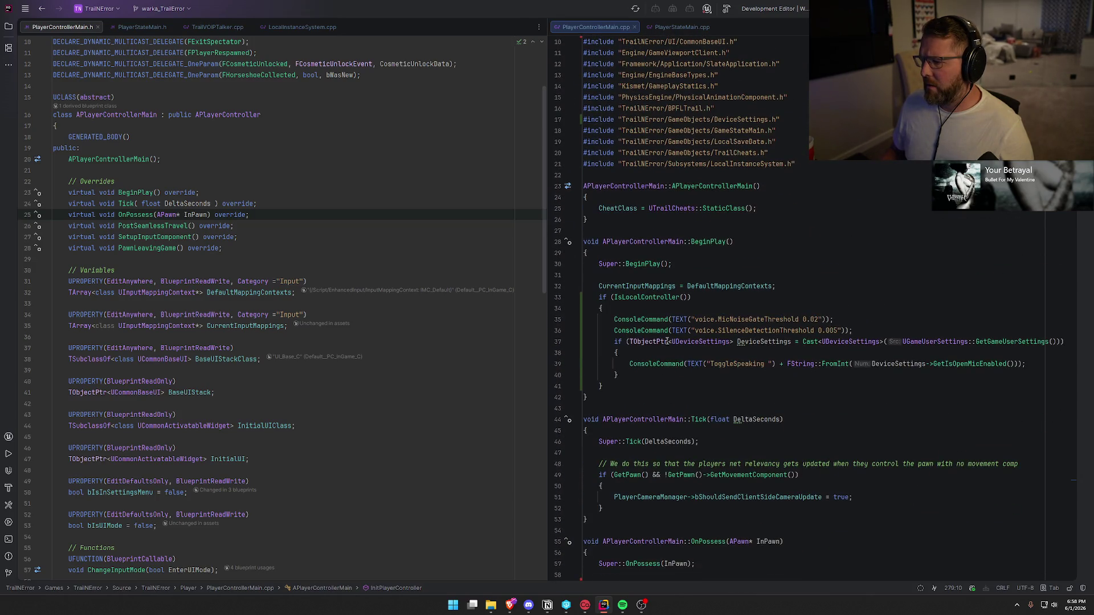
left_click(742, 364)
Step: Add an if (DeviceSettings->GetIsOpenMicEnabled()) block that calls StartTalking();
scroll(732, 285, "down", 3)
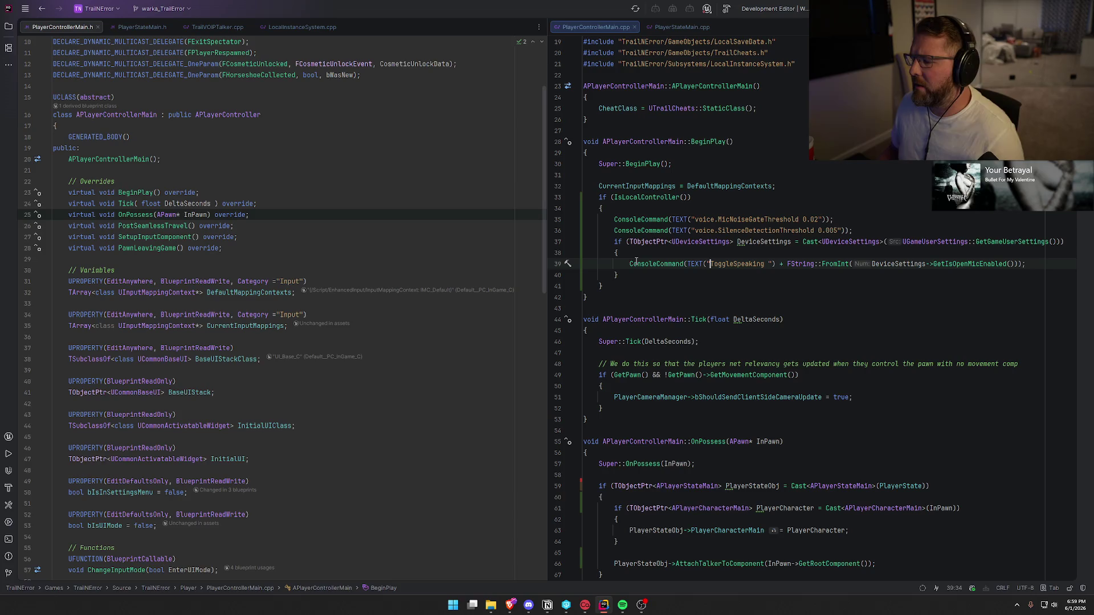
mouse_move(708, 268)
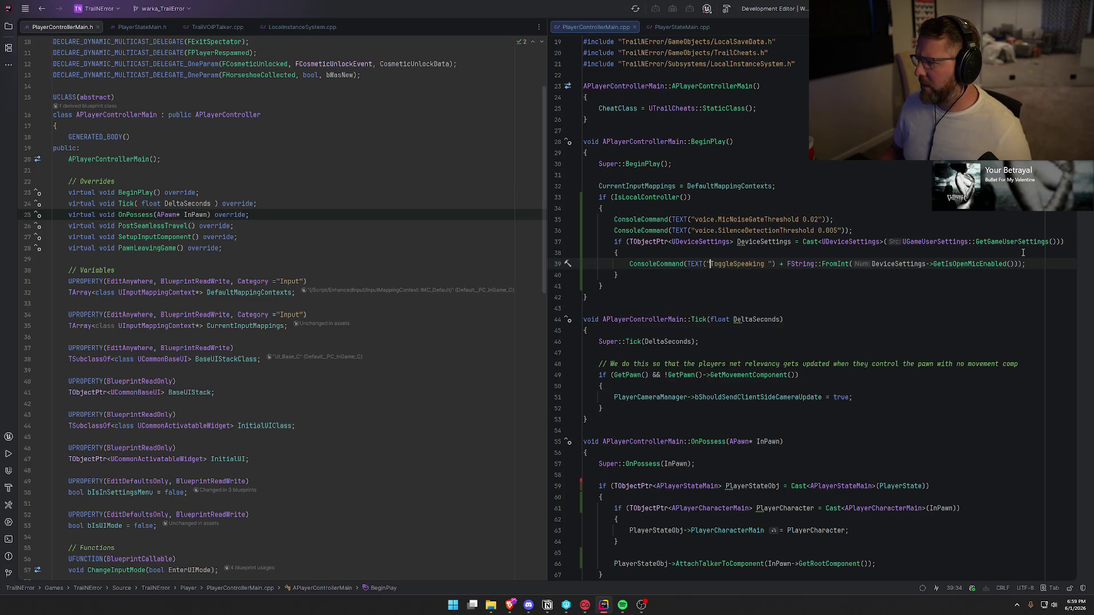
key("Up")
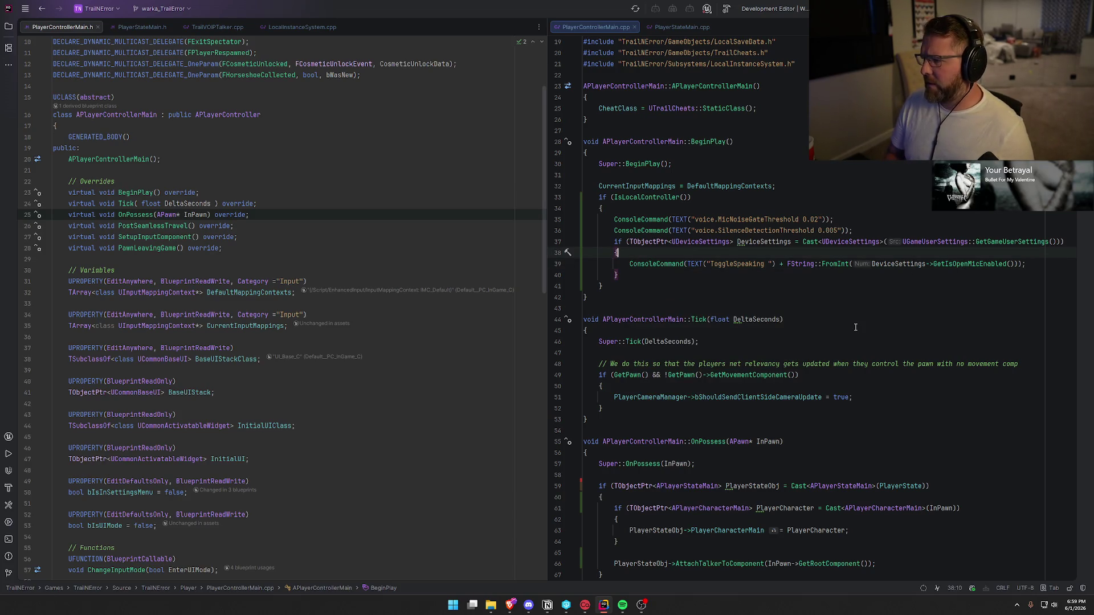
key("Return")
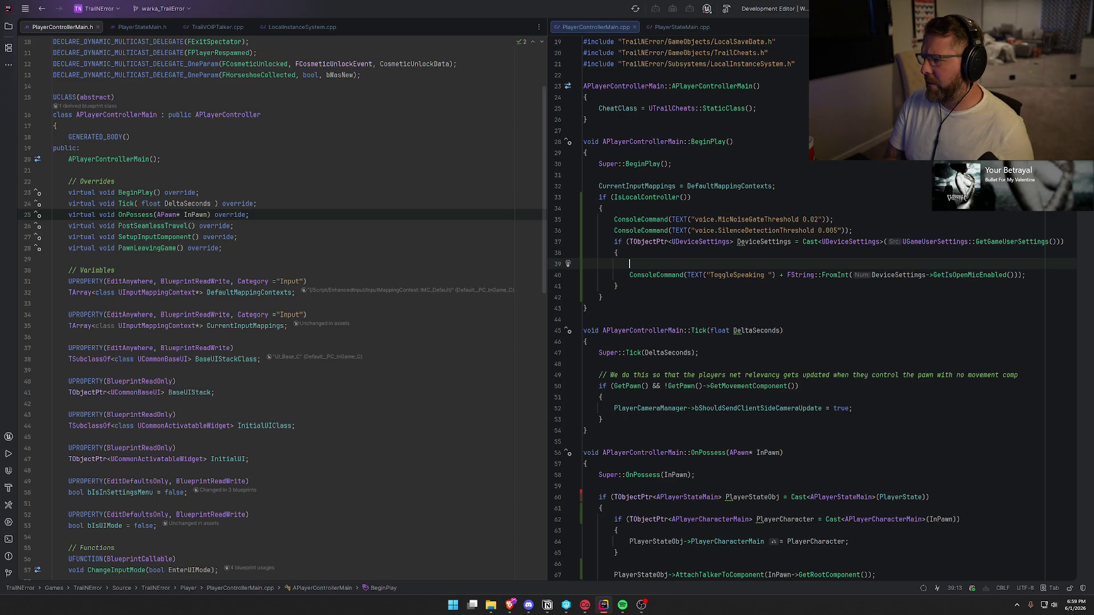
type("if (DeviceSettings-")
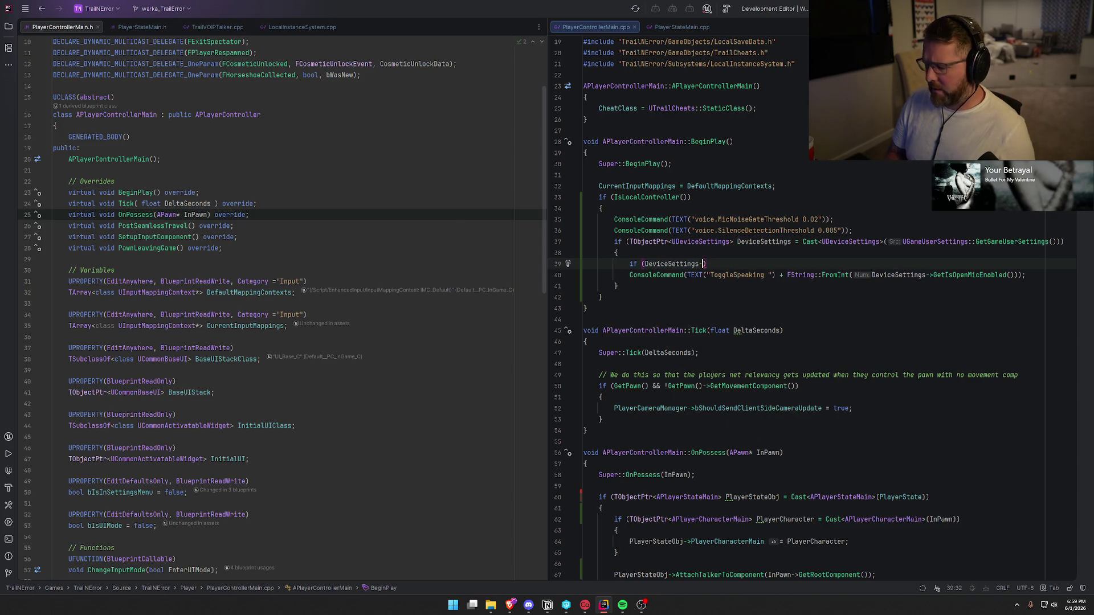
type(">Get")
key("Down")
key("Return")
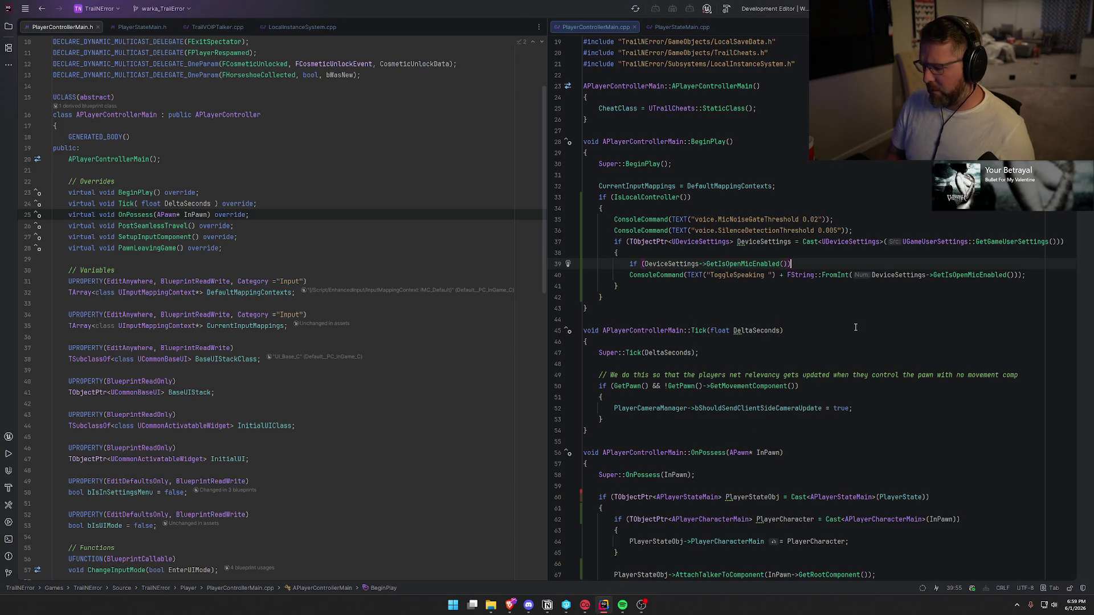
key("End")
key("Return")
type("{")
key("Return")
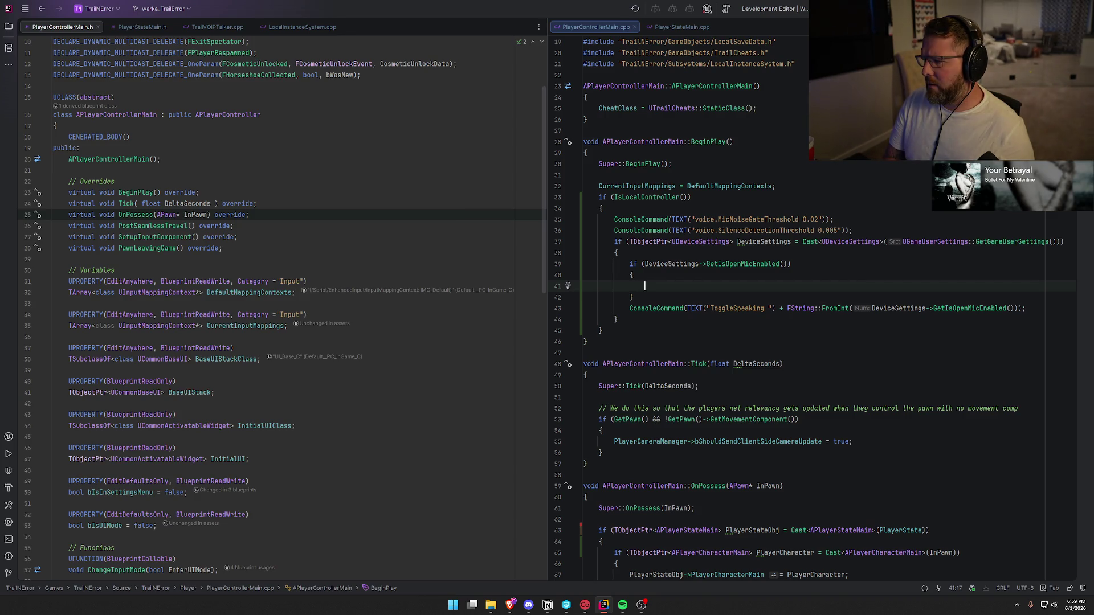
type("StartT")
key("Return")
type(";")
Step: Add an else branch that calls StopTalking();
key("Down")
type("el")
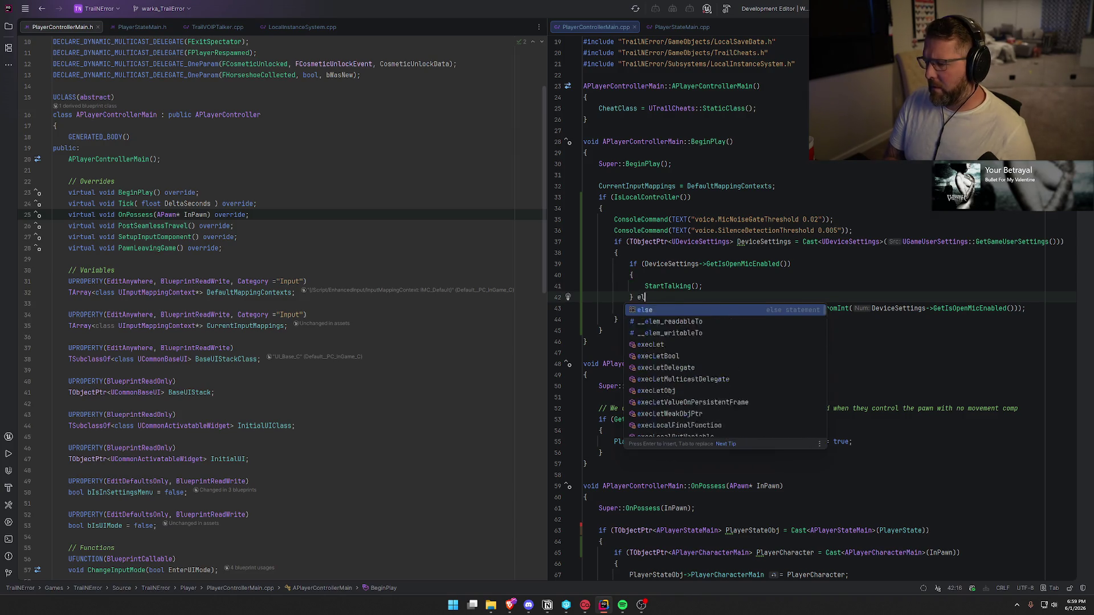
key("Return")
type("{")
key("Return")
type("StopTa")
key("Return")
type(";")
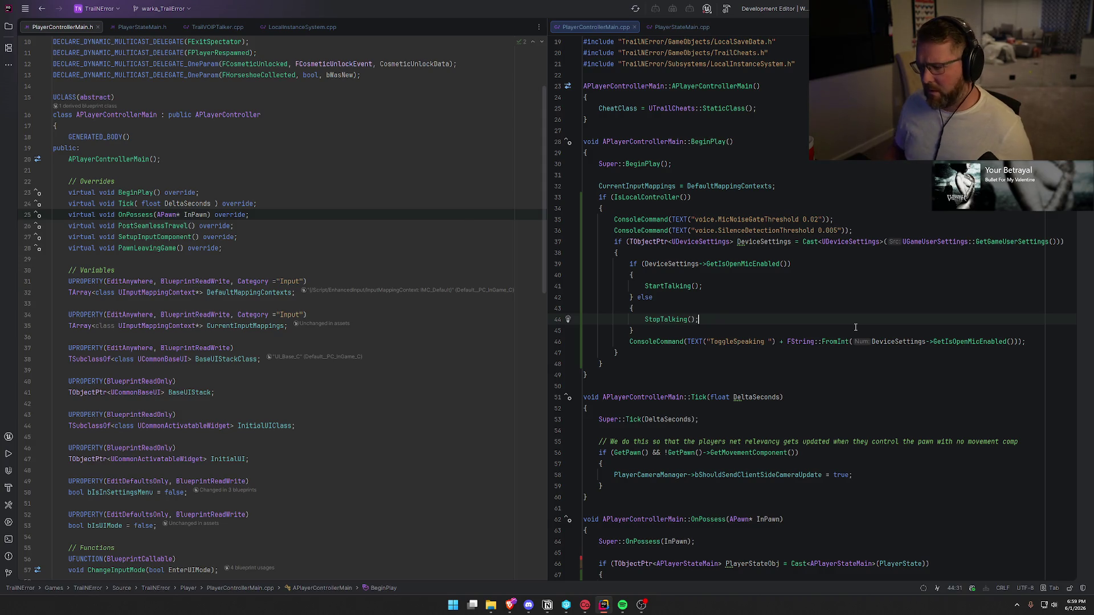
Step: Delete the ToggleSpeaking console command line
left_click(631, 346)
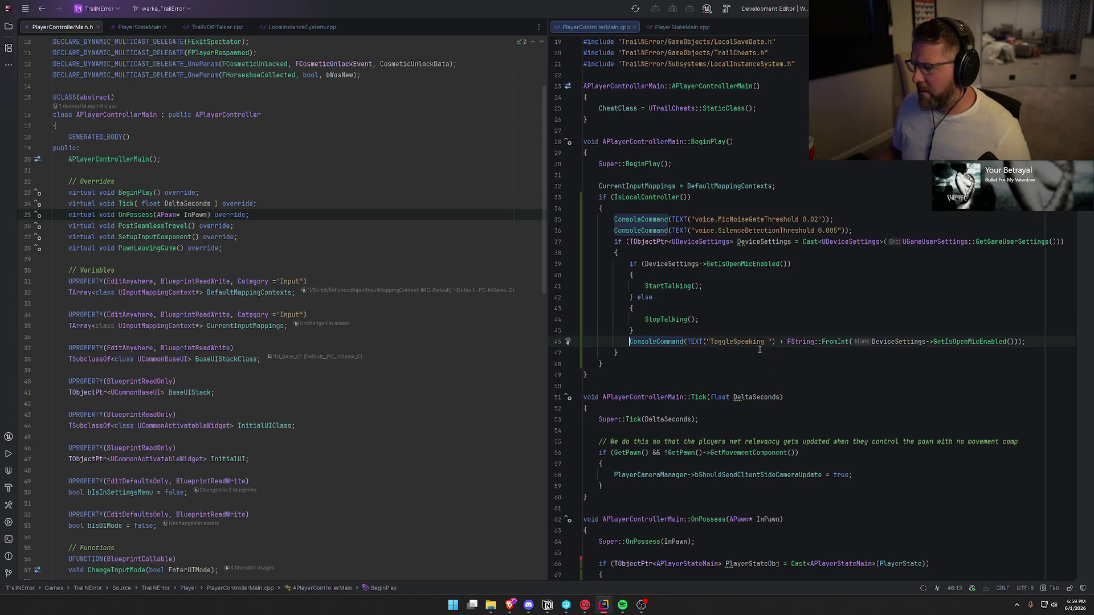
key("ctrl+shift+Left")
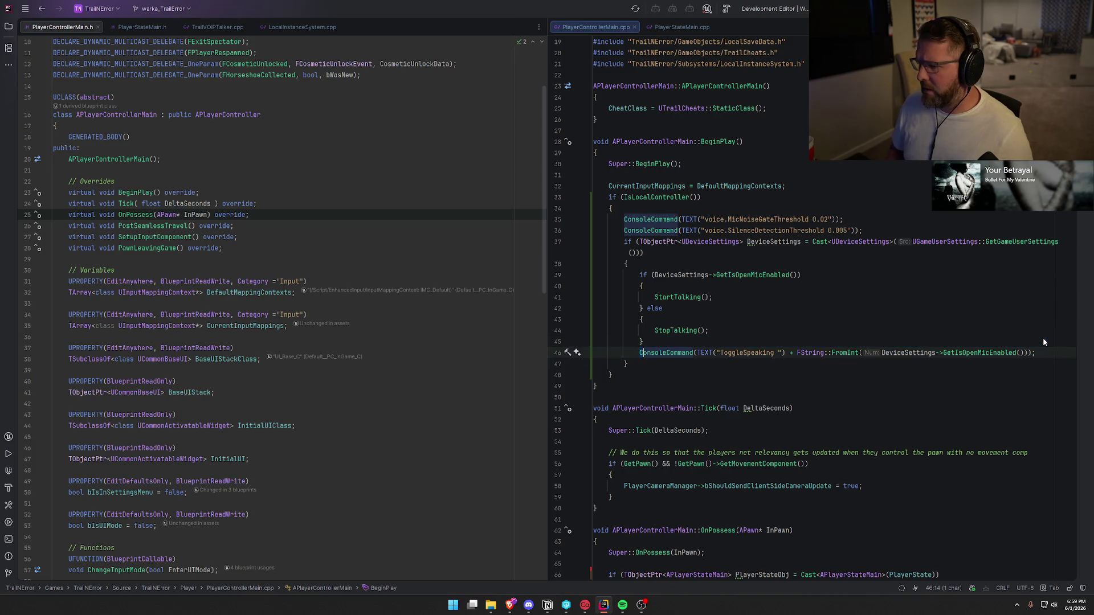
key("shift+End")
key("Delete")
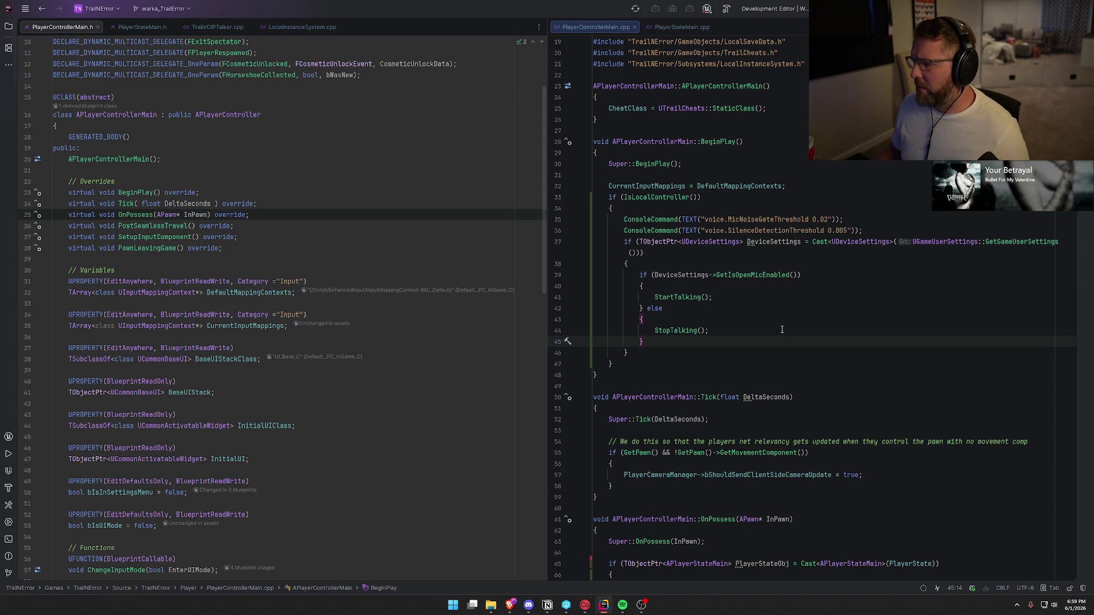
key("ctrl+f")
Step: Search for 'starttalk' and delete the commented //StartTalking(); line in PostSeamlessTravel
type("starttalk")
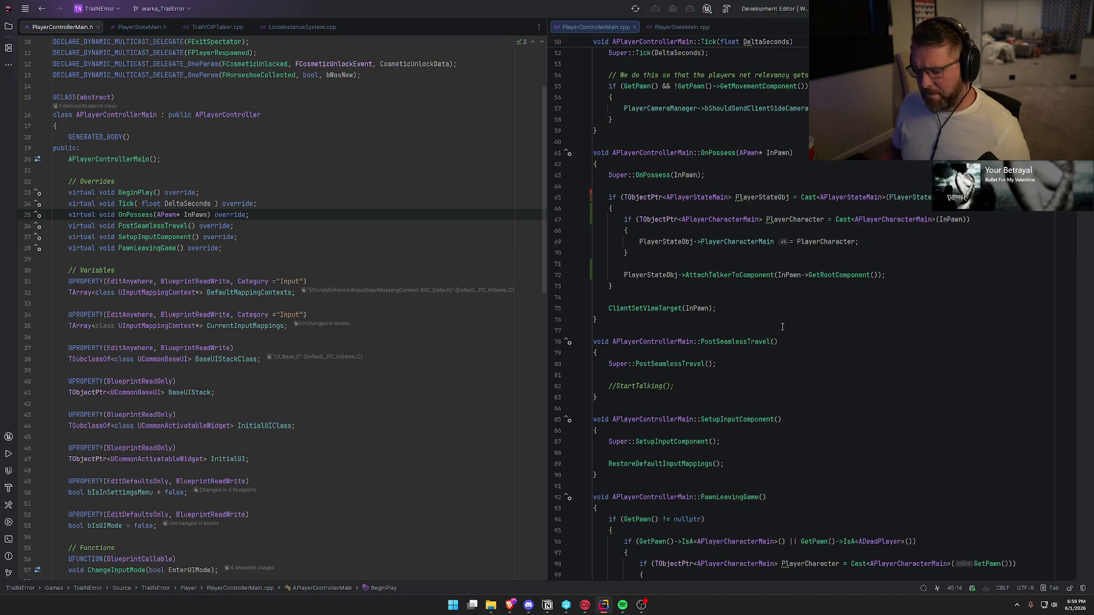
key("BackSpace")
key("BackSpace")
key("BackSpace")
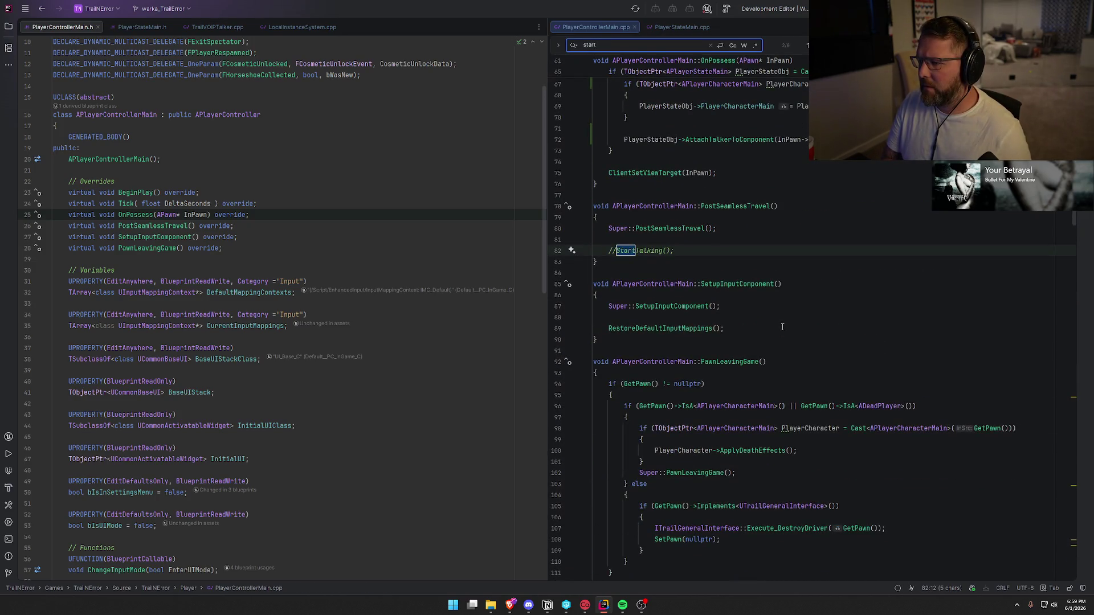
left_click(691, 254)
key("ctrl+BackSpace")
key("ctrl+BackSpace")
key("ctrl+BackSpace")
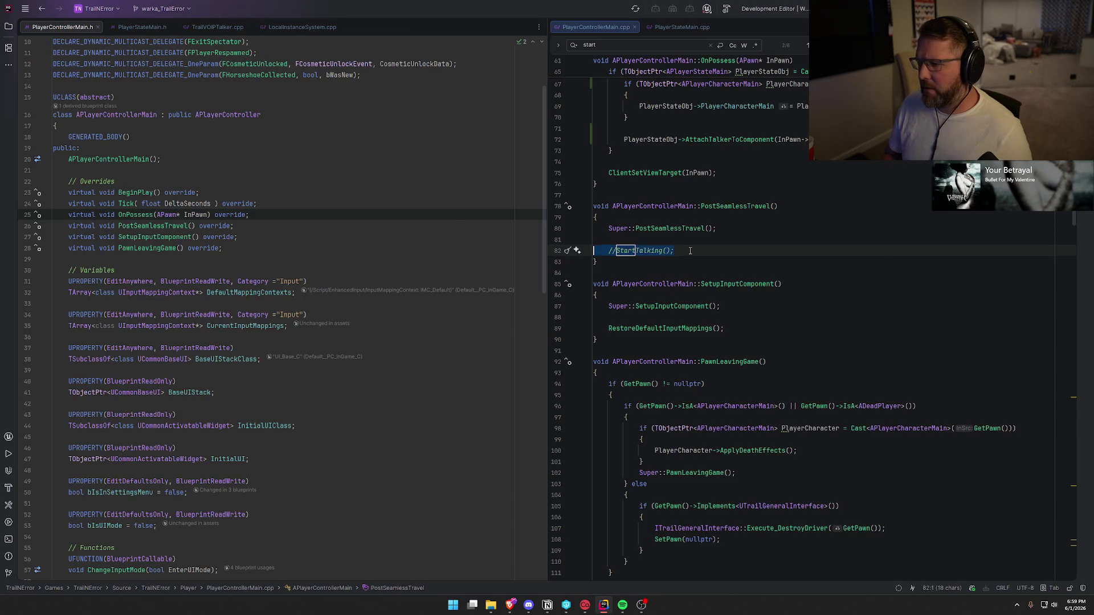
key("Down")
key("Down")
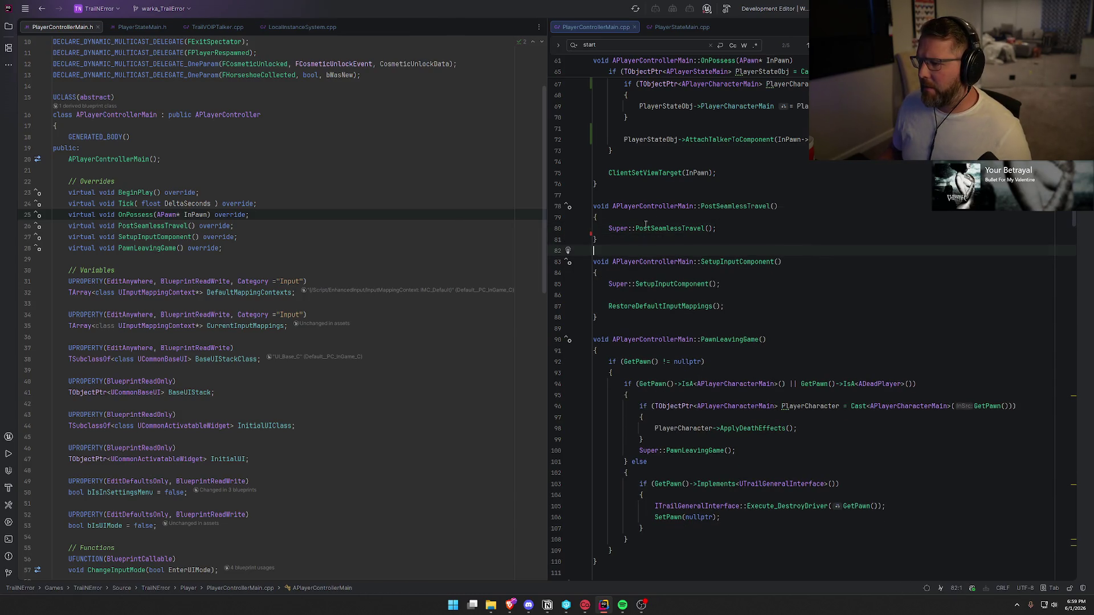
Step: Delete the StartTalking(); line from InitPlayerController and build the project
left_click(620, 47)
key("Return")
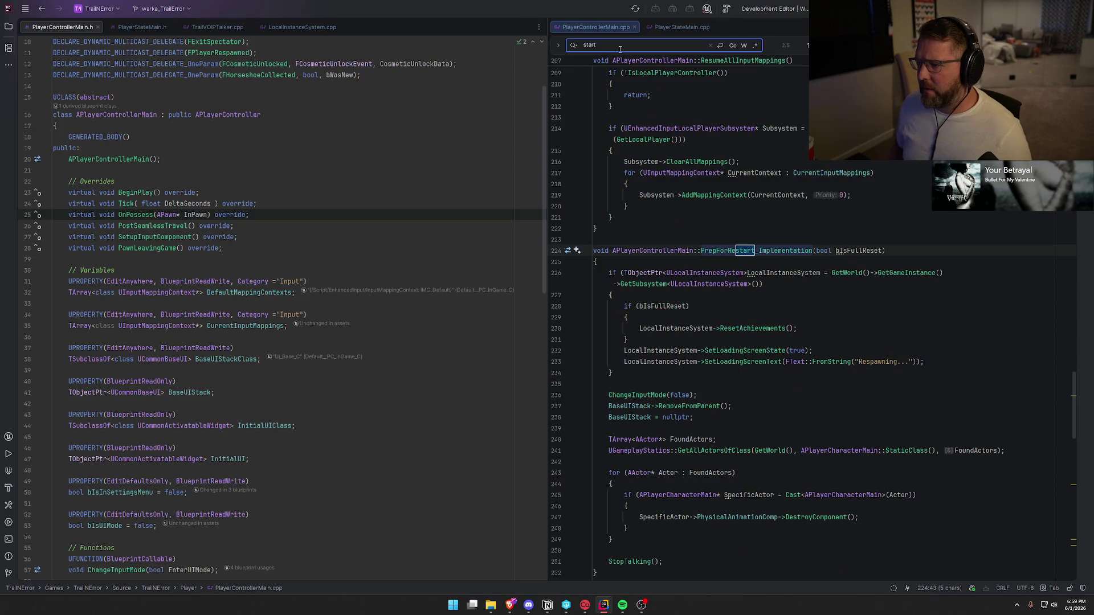
type("talk")
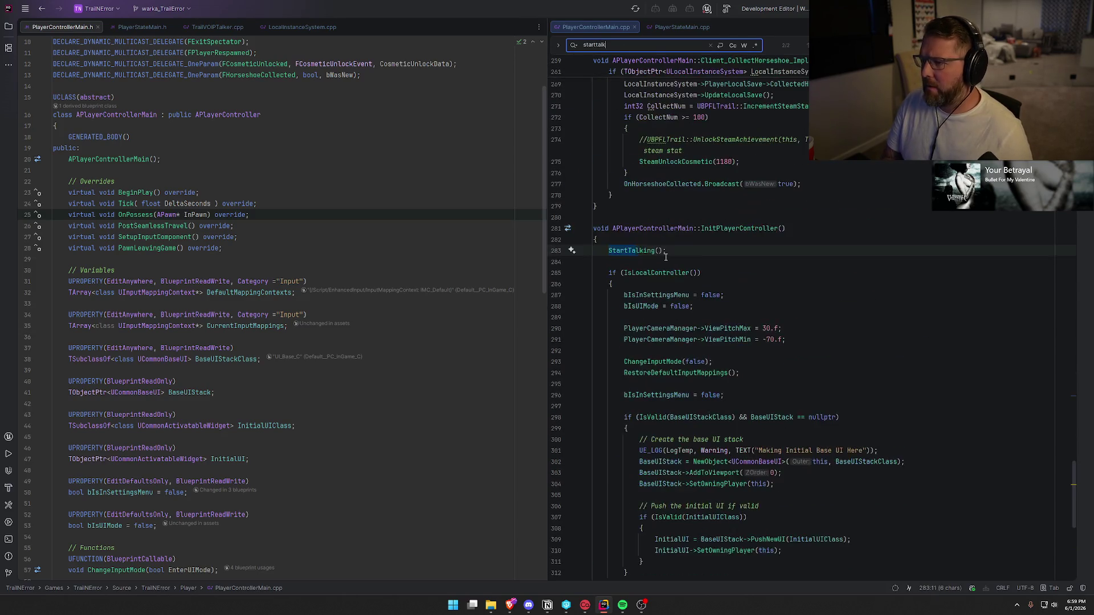
left_click(681, 255)
key("shift+Home")
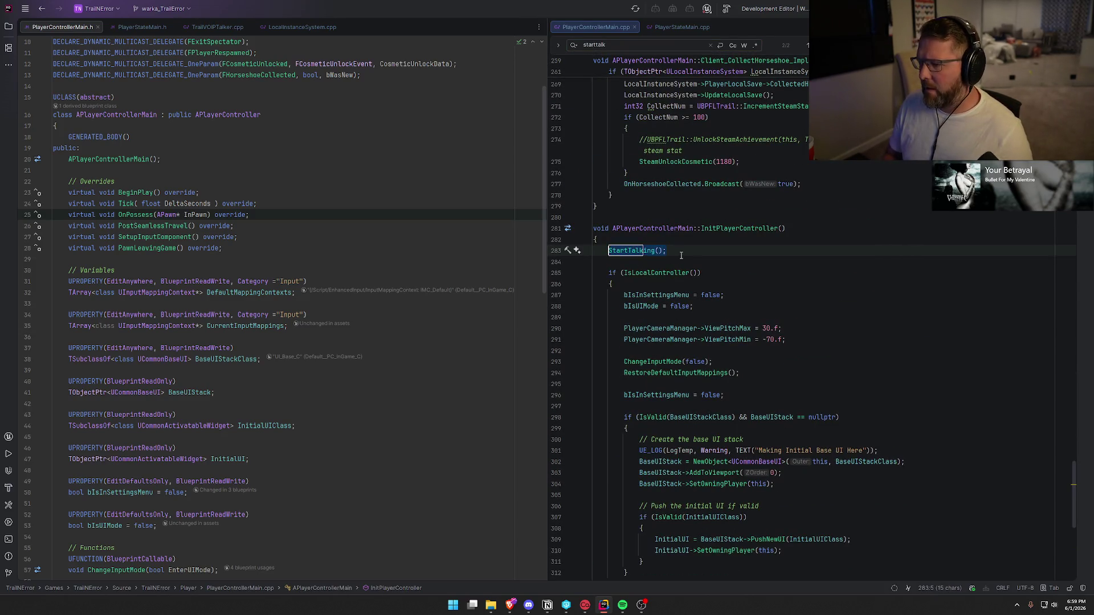
key("BackSpace")
key("BackSpace")
key("Delete")
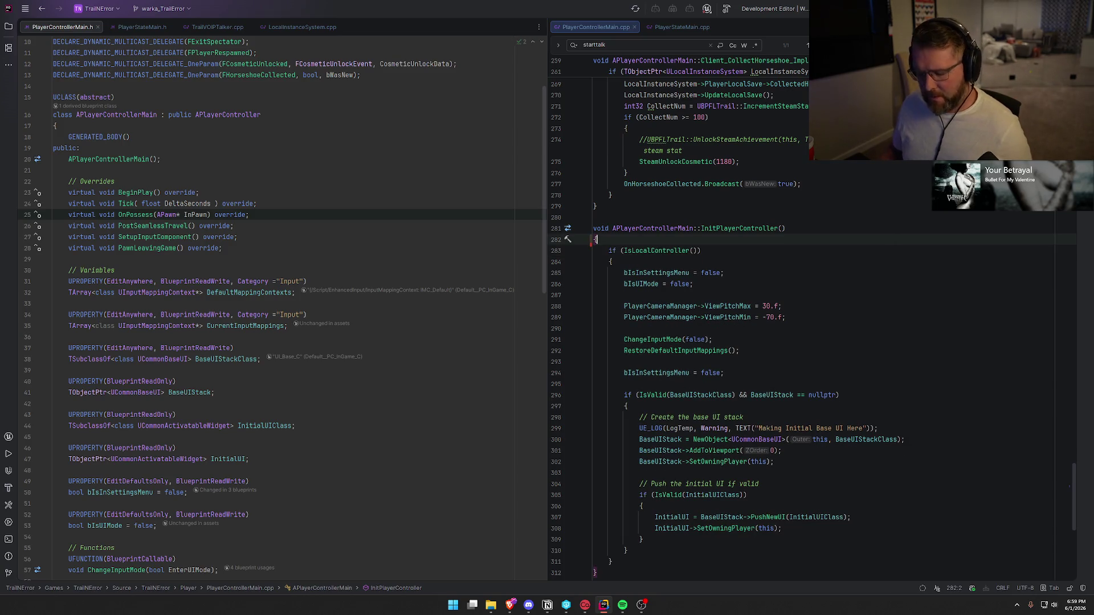
key("Escape")
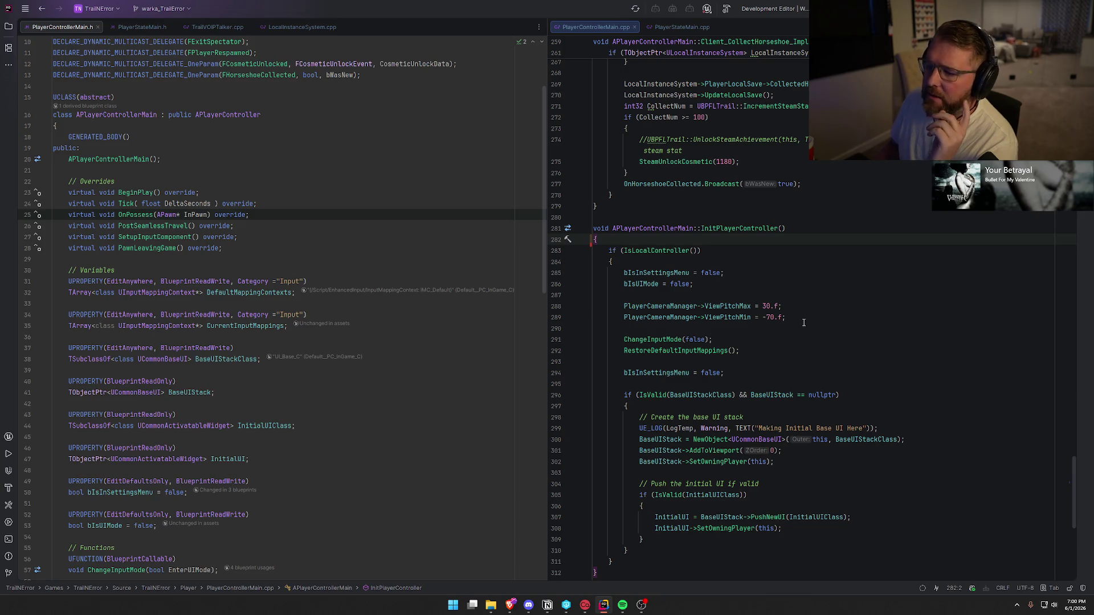
key("ctrl+shift+b")
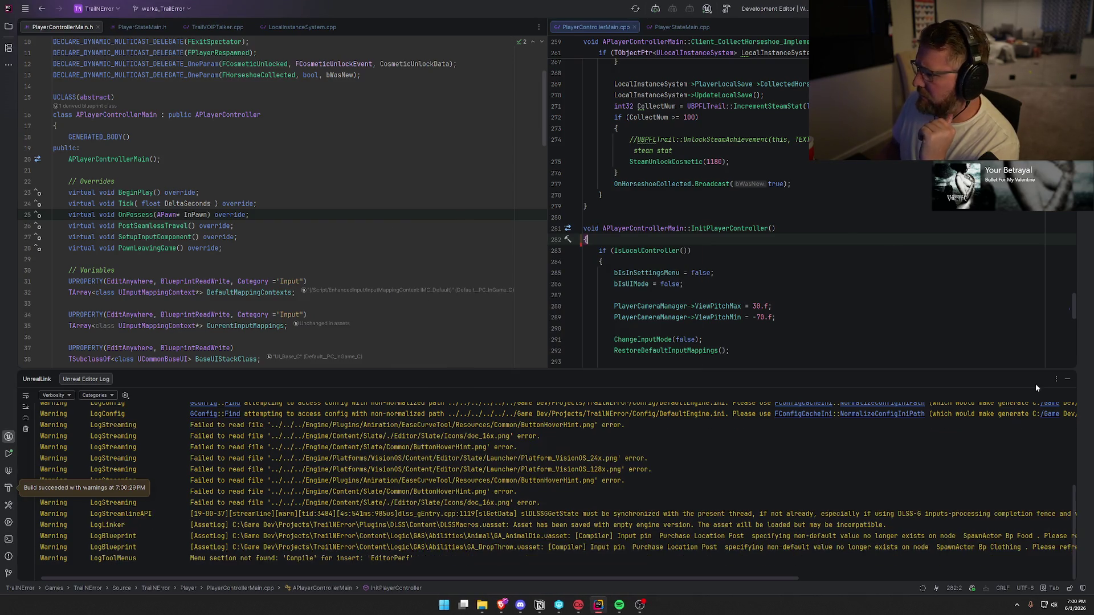
Step: Hide the UnrealLink build log panel once the build succeeds with warnings
left_click(1067, 380)
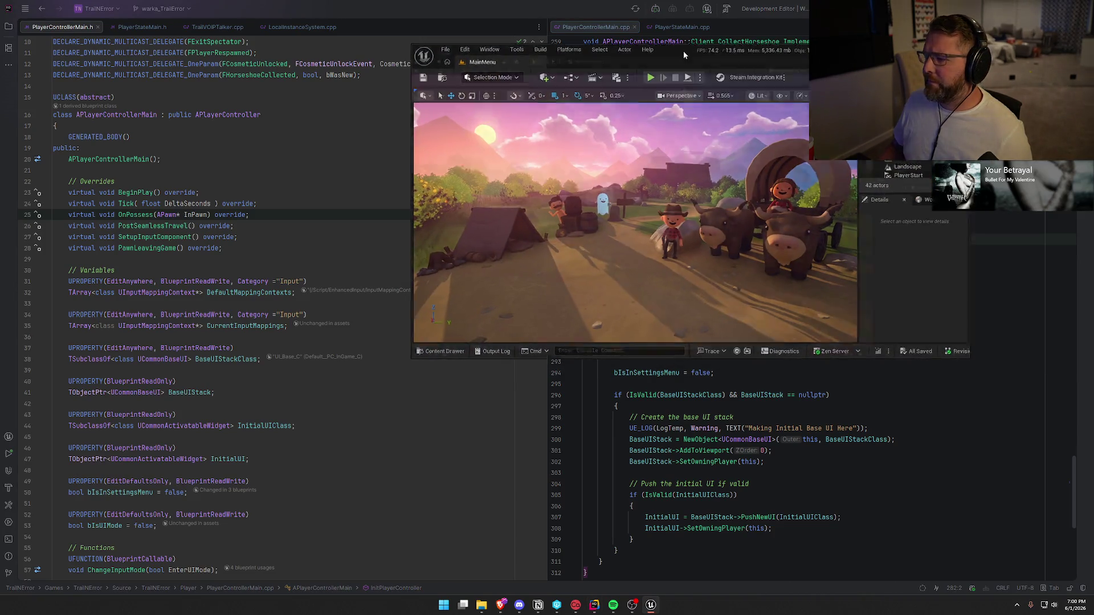
Step: Maximize the Unreal Editor window and open the Content Drawer on Content/Logic/Player
double_click(683, 50)
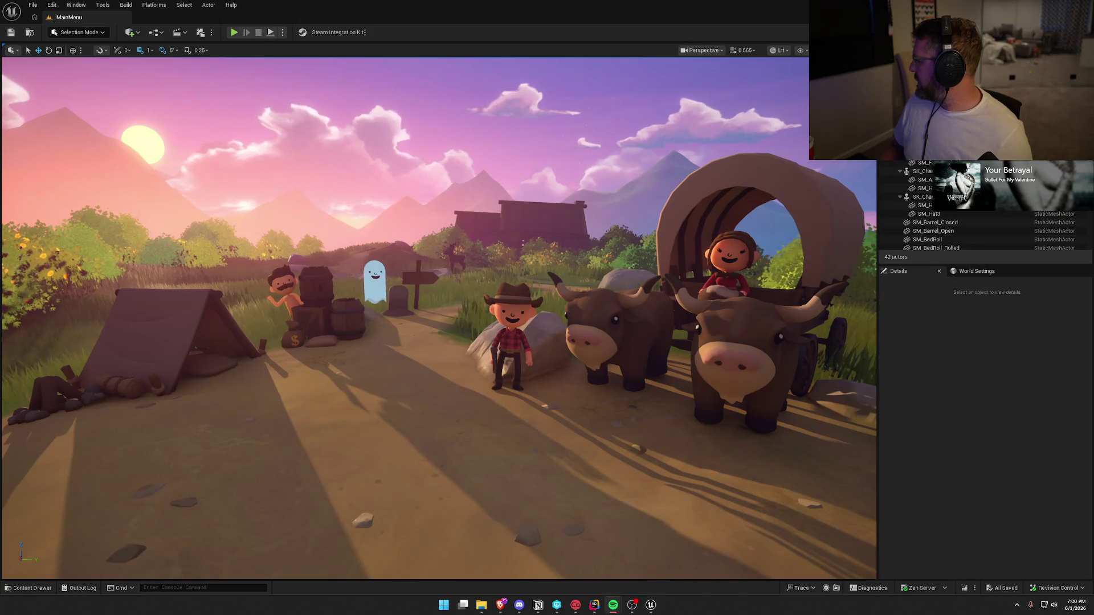
key("ctrl+space")
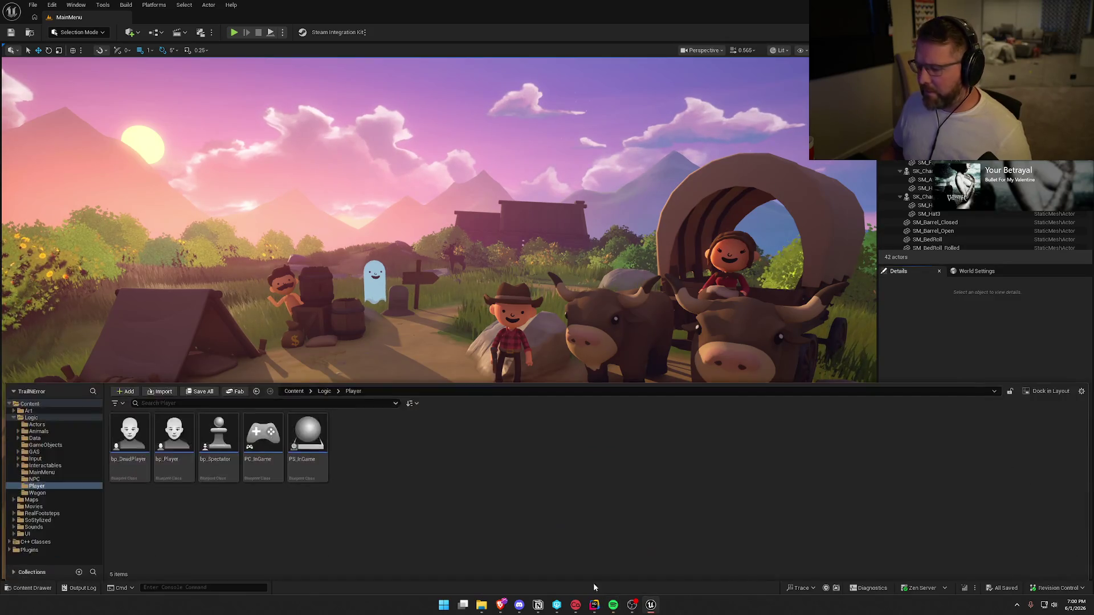
Step: Open bp_DeadPlayer and review its EventGraph's Delay, Cast To PS_InGame and SET nodes
double_click(130, 431)
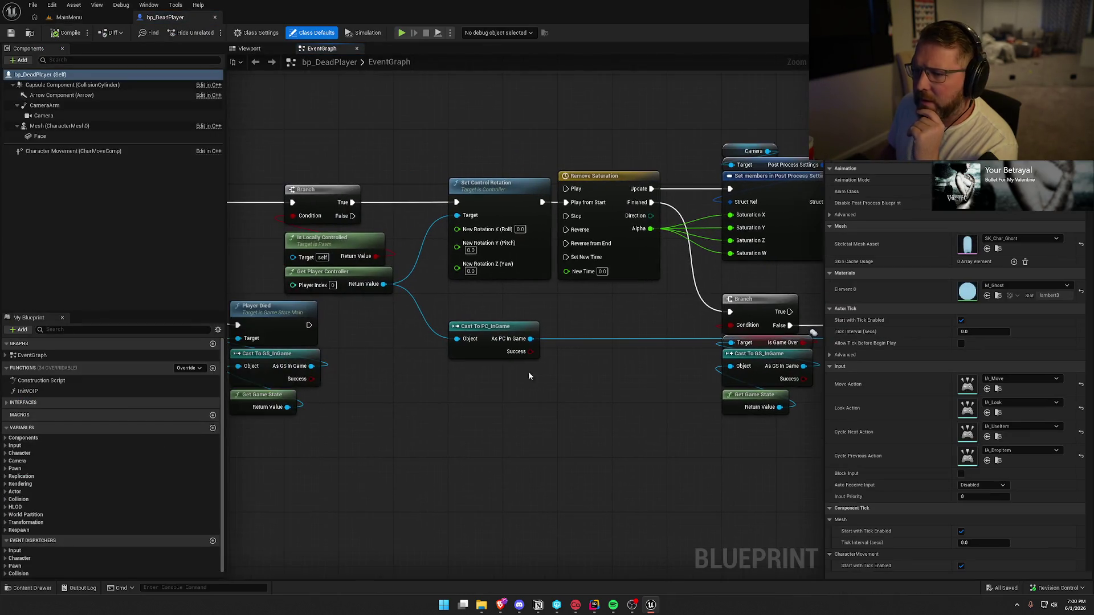
left_click(249, 48)
left_click(322, 48)
scroll(665, 384, "down", 4)
scroll(401, 306, "up", 2)
scroll(402, 307, "up", 2)
left_click_drag(316, 156, 371, 298)
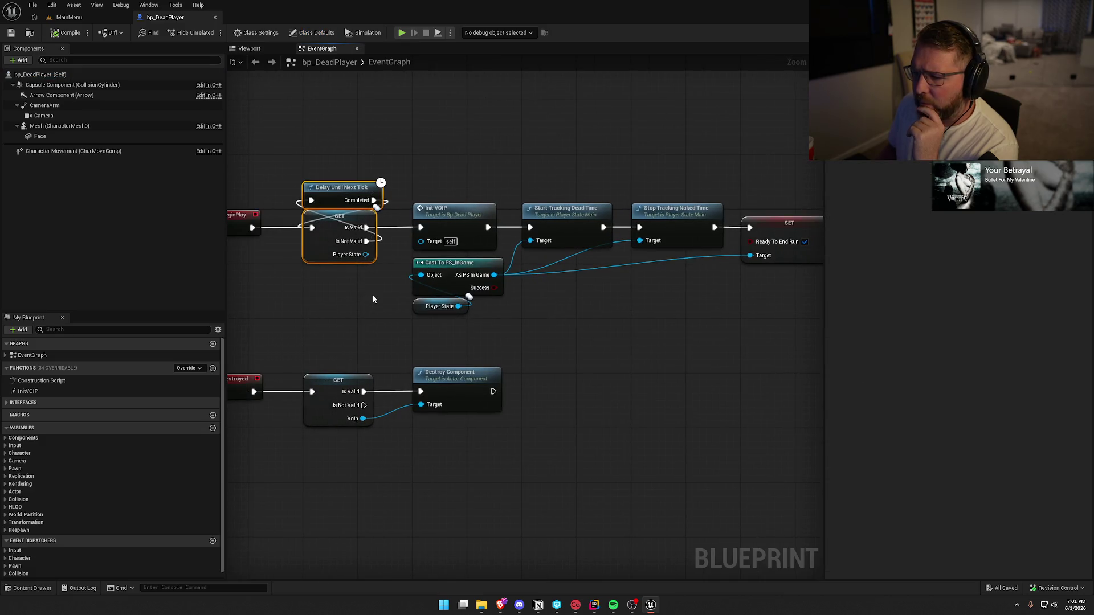
left_click_drag(555, 303, 293, 243)
mouse_move(452, 148)
left_mouse_down()
mouse_move(552, 295)
mouse_move(716, 306)
left_mouse_up()
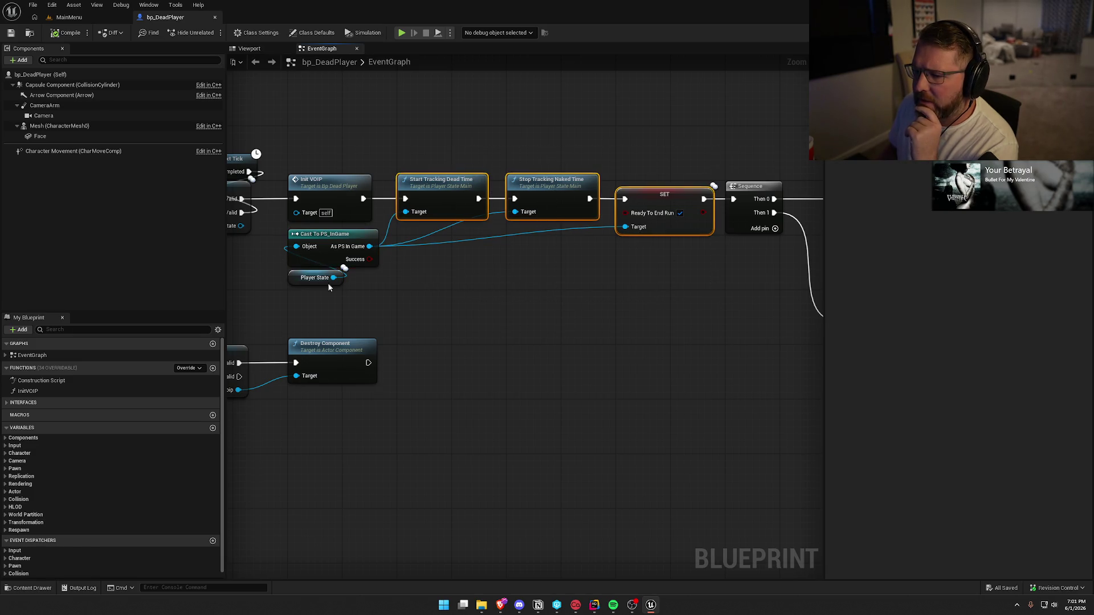
left_click_drag(327, 283, 480, 298)
Step: Open the InitVOIP function graph to review its nodes, then select PC_InGame in the Content Drawer
left_click(484, 201)
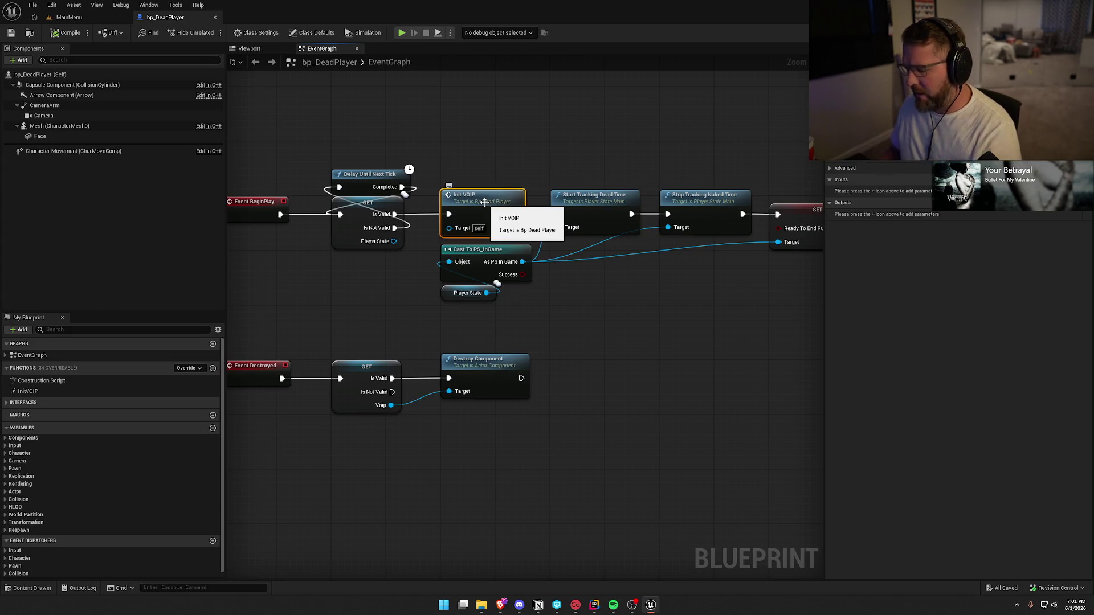
double_click(484, 201)
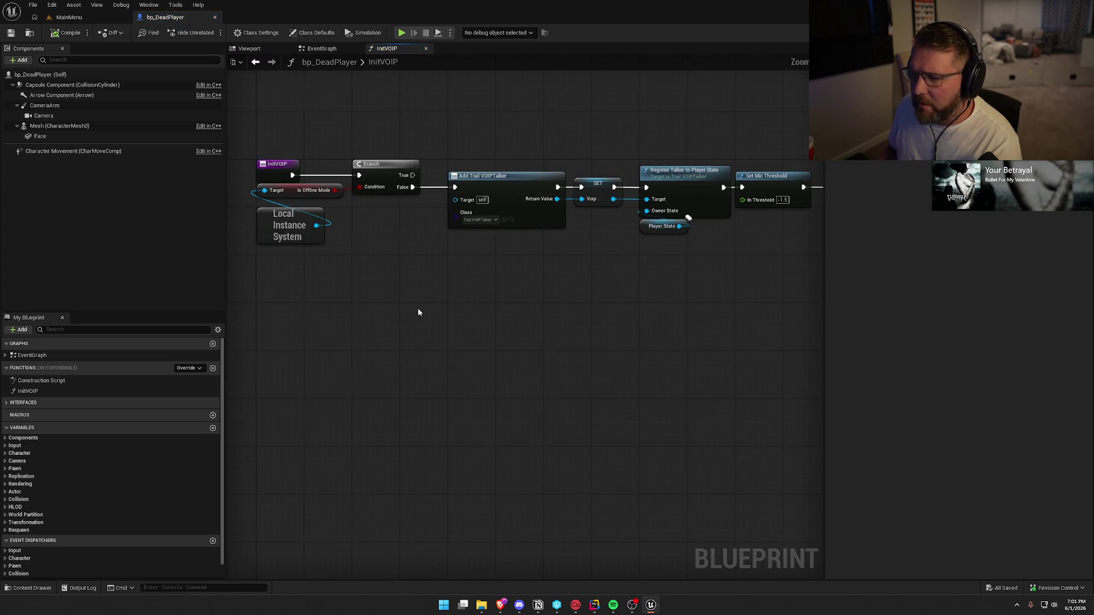
scroll(375, 312, "up", 1)
mouse_move(543, 324)
left_mouse_down()
mouse_move(355, 325)
mouse_move(610, 342)
left_mouse_up()
key("ctrl+space")
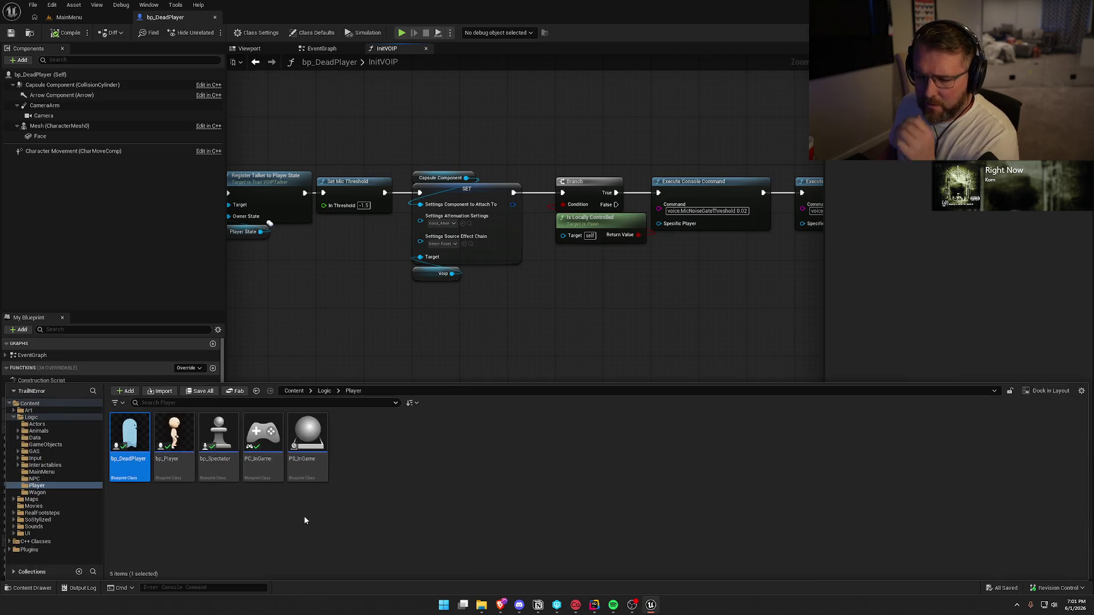
left_click(256, 439)
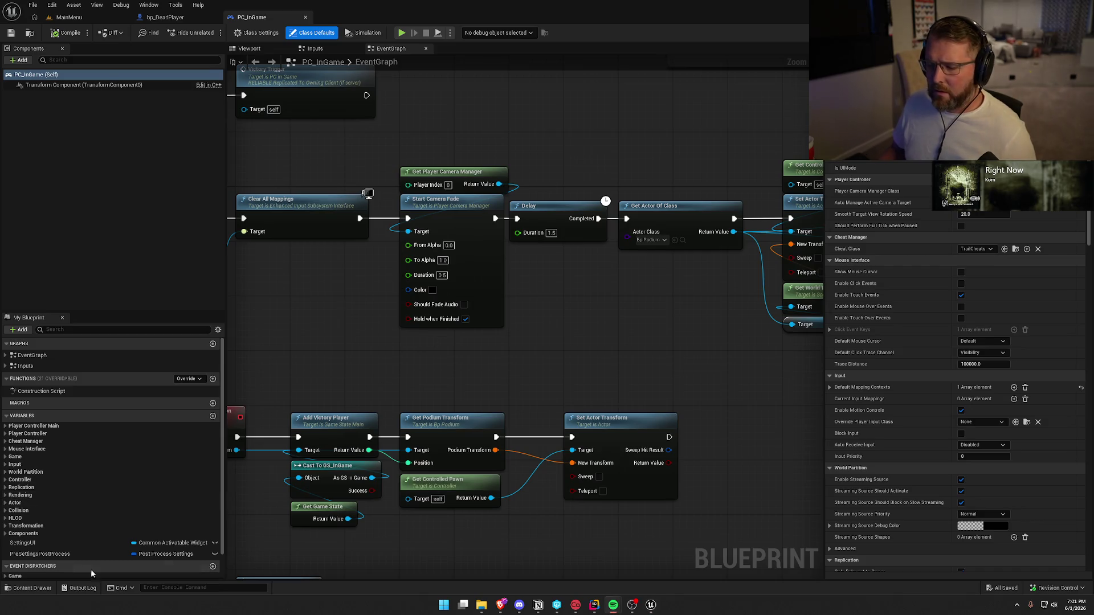
Step: Review PC_InGame's Components and Player Controller variables against the PlayerStateMain header
left_click(7, 534)
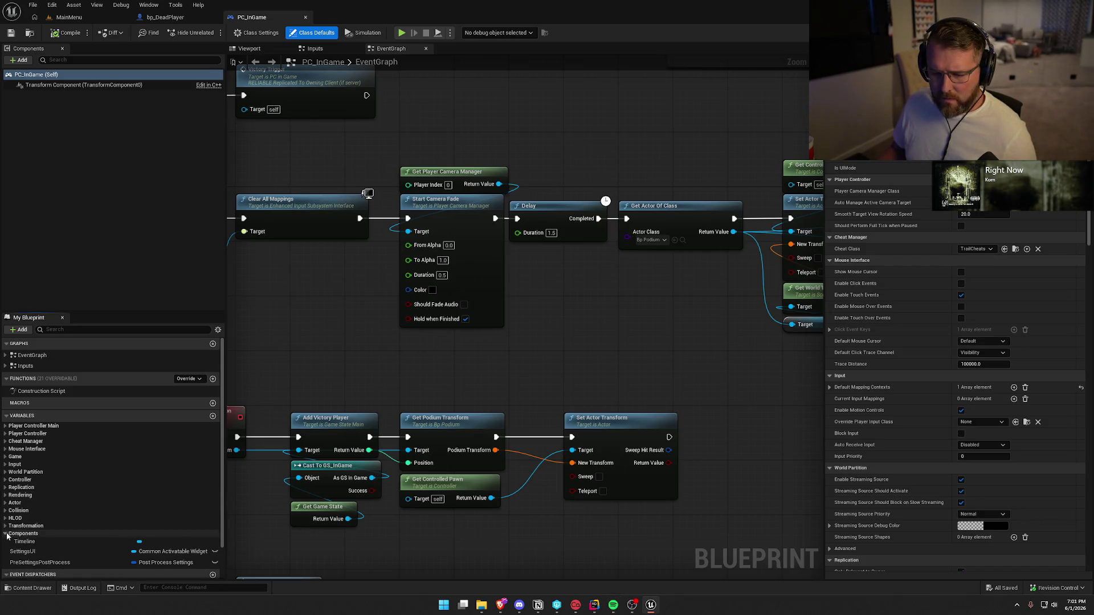
left_click(4, 435)
left_click(5, 434)
left_click(6, 426)
left_click(6, 426)
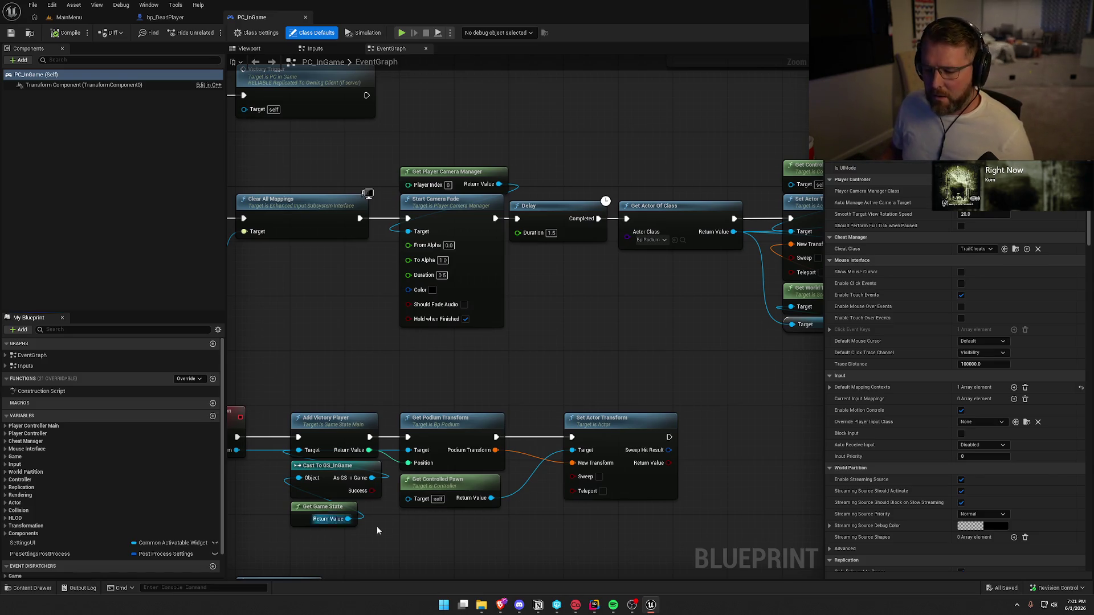
left_click(594, 611)
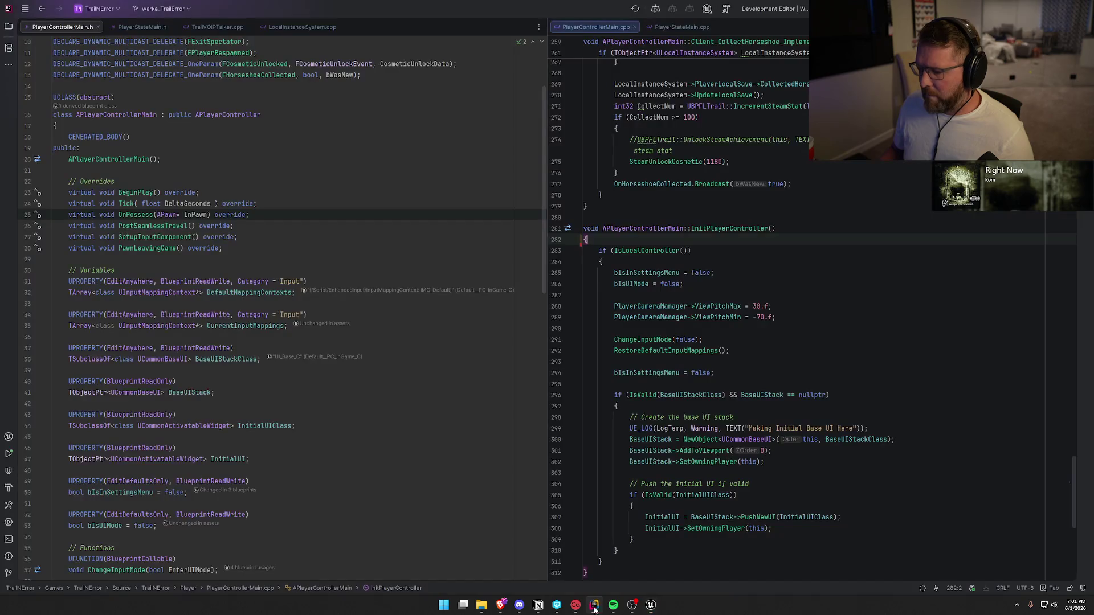
left_click(141, 27)
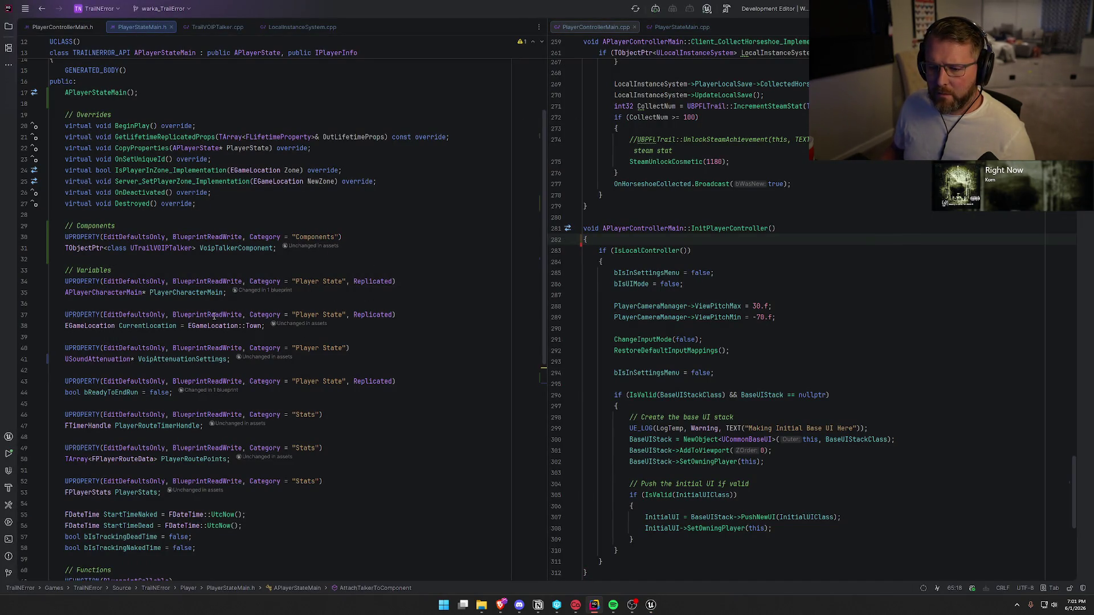
key("alt+Tab")
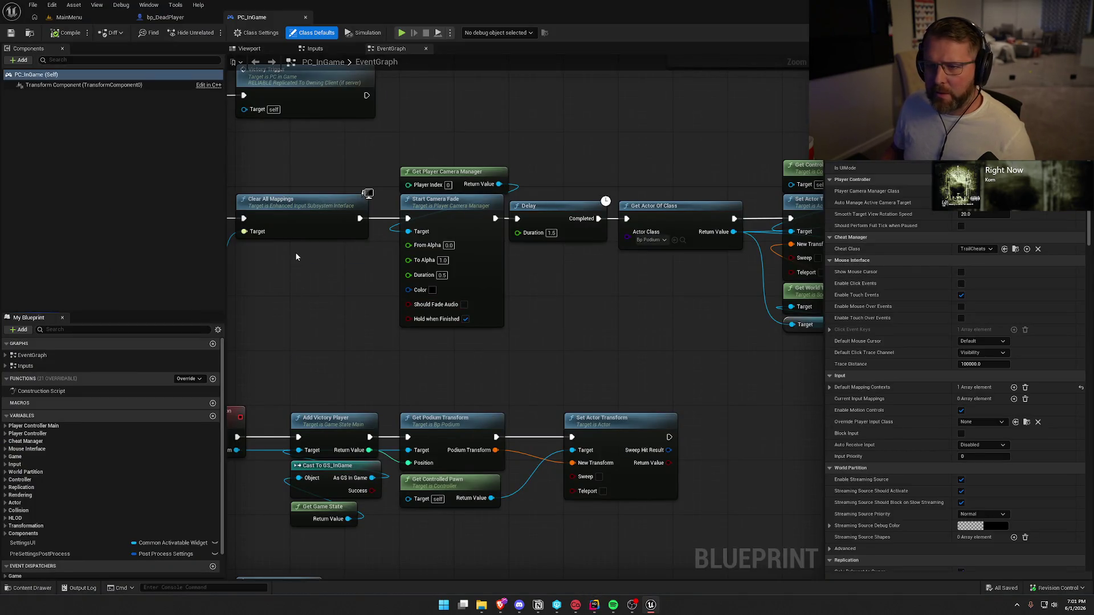
Step: Open PS_InGame from the asset search and expand its Player State variables
key("ctrl+space")
left_click(308, 439)
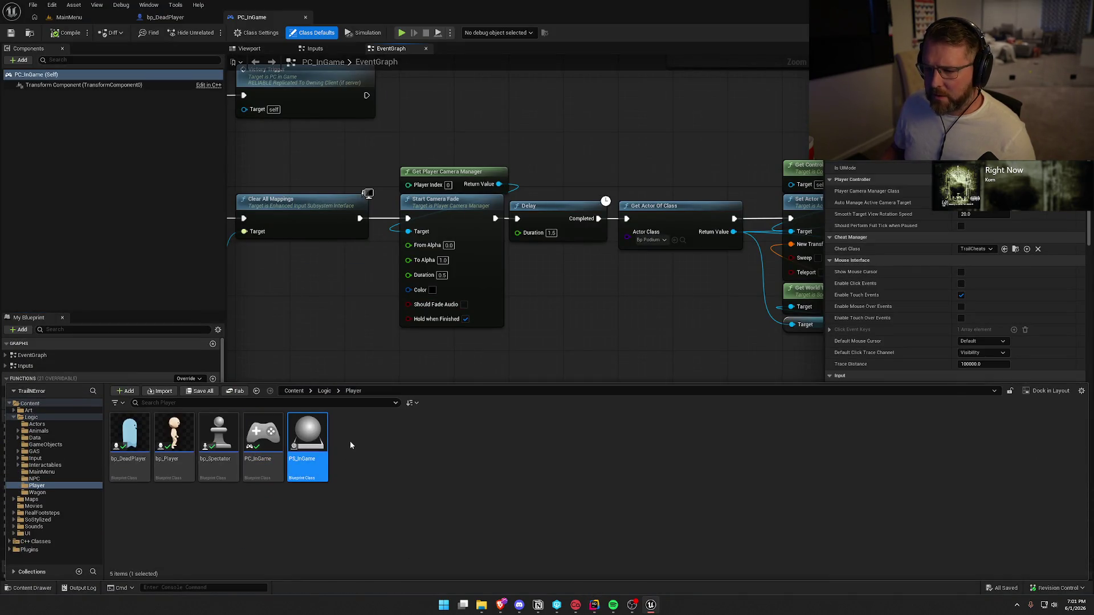
key("Return")
left_click(5, 436)
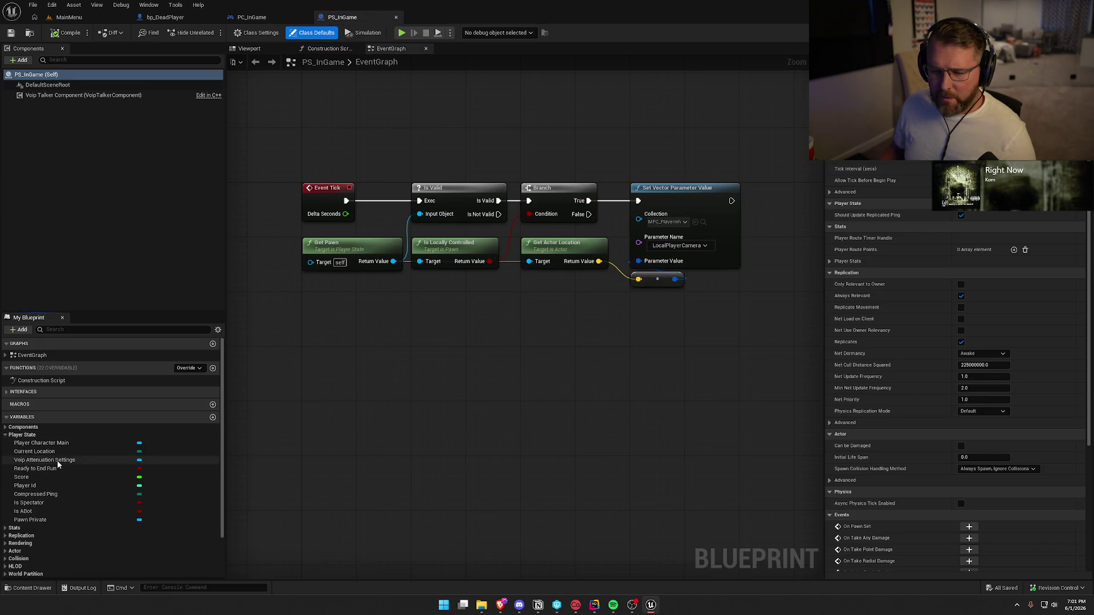
Step: Set Voip Attenuation Settings' default value to Voice_Atten and save PS_InGame
left_click(45, 460)
left_click(1045, 213)
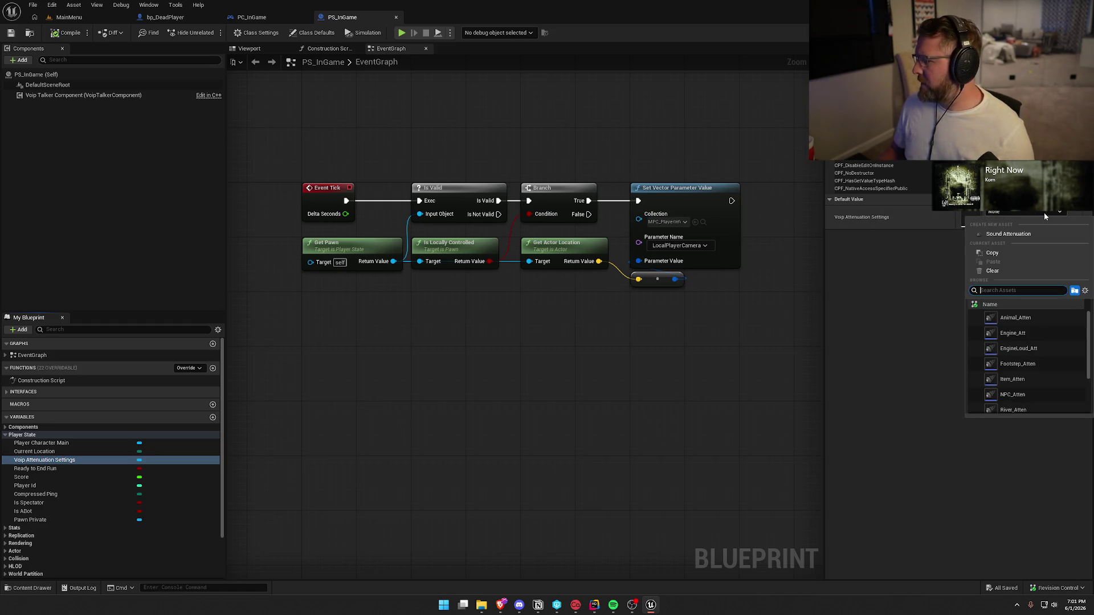
type("vo")
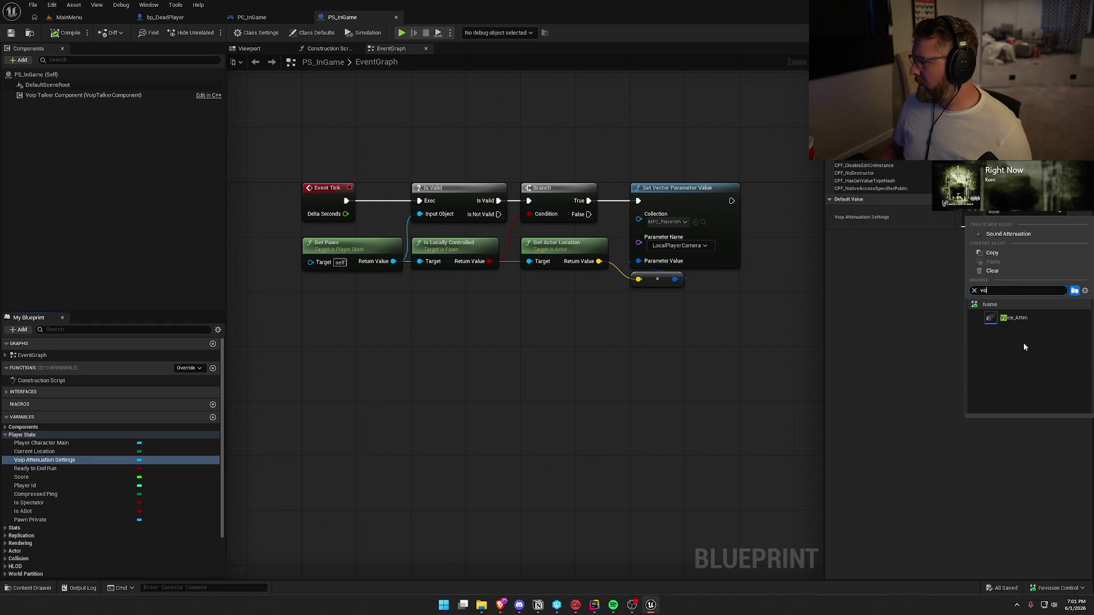
left_click(1014, 318)
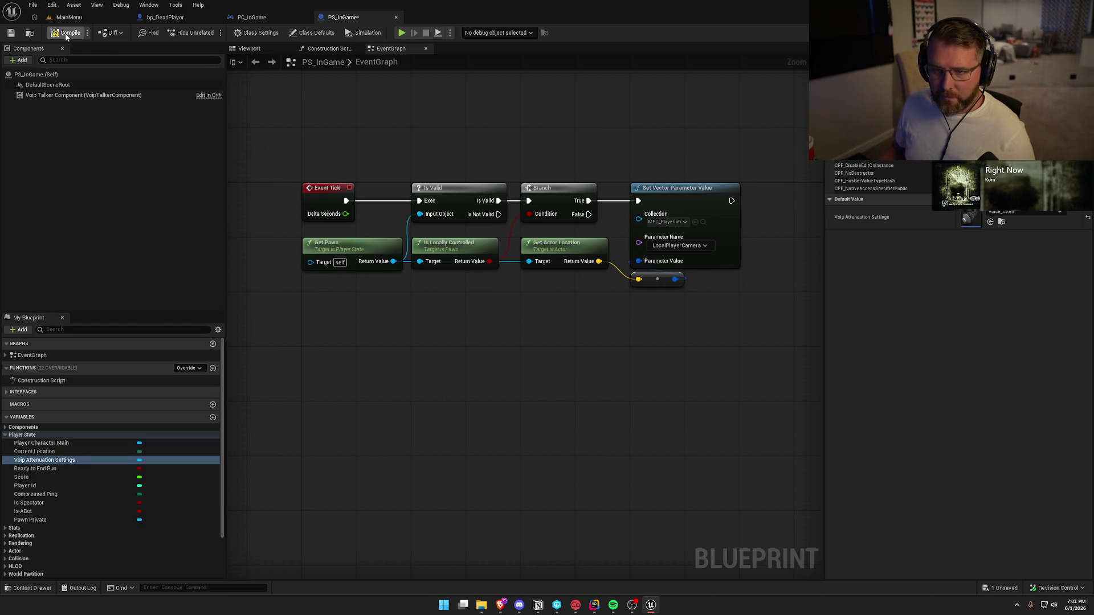
key("ctrl+shift+s")
left_click(558, 398)
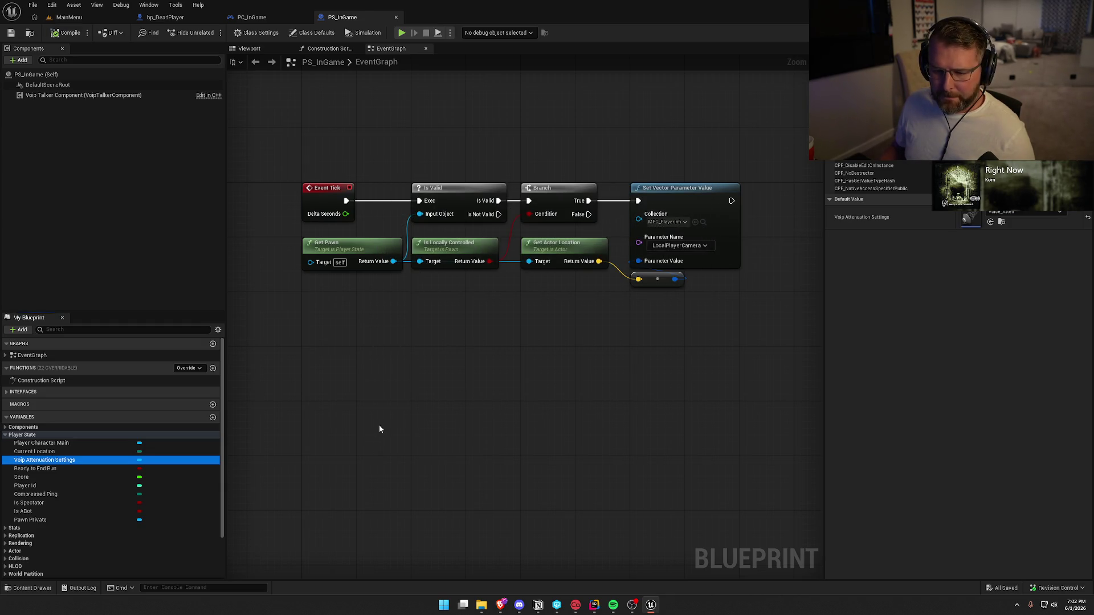
Step: Compare with the C++ header, check the Stats variables, and return to PC_InGame
key("alt+Tab")
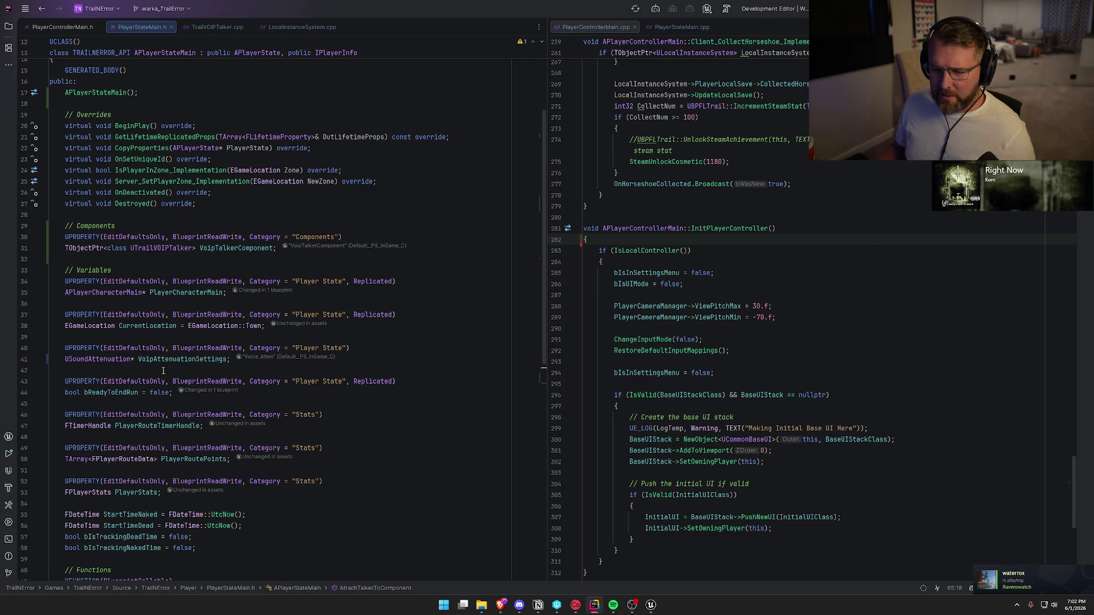
key("alt+Tab")
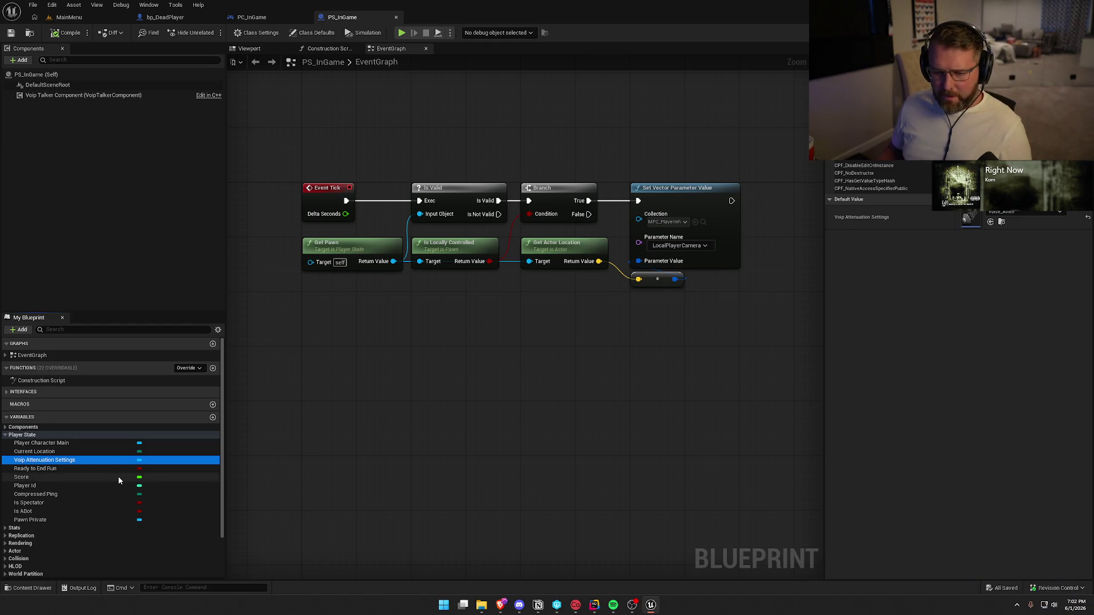
left_click(6, 529)
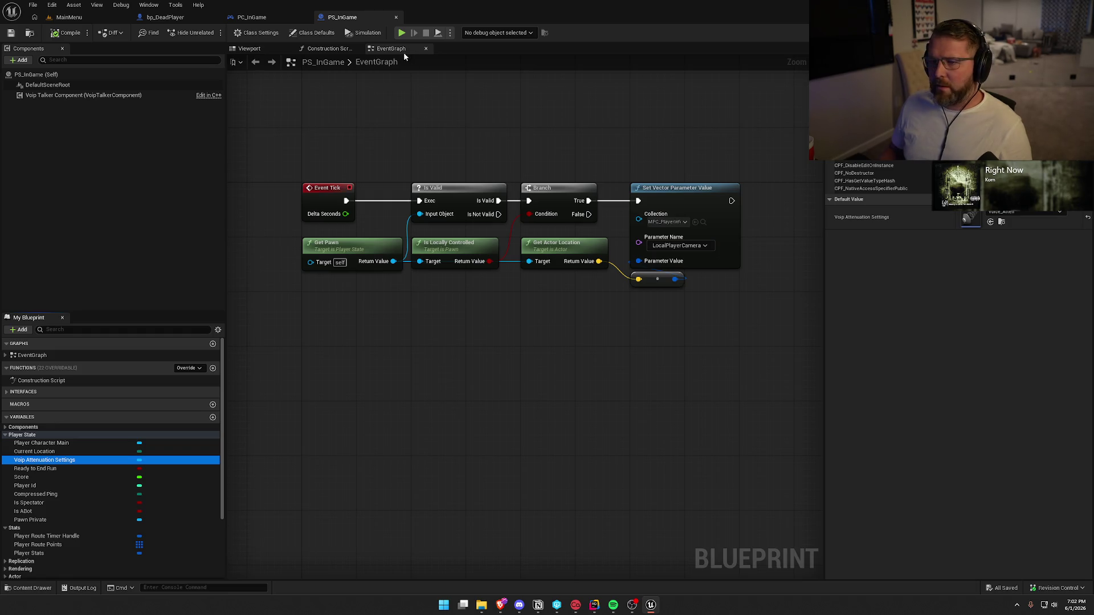
left_click(255, 20)
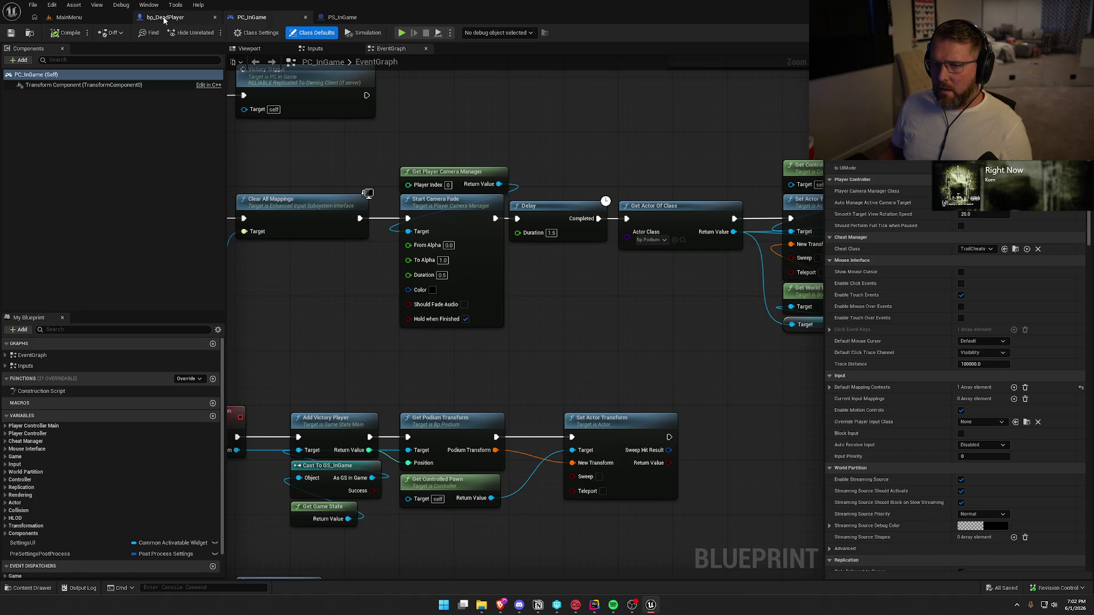
Step: Check the C++ source, then find the Init VOIP node in bp_DeadPlayer's event graph
key("alt+Tab")
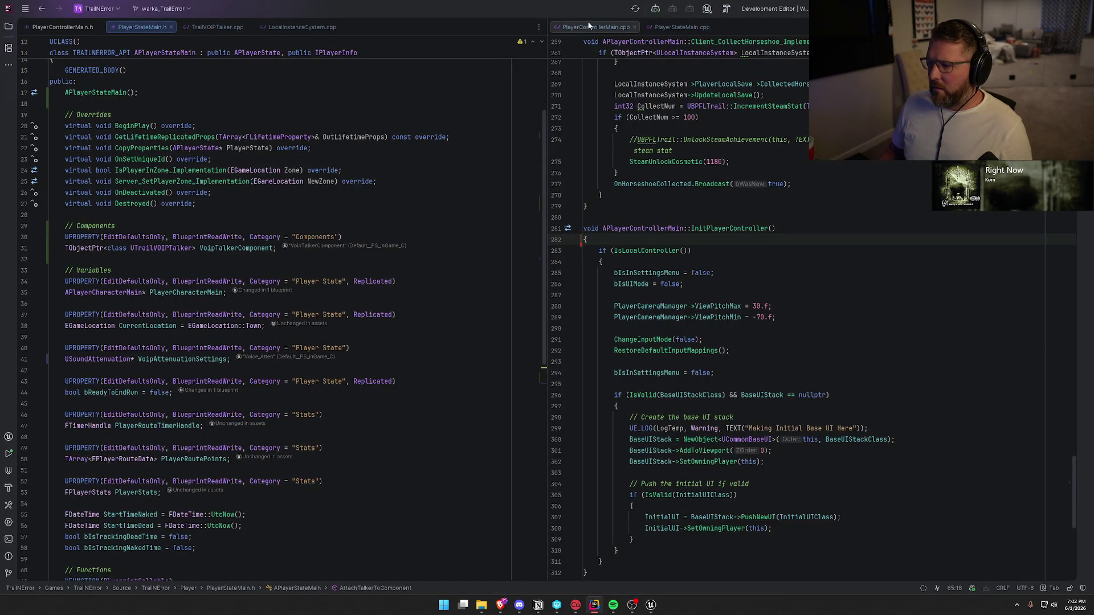
scroll(752, 388, "up", 10)
scroll(753, 388, "up", 20)
scroll(772, 395, "up", 10)
key("alt+Tab")
left_click_drag(684, 256, 319, 239)
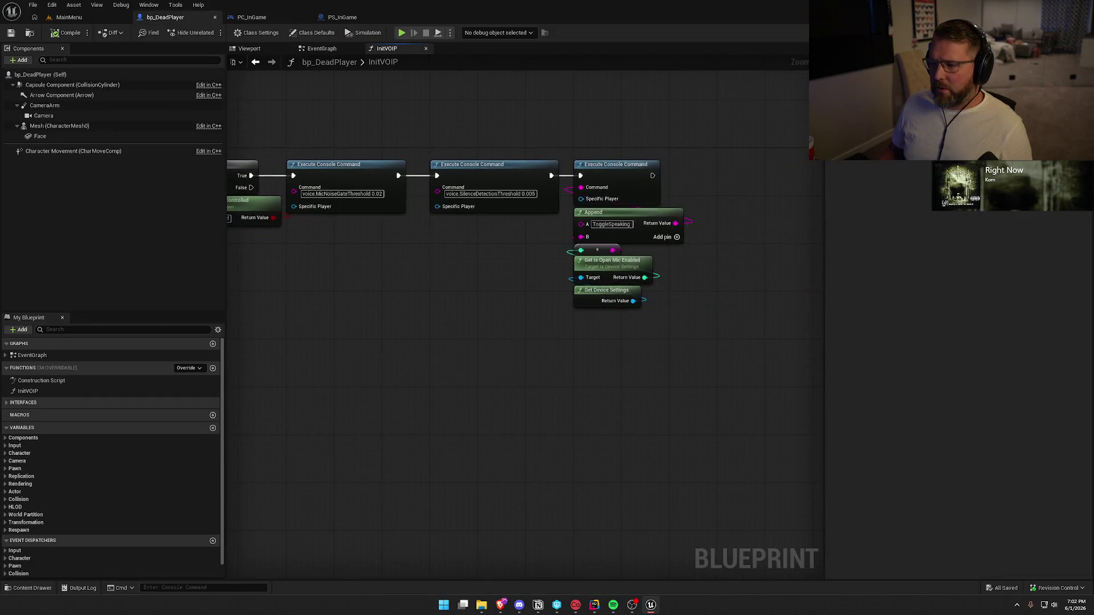
mouse_move(319, 394)
left_mouse_down()
mouse_move(787, 399)
mouse_move(656, 395)
left_mouse_up()
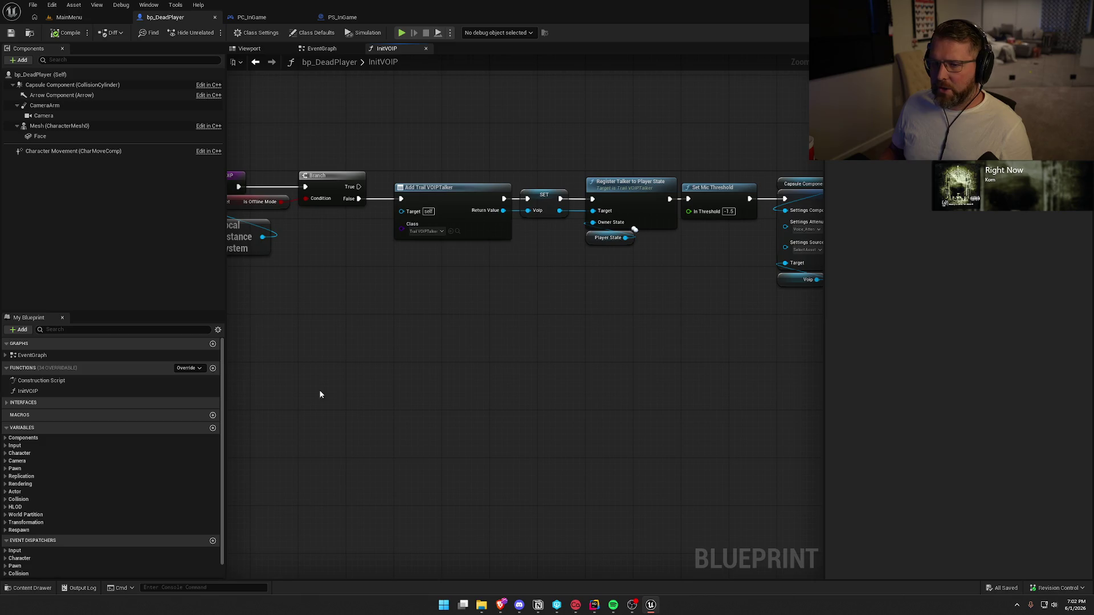
left_click(317, 49)
left_click_drag(413, 331, 452, 348)
Step: Delete the Init VOIP call, wire Is Valid into Start Tracking Dead Time, and tidy the nodes
left_click(521, 210)
key("Delete")
left_click_drag(434, 229, 598, 229)
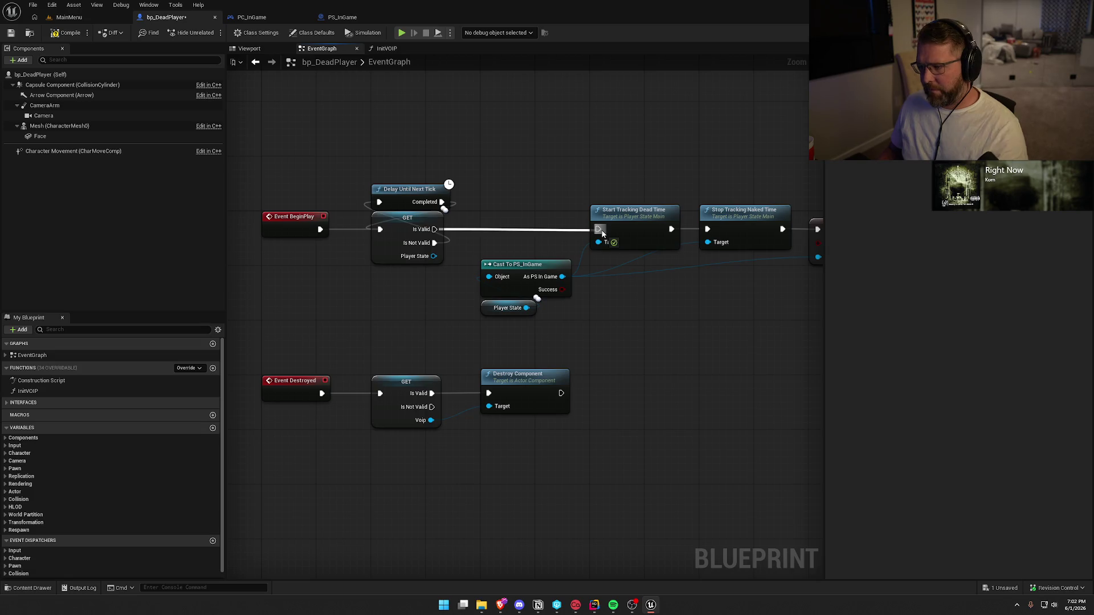
mouse_move(576, 327)
left_mouse_down()
mouse_move(476, 259)
mouse_move(627, 271)
mouse_move(627, 262)
left_mouse_up()
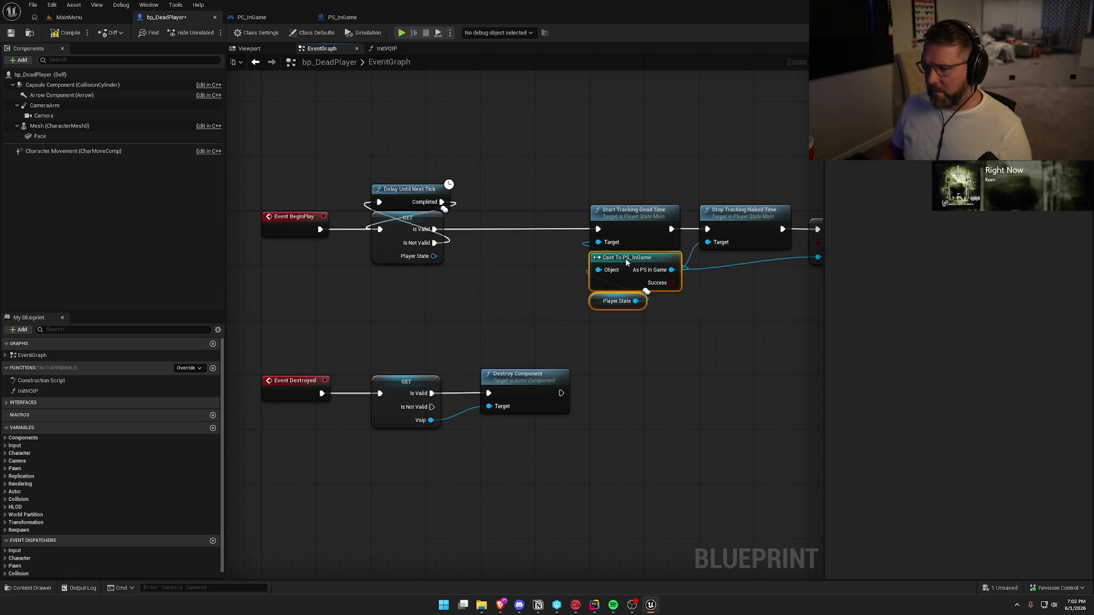
scroll(654, 347, "down", 2)
mouse_move(317, 214)
left_mouse_down()
mouse_move(527, 362)
mouse_move(758, 418)
left_mouse_up()
scroll(662, 387, "down", 2)
scroll(662, 387, "up", 3)
left_click_drag(727, 332, 612, 333)
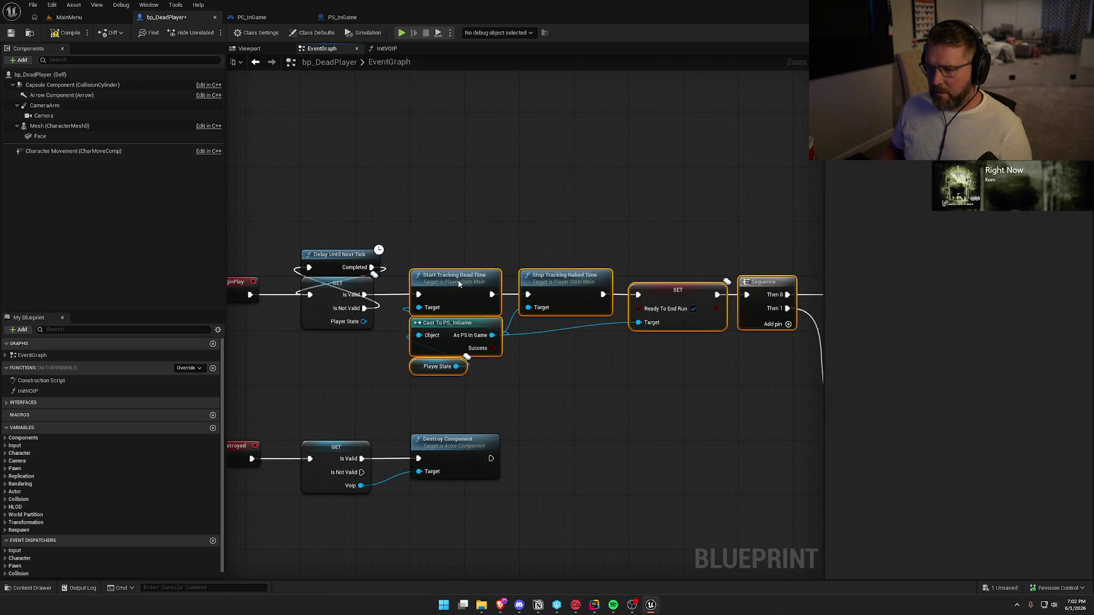
scroll(612, 333, "up", 2)
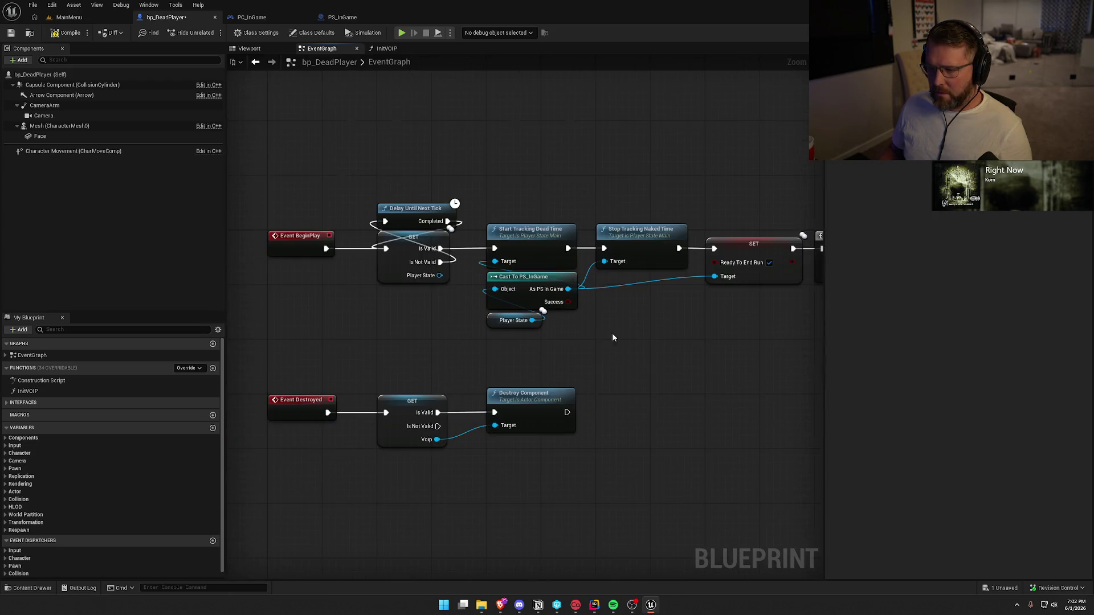
Step: Delete the InitVOIP function and save bp_DeadPlayer
left_click(49, 391)
key("Delete")
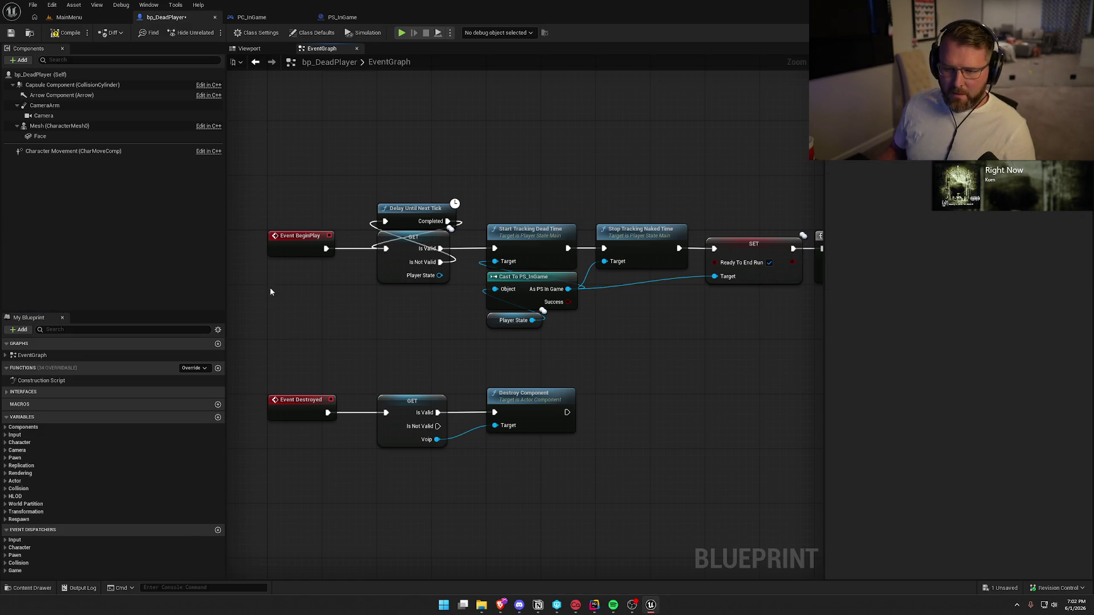
key("ctrl+s")
Step: Search members for 'voip' and attempt deleting the Voip variable, cancelling since it's in use
left_click(83, 330)
type("voip")
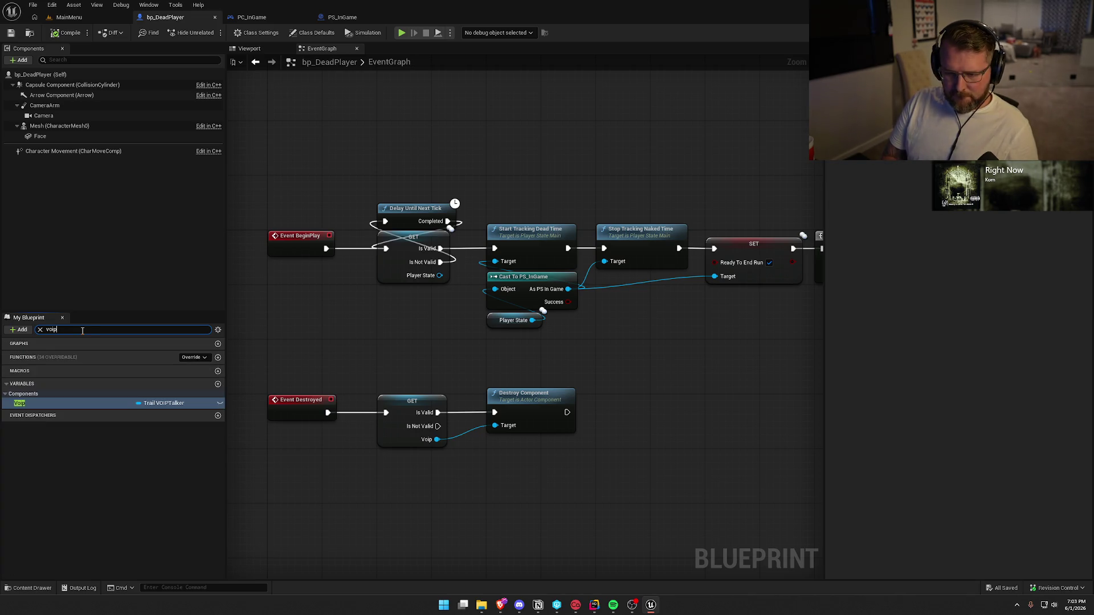
left_click(34, 404)
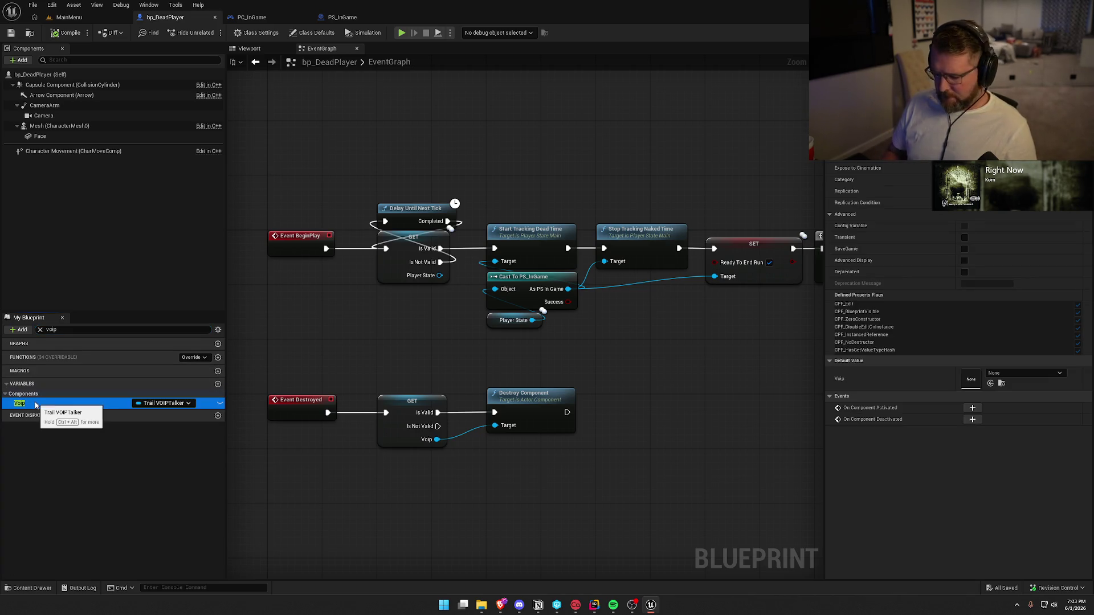
key("Delete")
left_click(606, 319)
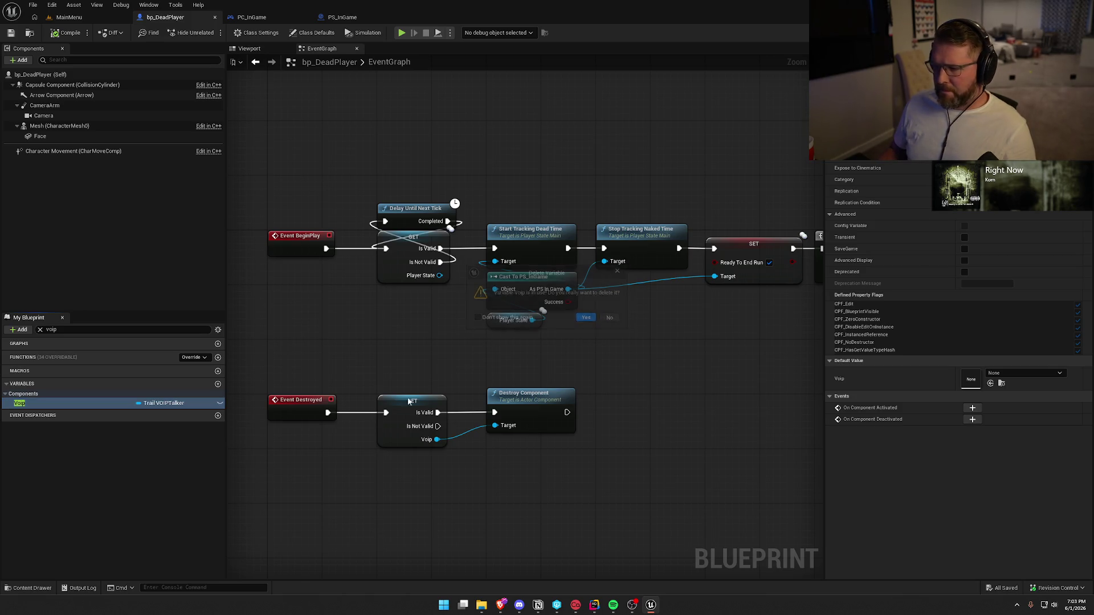
right_click(32, 404)
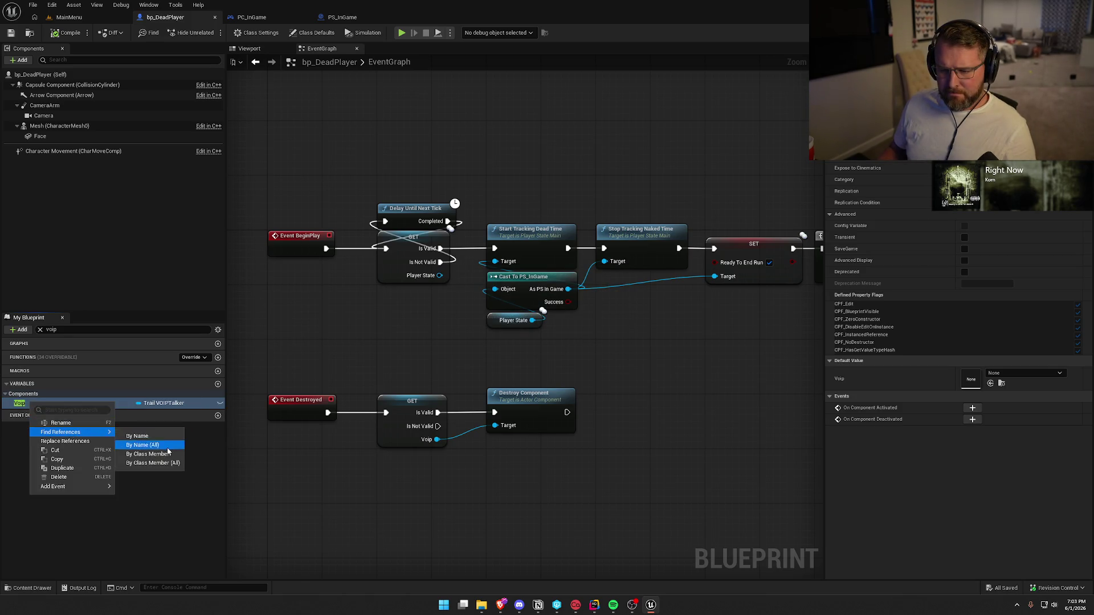
left_click(258, 473)
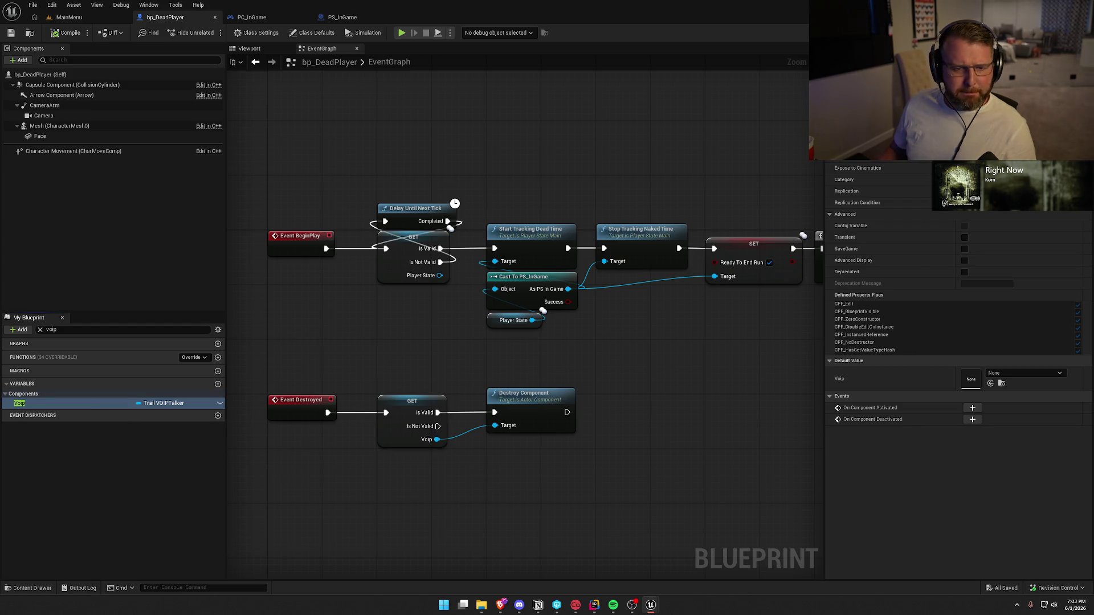
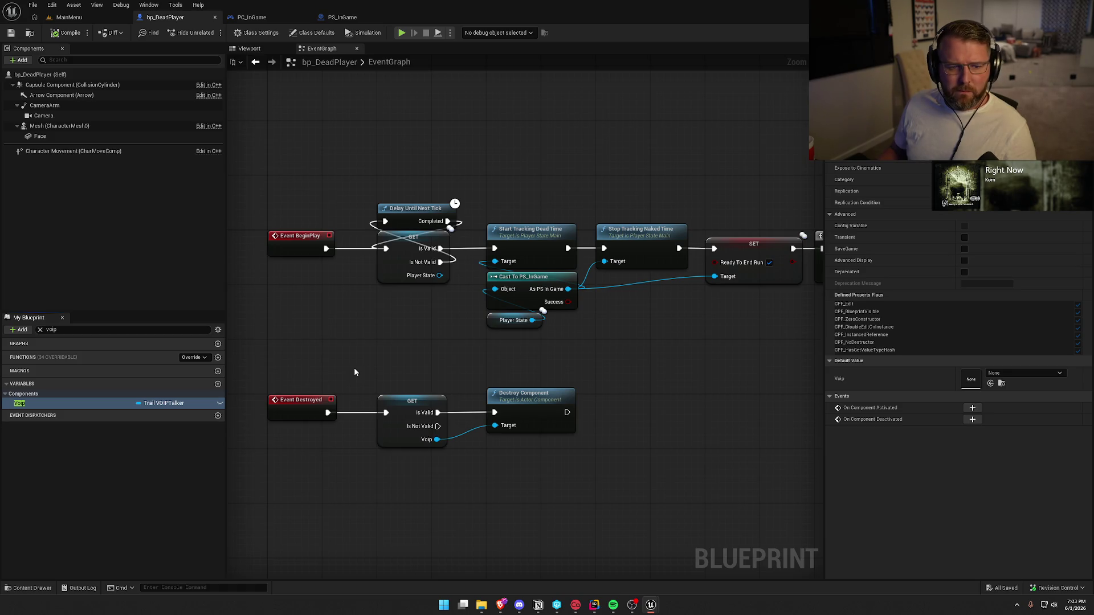
Step: Delete bp_DeadPlayer's Event Destroyed, GET and Destroy Component cleanup nodes and save
left_click(85, 403)
left_click_drag(303, 363, 628, 480)
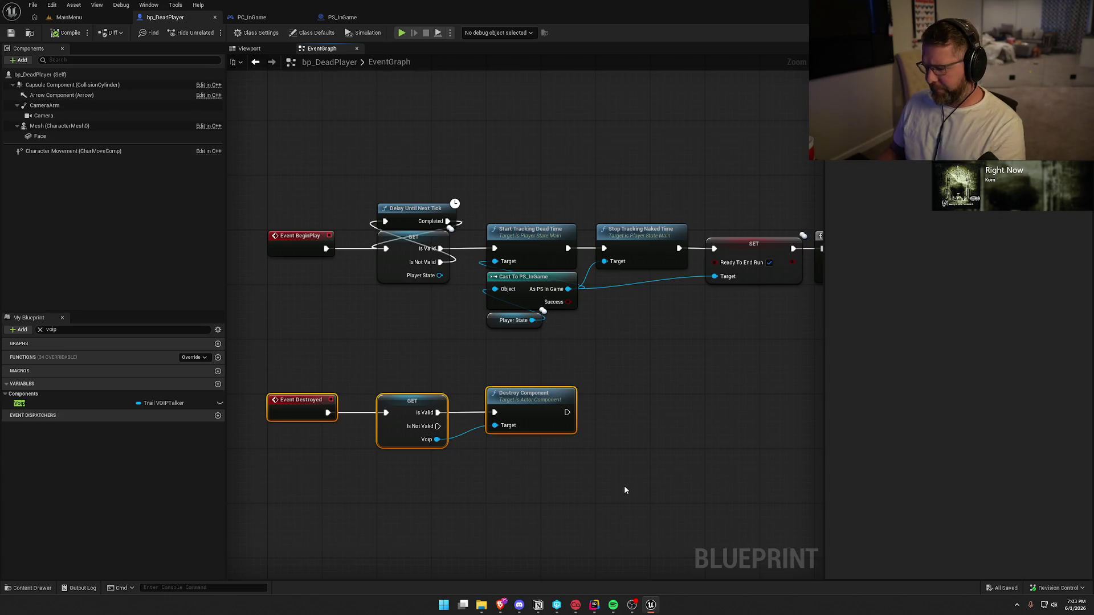
key("Delete")
key("ctrl+s")
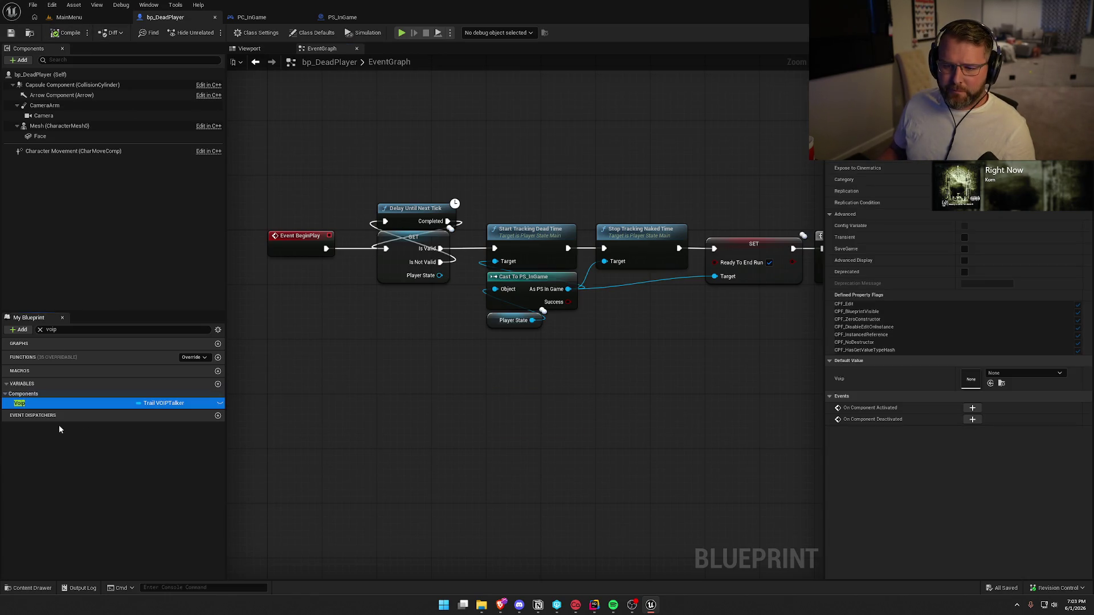
Step: Delete the Voip variable from bp_DeadPlayer, then save and compile
left_click(33, 407)
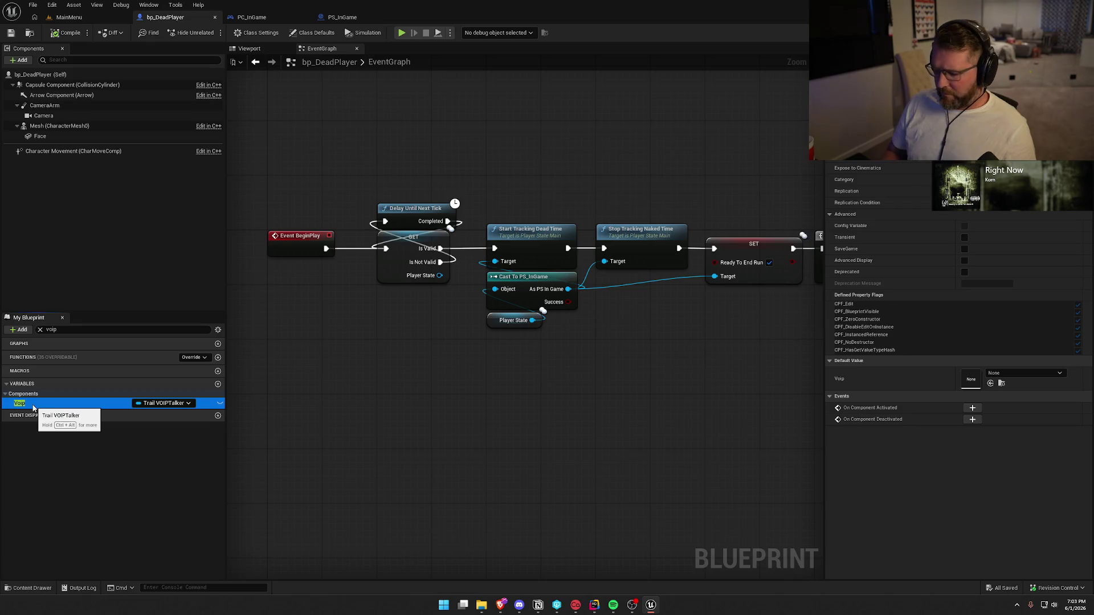
key("Delete")
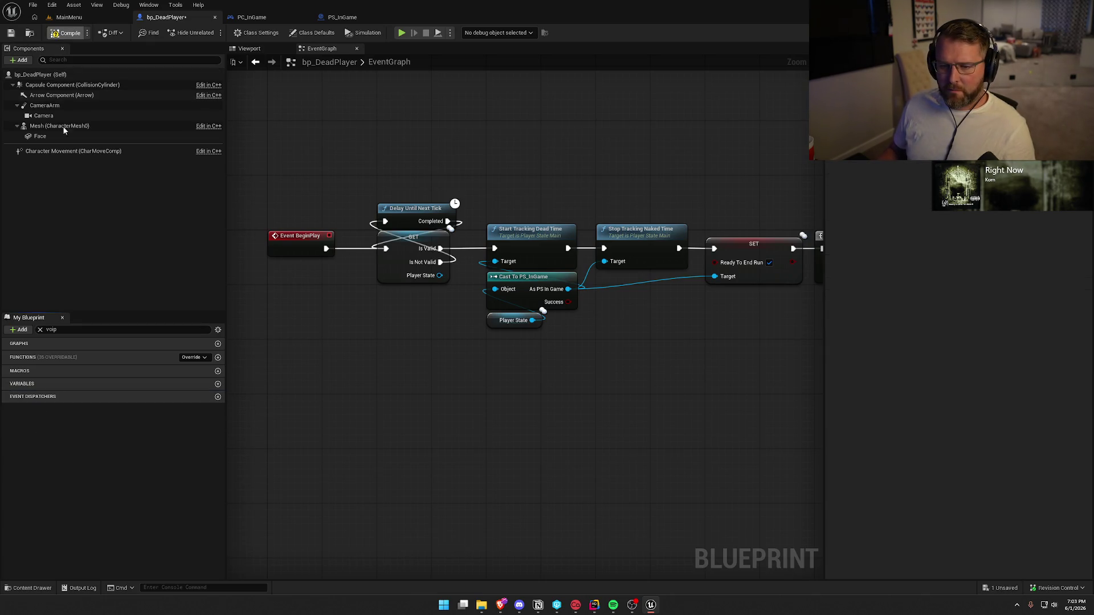
key("ctrl+s")
left_click(40, 329)
Step: Review the BeginPlay, Sequence and Player Died nodes, then bring up the Content Drawer
left_click_drag(420, 425, 325, 471)
mouse_move(407, 445)
left_mouse_down()
mouse_move(541, 367)
mouse_move(318, 365)
left_mouse_up()
mouse_move(524, 365)
left_mouse_down()
mouse_move(328, 363)
mouse_move(608, 340)
mouse_move(407, 175)
left_mouse_up()
key("ctrl+space")
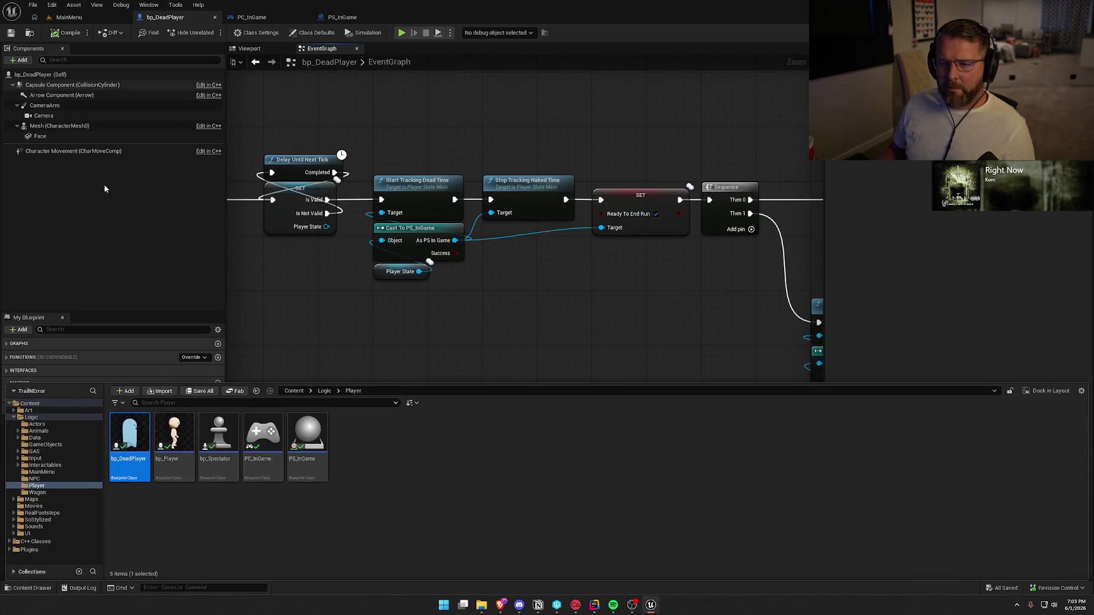
Step: Open the bp_Player blueprint from the Player folder
left_click(174, 434)
key("Return")
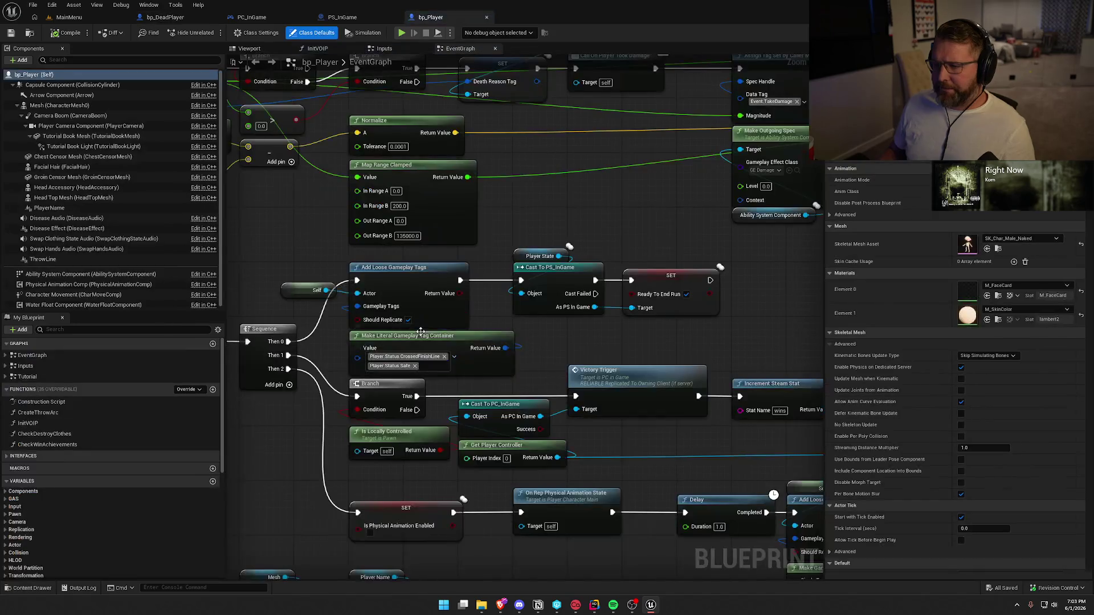
scroll(573, 517, "down", 8)
scroll(468, 317, "up", 8)
Step: Pan past the UI_PlayerNameTag cast and Bind Event nodes to the Delay and Init VOIP nodes
left_click_drag(424, 374, 287, 356)
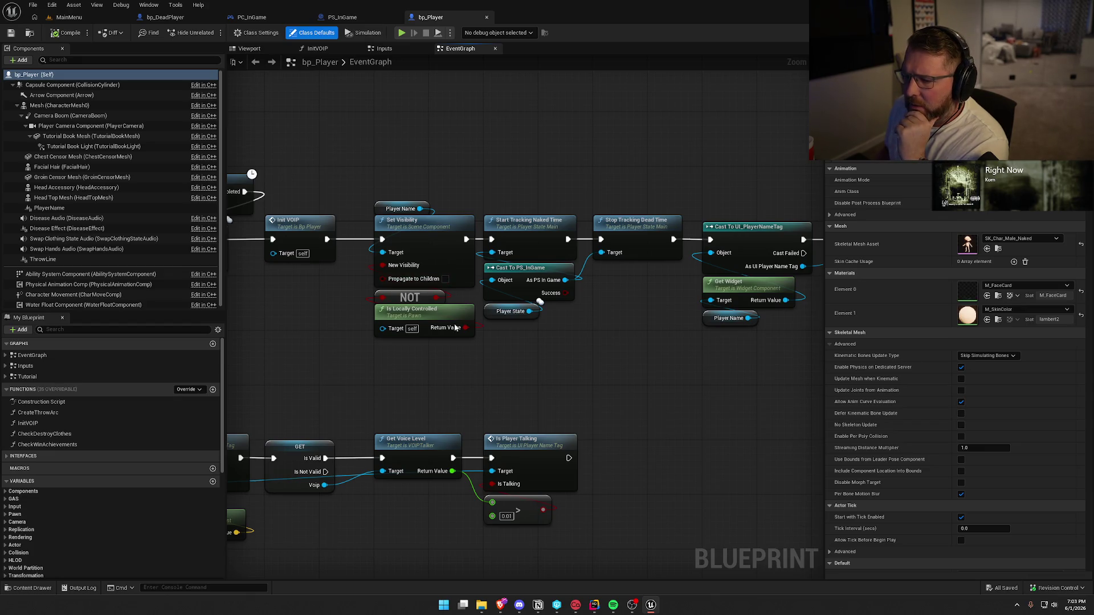
left_click_drag(517, 294, 515, 291)
left_click_drag(625, 361, 426, 377)
left_click_drag(280, 227, 458, 389)
left_click_drag(583, 427, 270, 378)
mouse_move(464, 347)
left_mouse_down()
mouse_move(328, 376)
mouse_move(274, 371)
mouse_move(604, 381)
mouse_move(474, 299)
left_mouse_up()
mouse_move(456, 347)
left_mouse_down()
mouse_move(522, 361)
mouse_move(608, 357)
mouse_move(638, 370)
left_mouse_up()
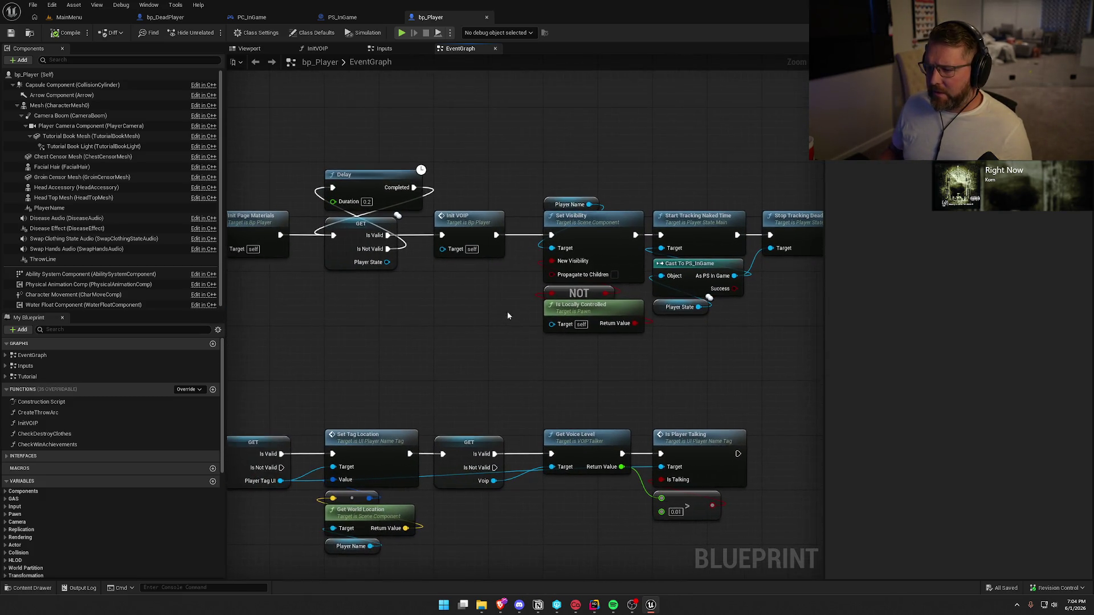
Step: Add a Delay Until Next Tick node from the Is Not Valid output
left_click(474, 225)
left_click(367, 202)
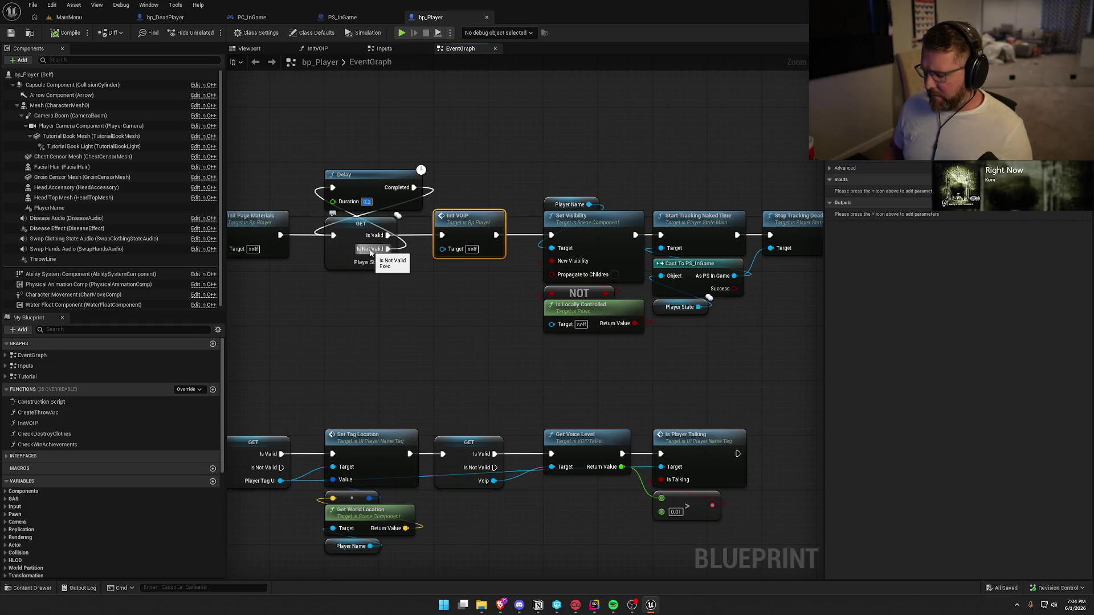
mouse_move(371, 253)
left_mouse_down()
mouse_move(360, 314)
mouse_move(350, 314)
left_mouse_up()
type("delay ne")
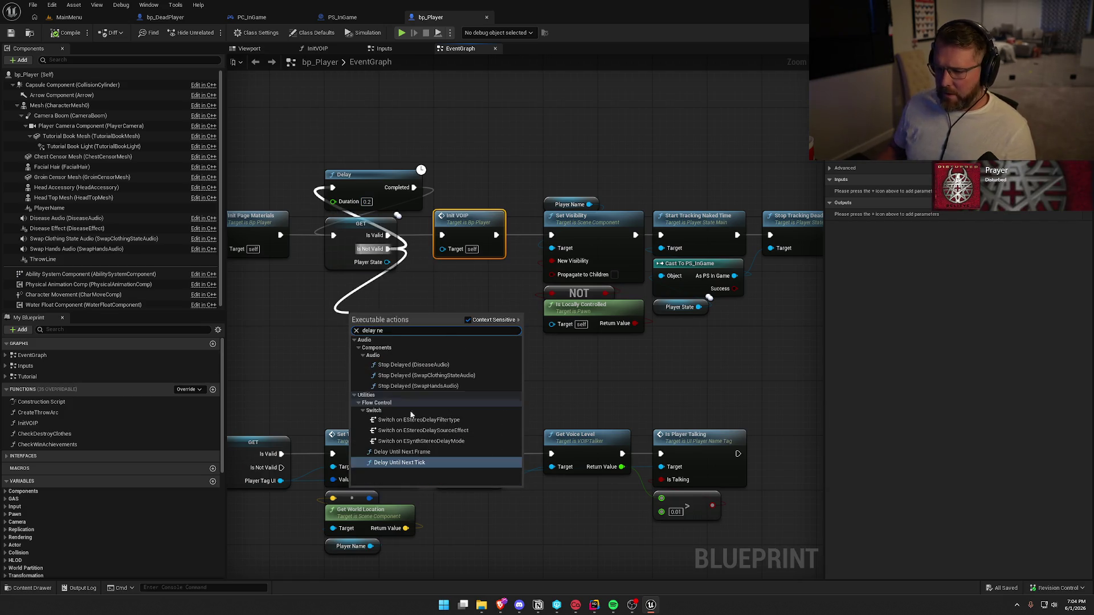
left_click(416, 467)
Step: Remove the old 0.2-second Delay and place Delay Until Next Tick above the GET node
left_click(369, 180)
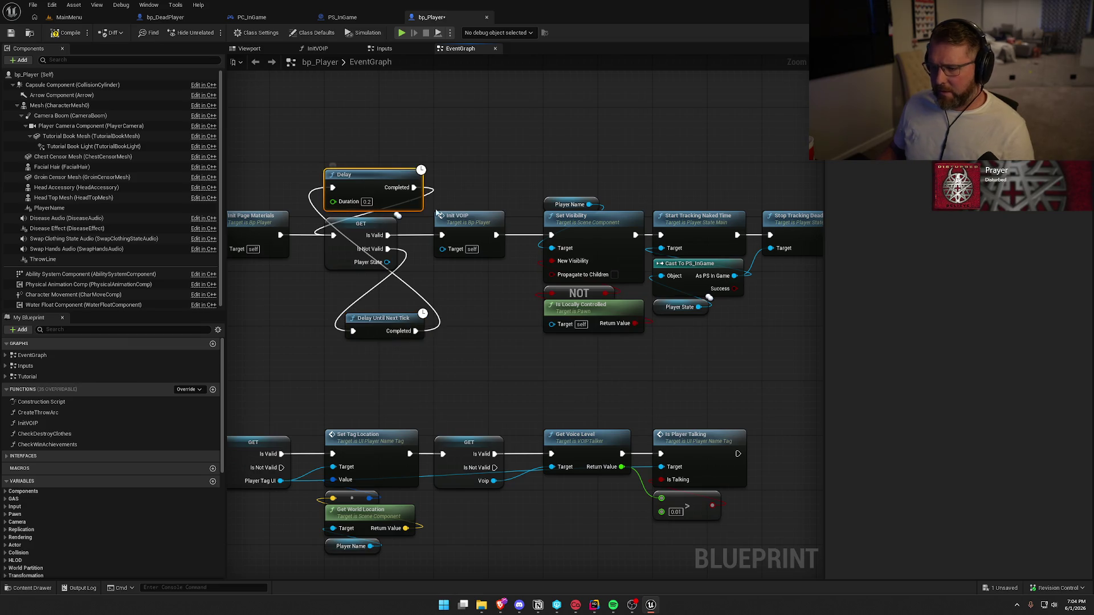
key("Delete")
left_click_drag(388, 235, 429, 236)
mouse_move(378, 327)
left_mouse_down()
mouse_move(351, 204)
mouse_move(387, 210)
mouse_move(365, 204)
left_mouse_up()
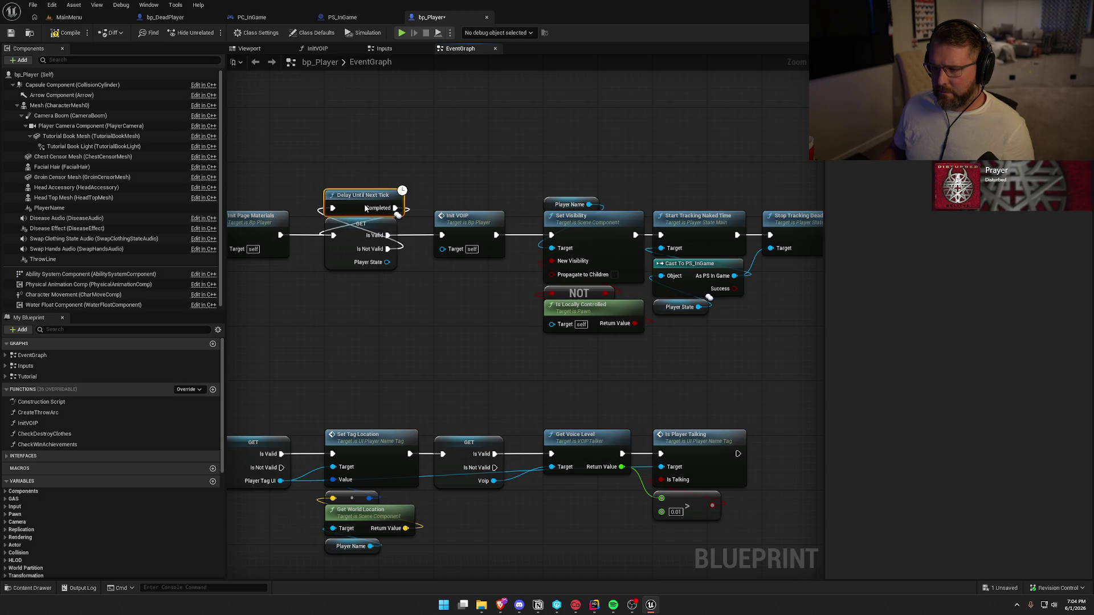
Step: Delete the Init VOIP node and wire Is Valid directly into Set Visibility
right_click(469, 227)
key("Escape")
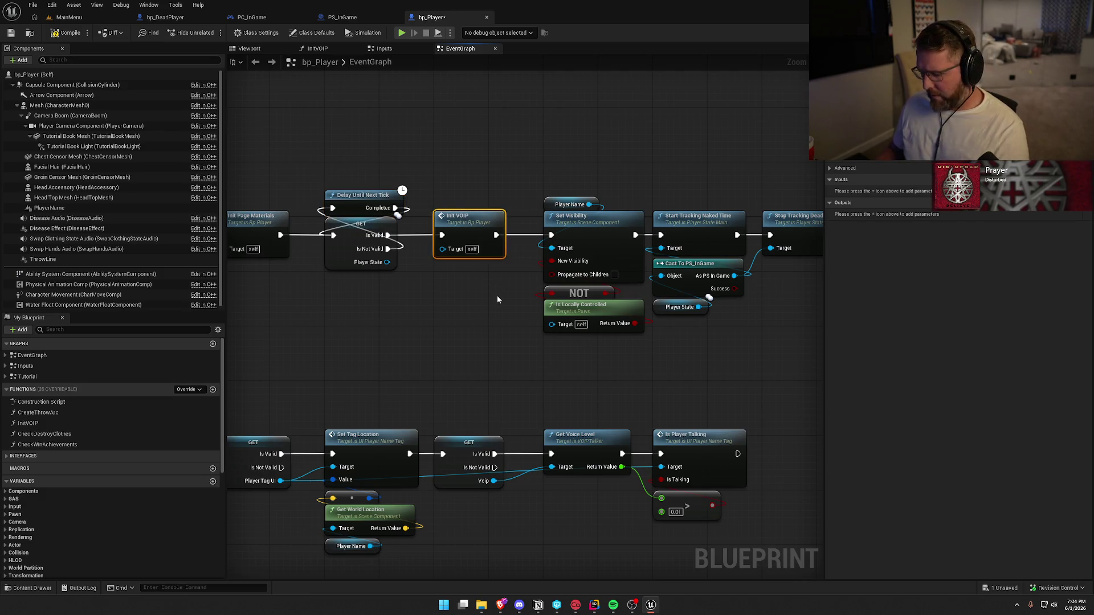
key("Delete")
mouse_move(388, 235)
left_mouse_down()
mouse_move(475, 244)
mouse_move(551, 235)
left_mouse_up()
scroll(366, 281, "down", 6)
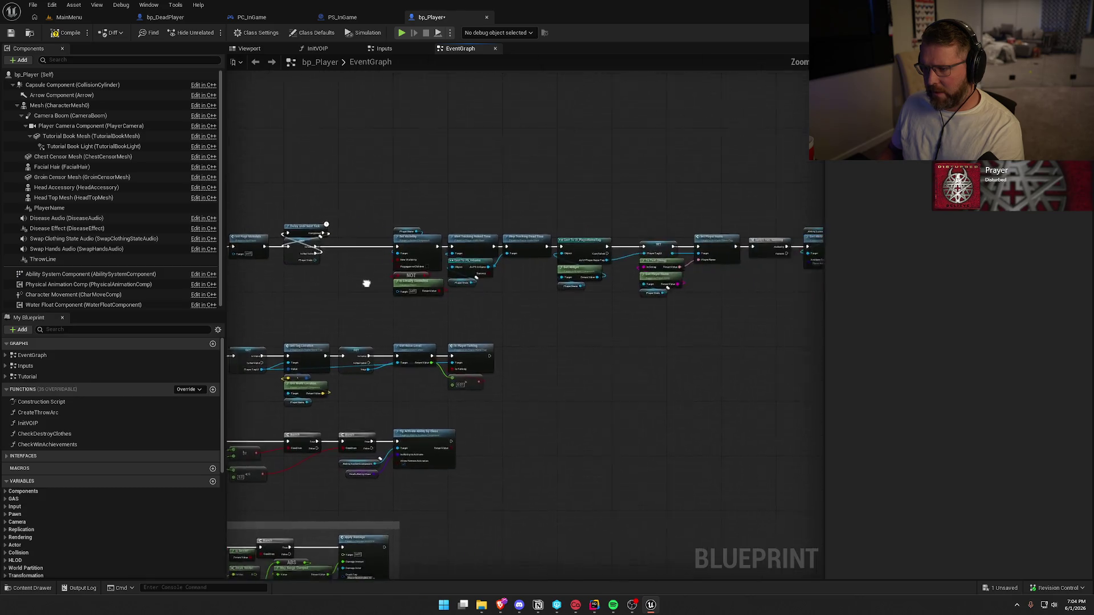
Step: Delete bp_Player's InitVOIP function
left_click_drag(357, 215, 659, 295)
scroll(607, 244, "up", 5)
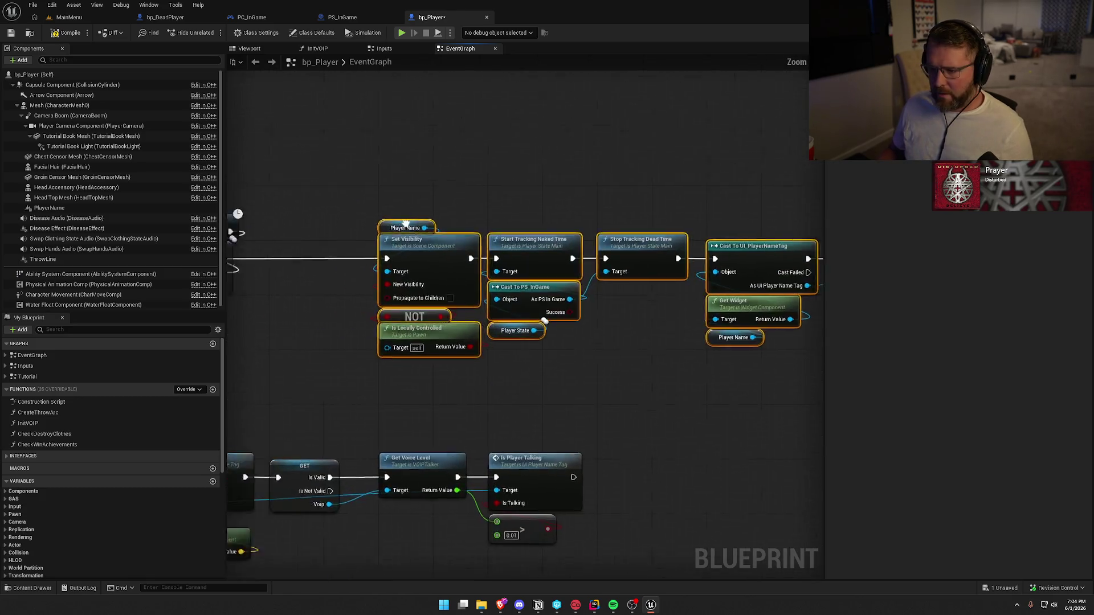
left_click(342, 171)
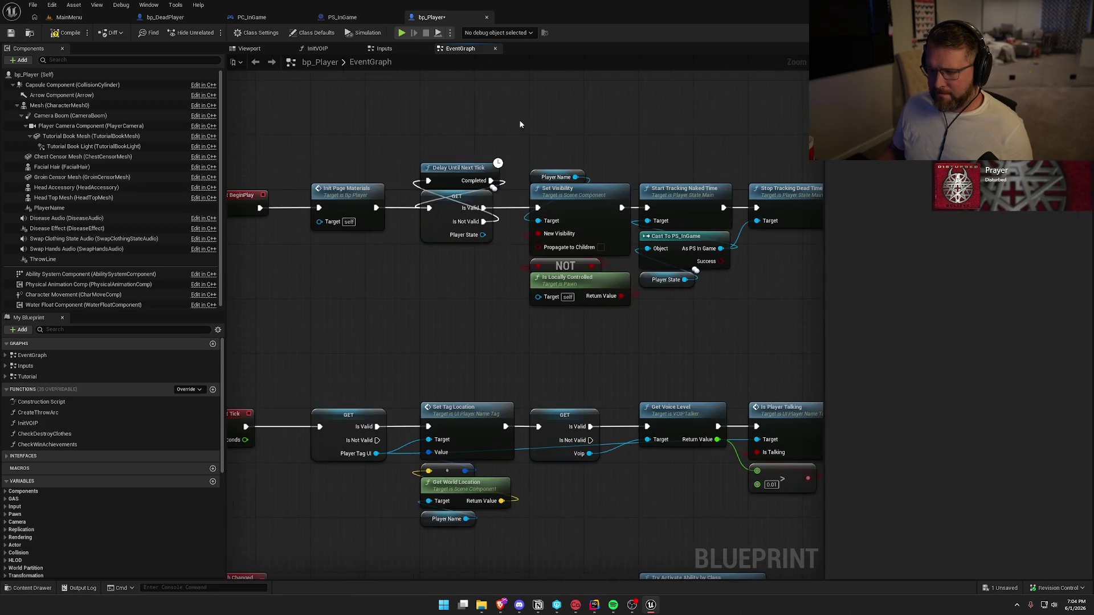
left_click(80, 424)
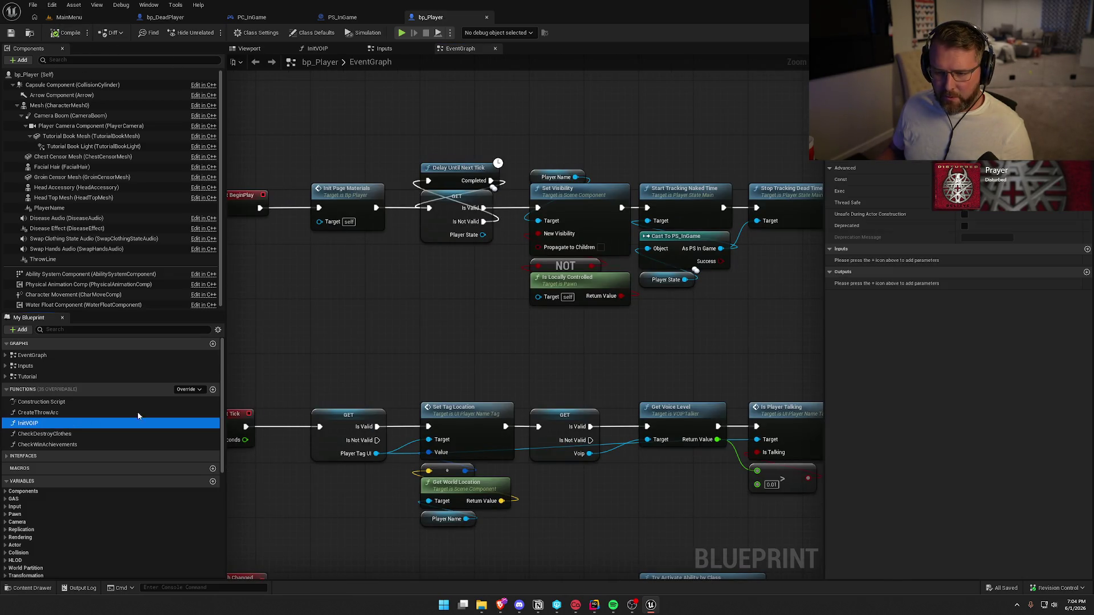
key("Delete")
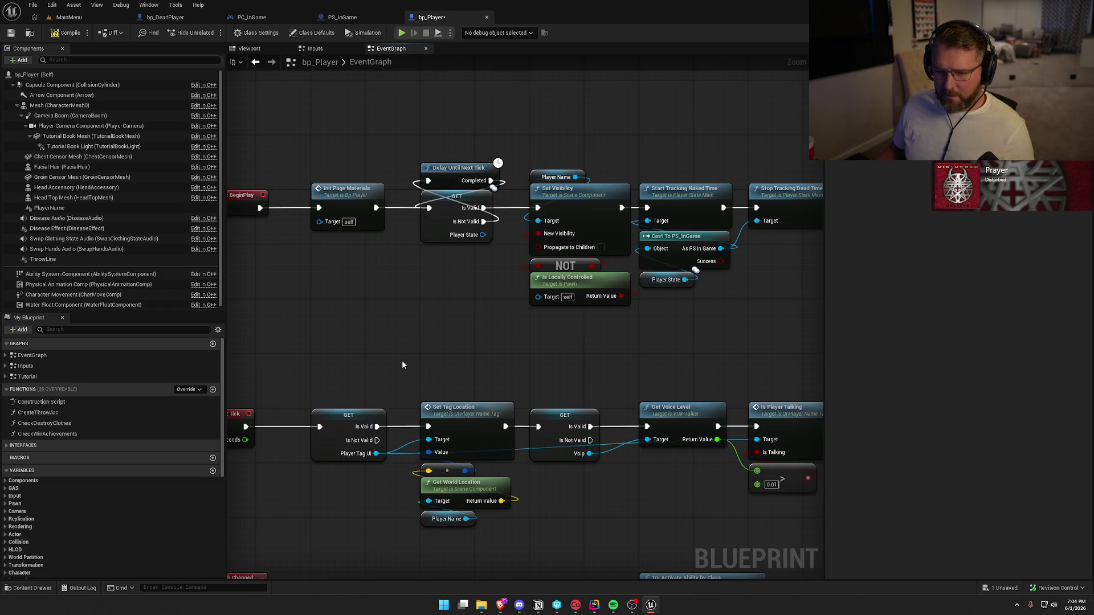
Step: Delete the Event Destroyed cleanup nodes and compile bp_Player
left_click(5, 355)
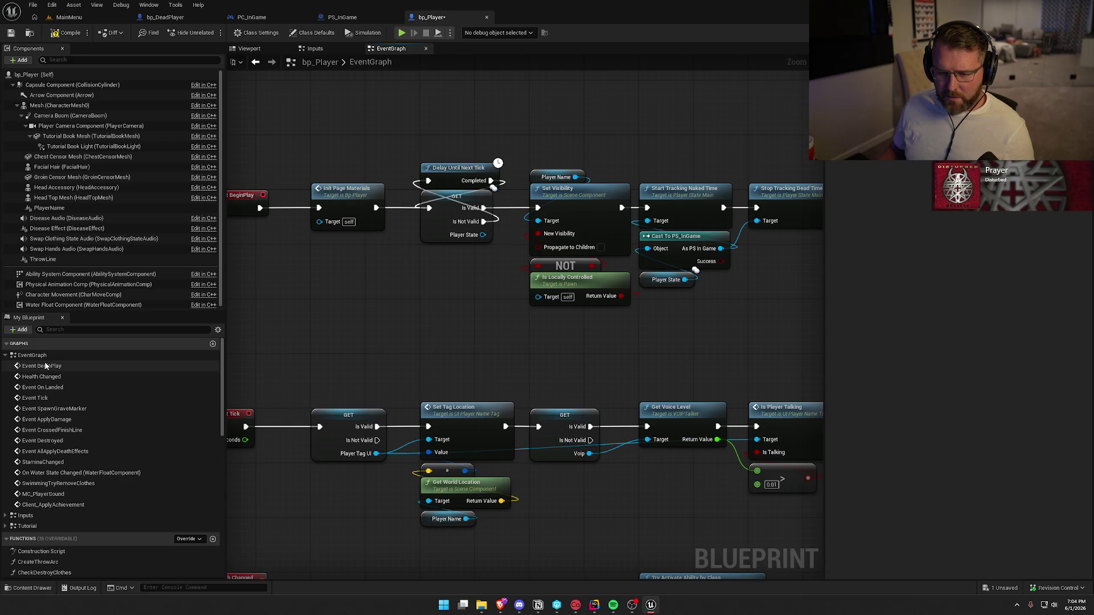
double_click(54, 440)
left_click_drag(536, 362, 294, 266)
key("Delete")
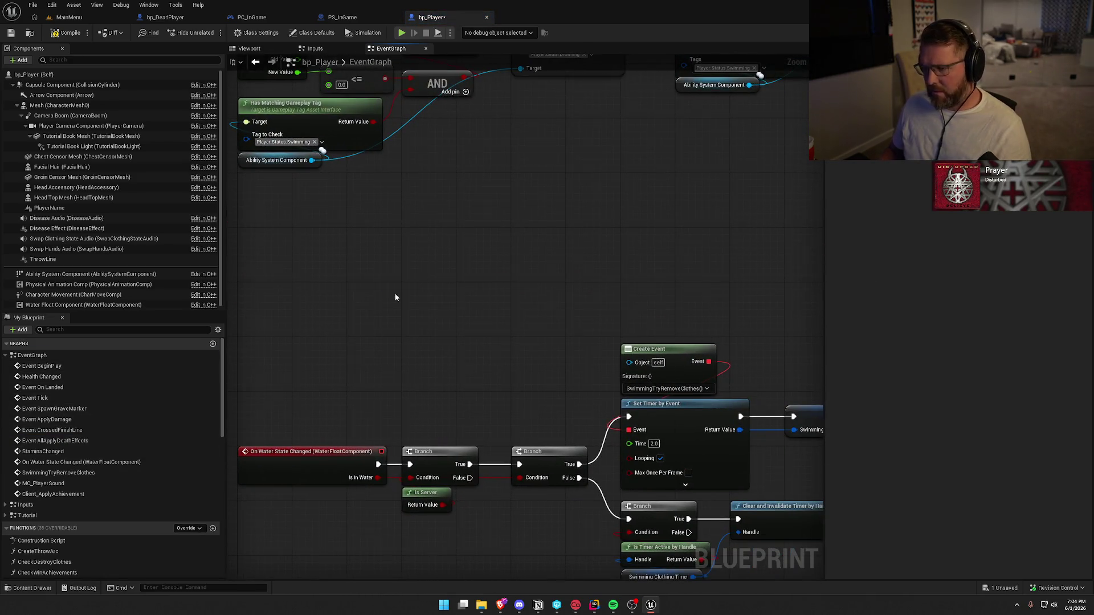
left_click(71, 33)
Step: Attempt to delete the Voip variable, keep it since it's still used, and look up its references
scroll(52, 539, "down", 5)
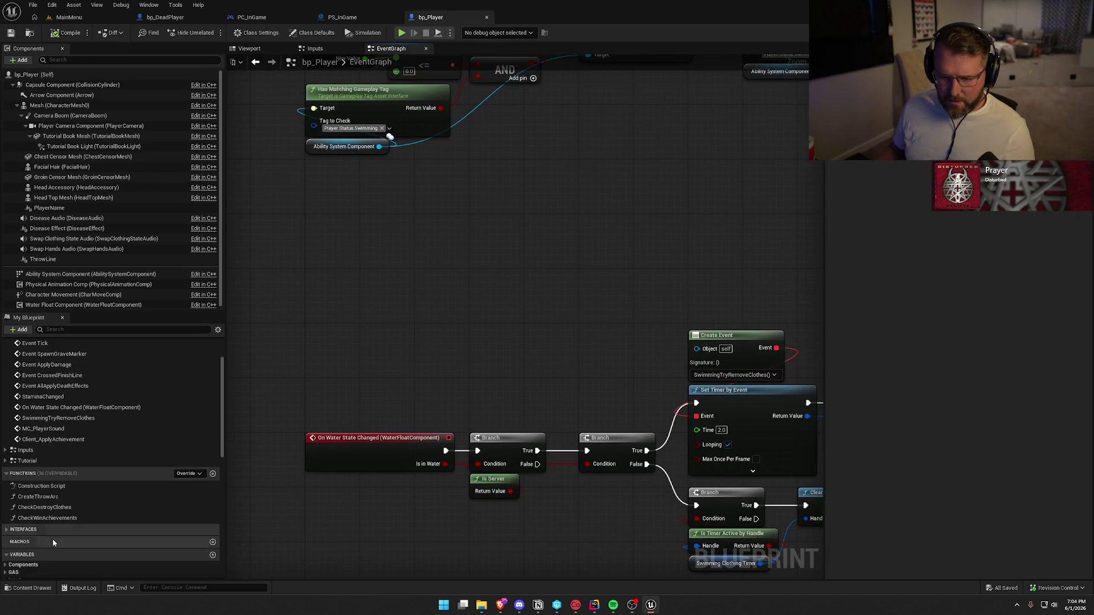
left_click(8, 457)
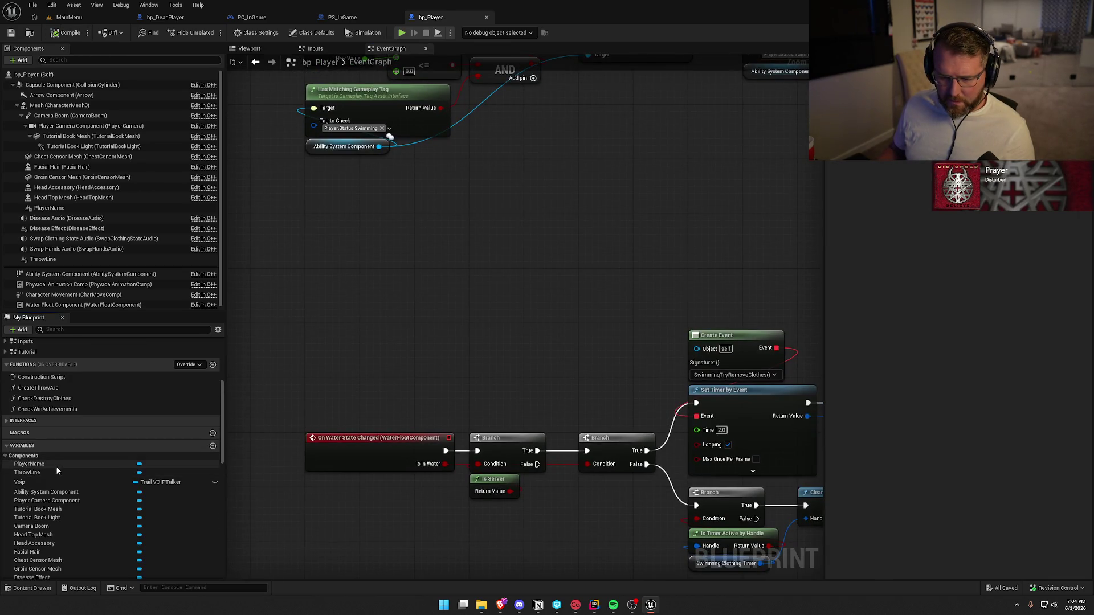
left_click(34, 482)
key("Delete")
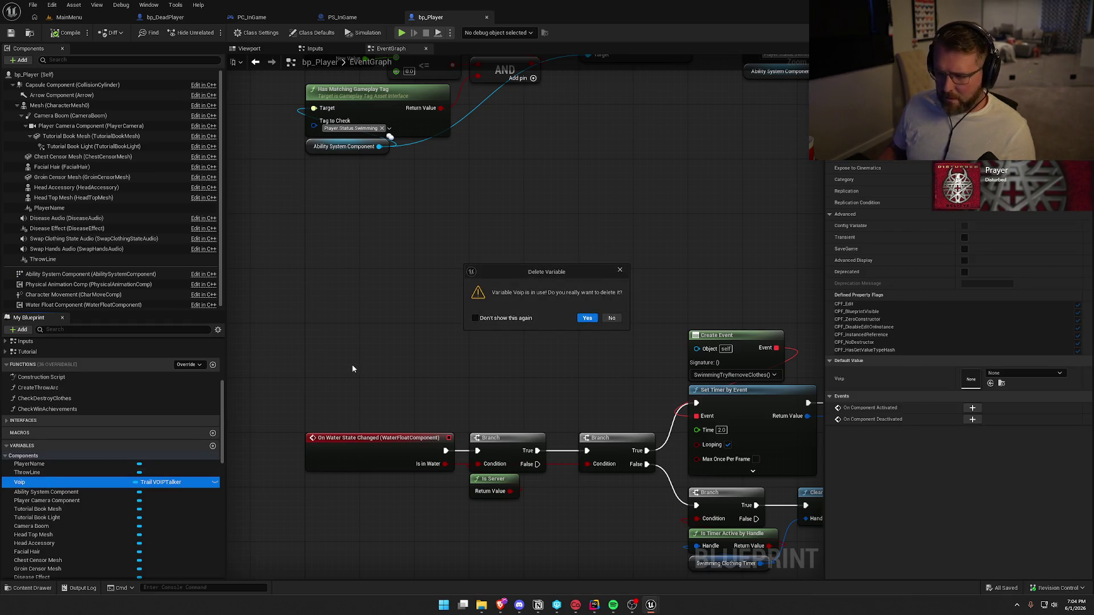
left_click(612, 318)
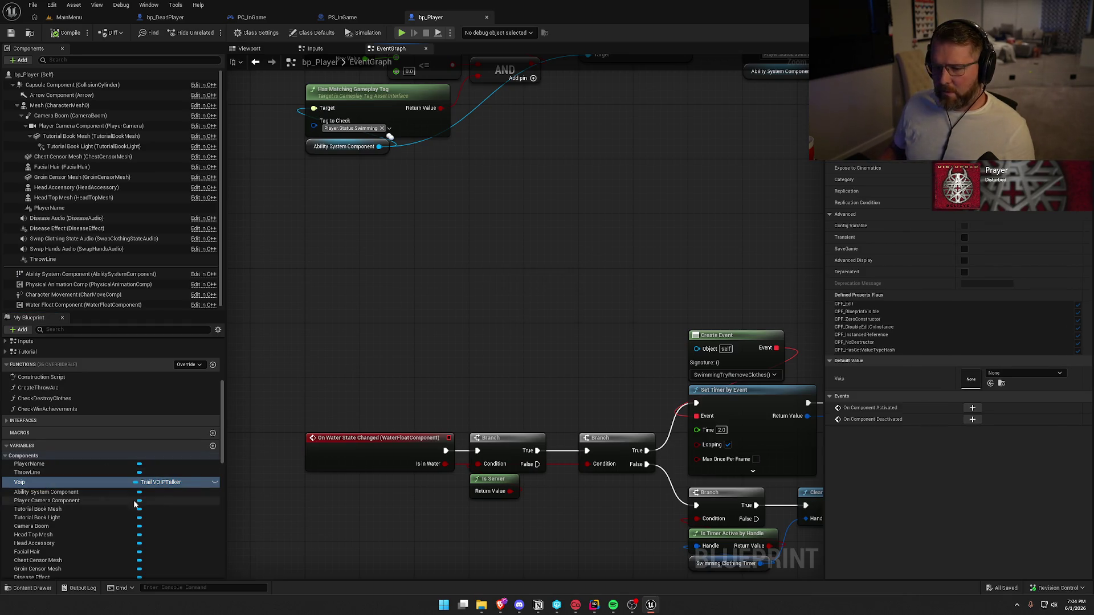
right_click(53, 483)
key("Escape")
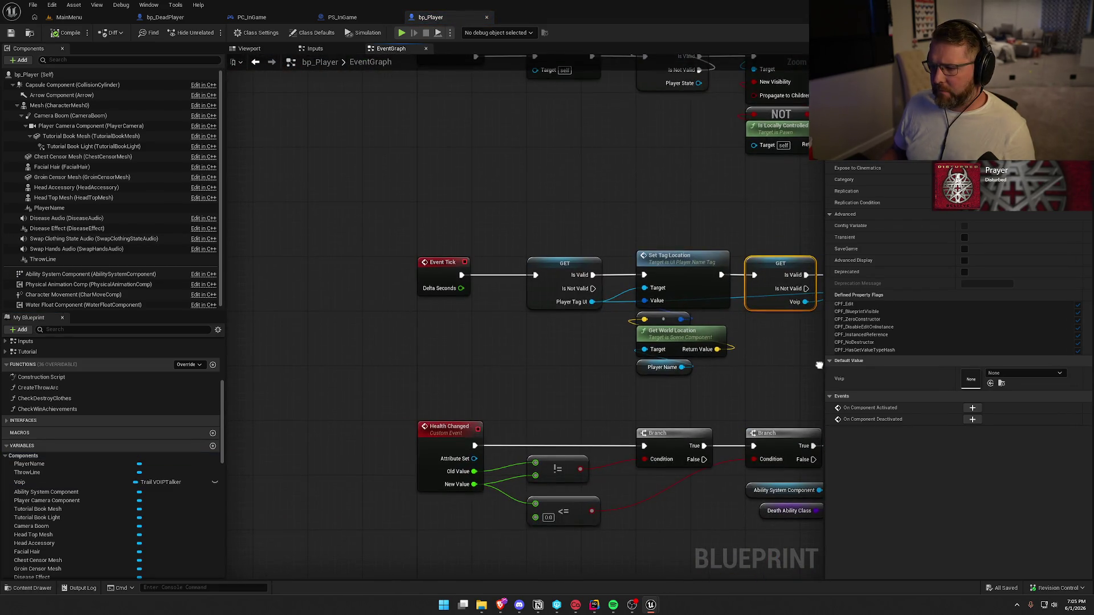
Step: Paste a copy of the Cast To PS_InGame node into the Event Tick chain as a pure cast
left_click_drag(601, 322, 555, 315)
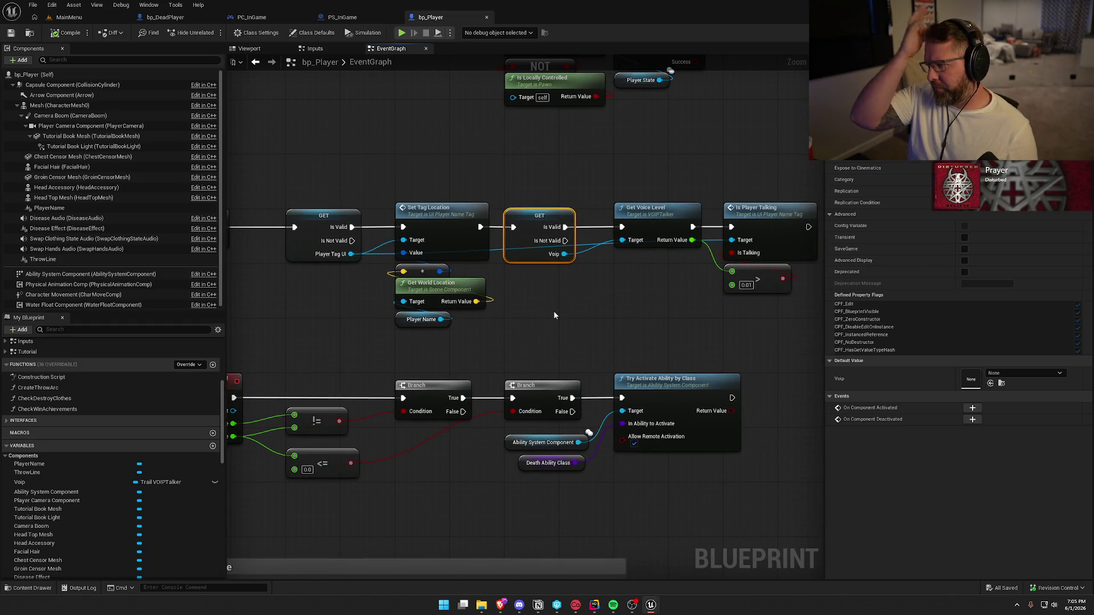
left_click_drag(607, 309, 471, 314)
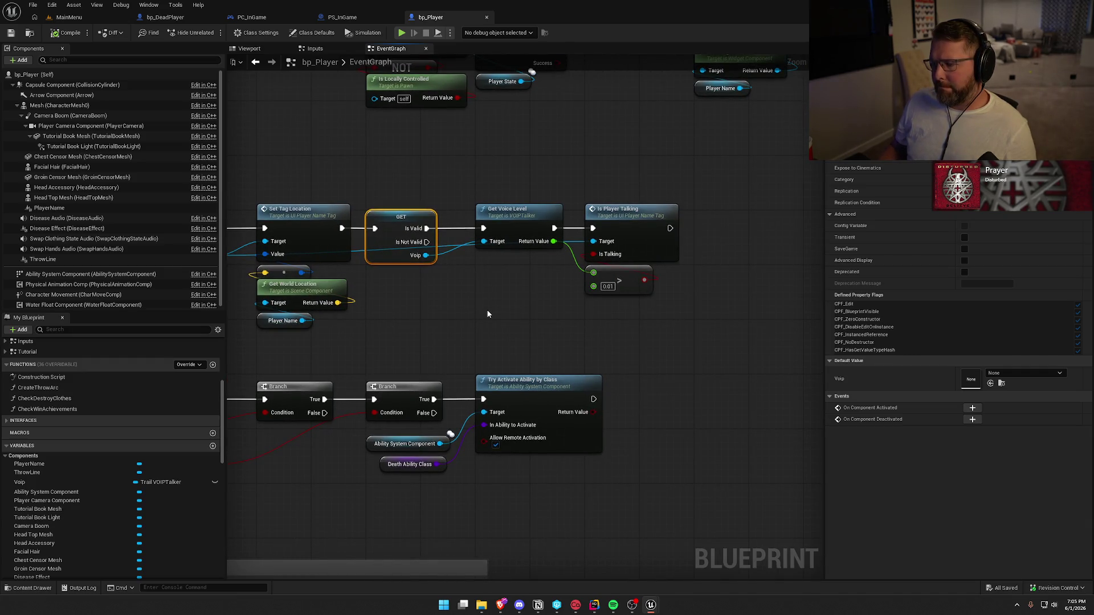
mouse_move(487, 314)
left_mouse_down()
mouse_move(726, 288)
mouse_move(525, 397)
left_mouse_up()
left_click_drag(615, 204, 597, 161)
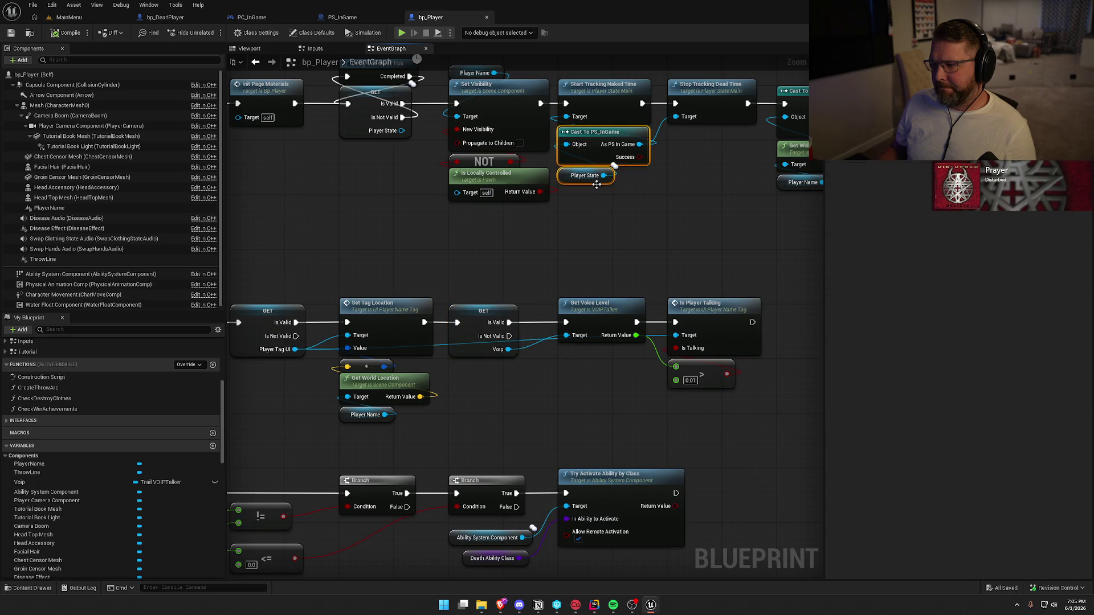
left_click_drag(481, 456, 484, 389)
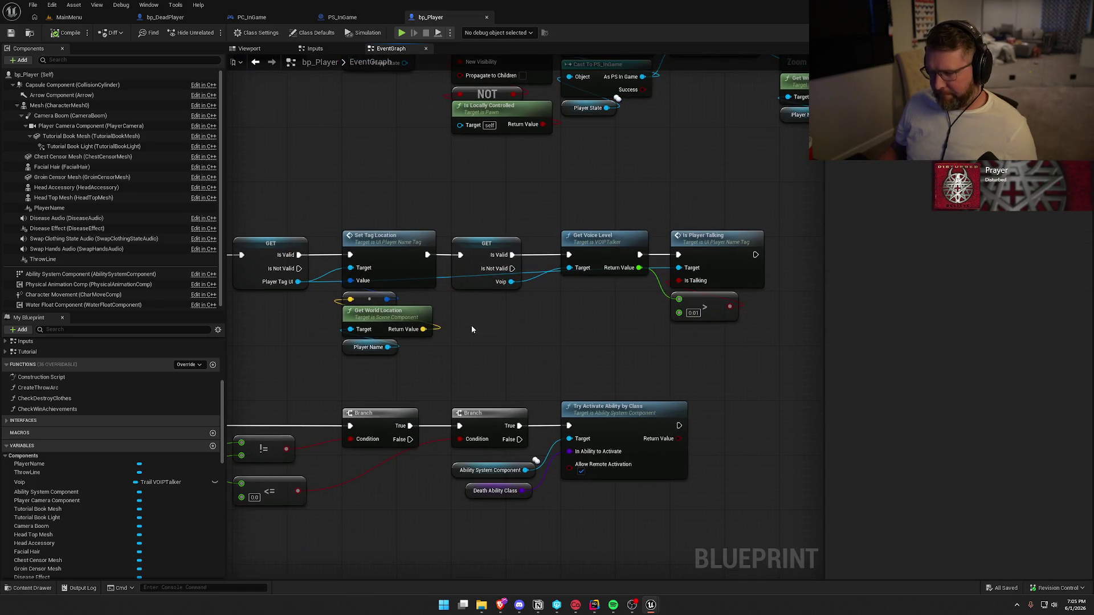
key("ctrl+v")
right_click(503, 318)
left_click(562, 542)
Step: Get the Voip Talker Component from the cast and convert it to a validated get
mouse_move(497, 316)
left_mouse_down()
mouse_move(483, 315)
mouse_move(561, 325)
left_mouse_up()
type("get")
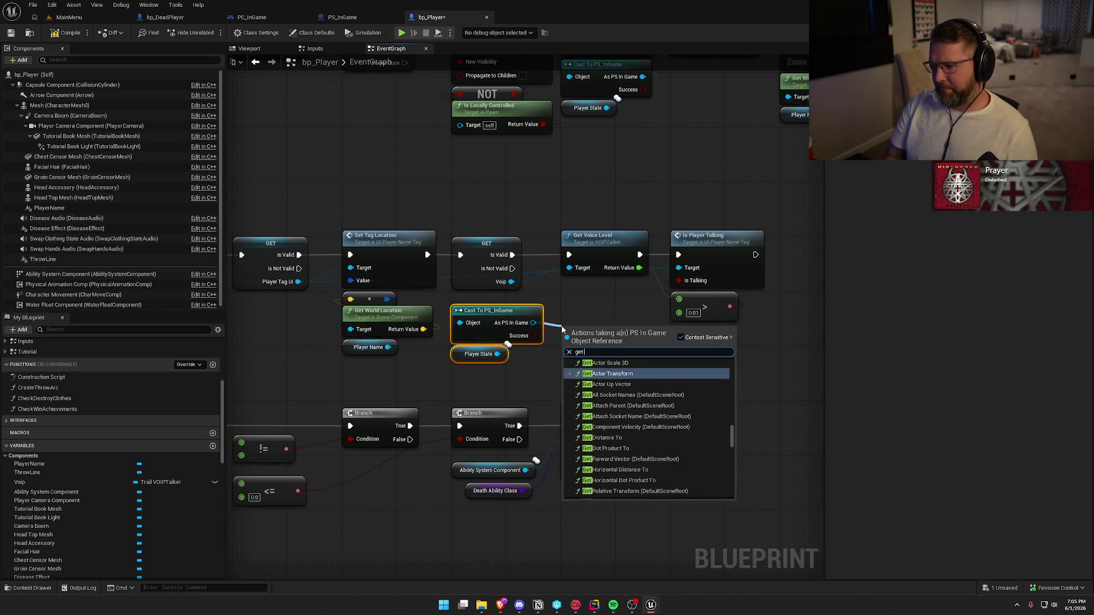
type(" voip")
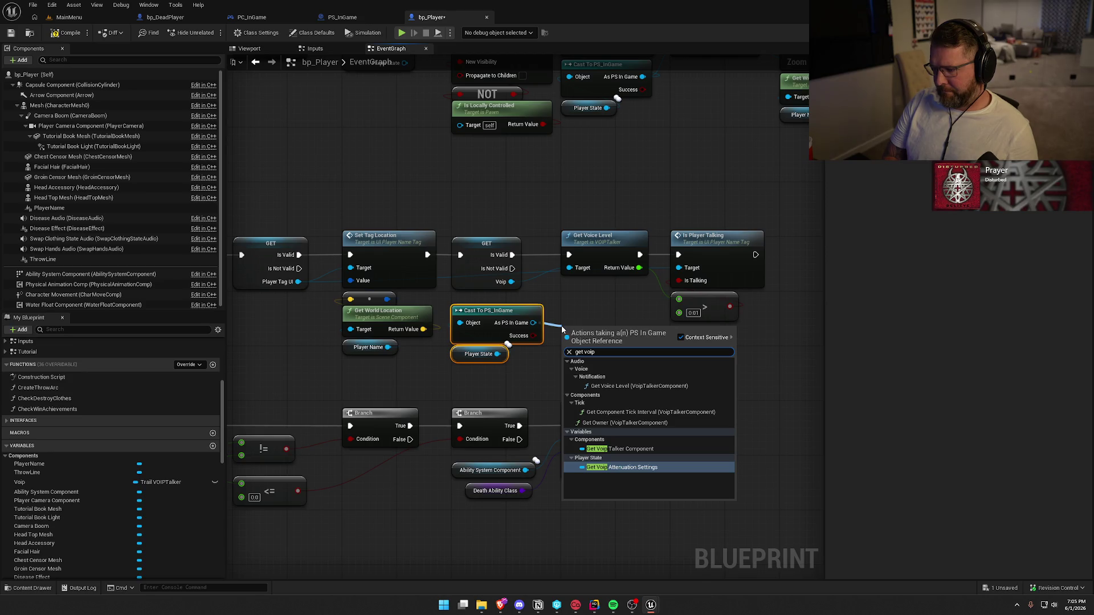
key("Up")
key("Return")
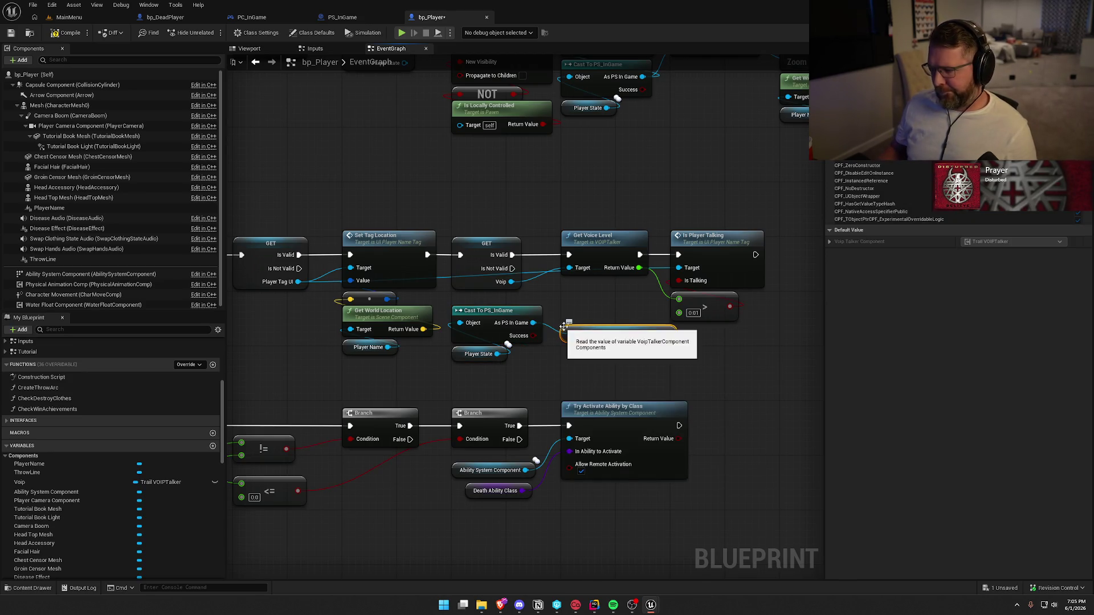
right_click(607, 337)
left_click(648, 567)
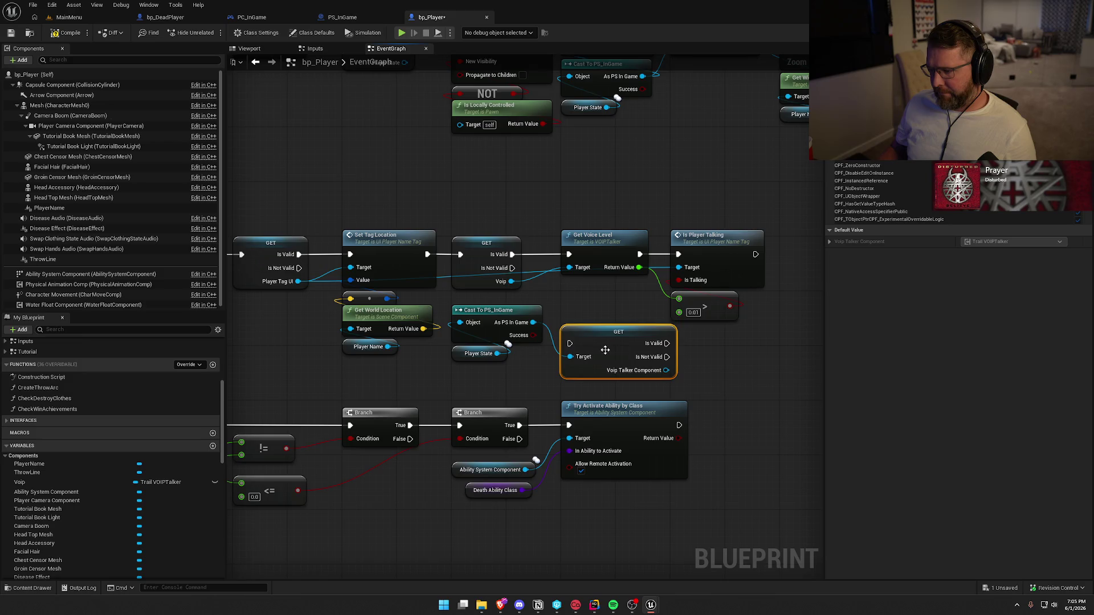
Step: Wire the validated component into Get Voice Level, run it only when valid, and delete the old get
left_click_drag(666, 350, 569, 267)
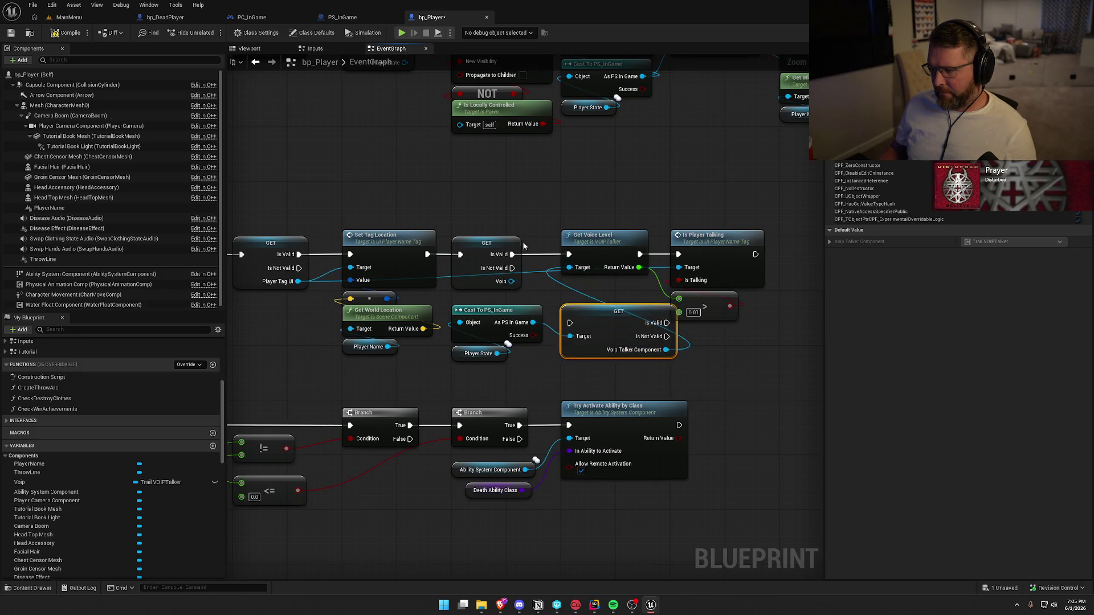
left_click_drag(427, 254, 570, 323)
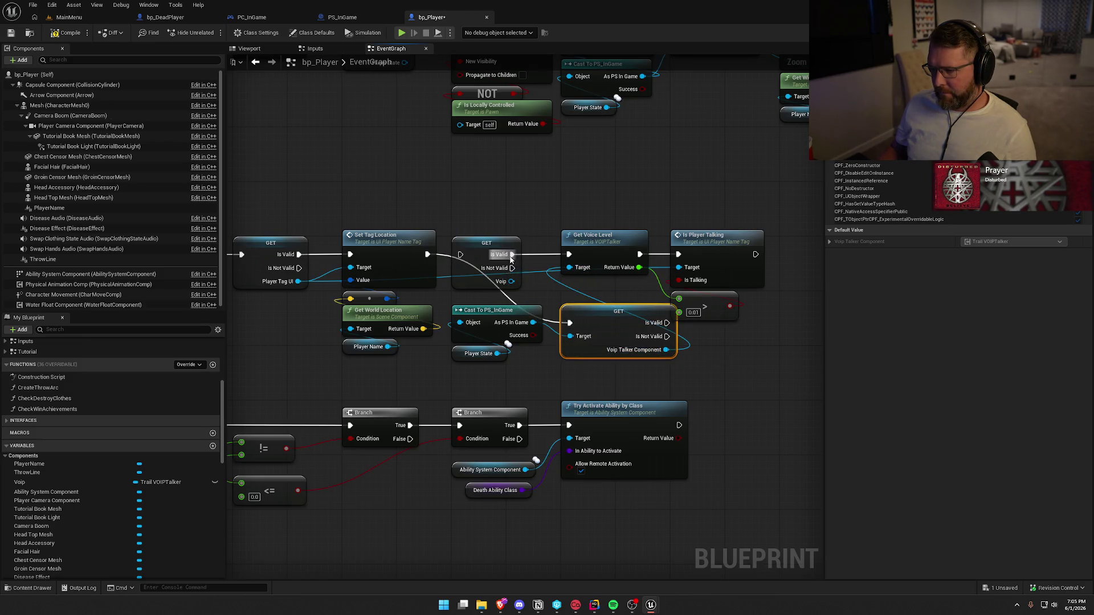
left_click_drag(667, 322, 568, 254)
left_click(486, 244)
key("Delete")
Step: Arrange the new get, cast and voice-level nodes neatly and save bp_Player
left_click_drag(618, 322, 508, 255)
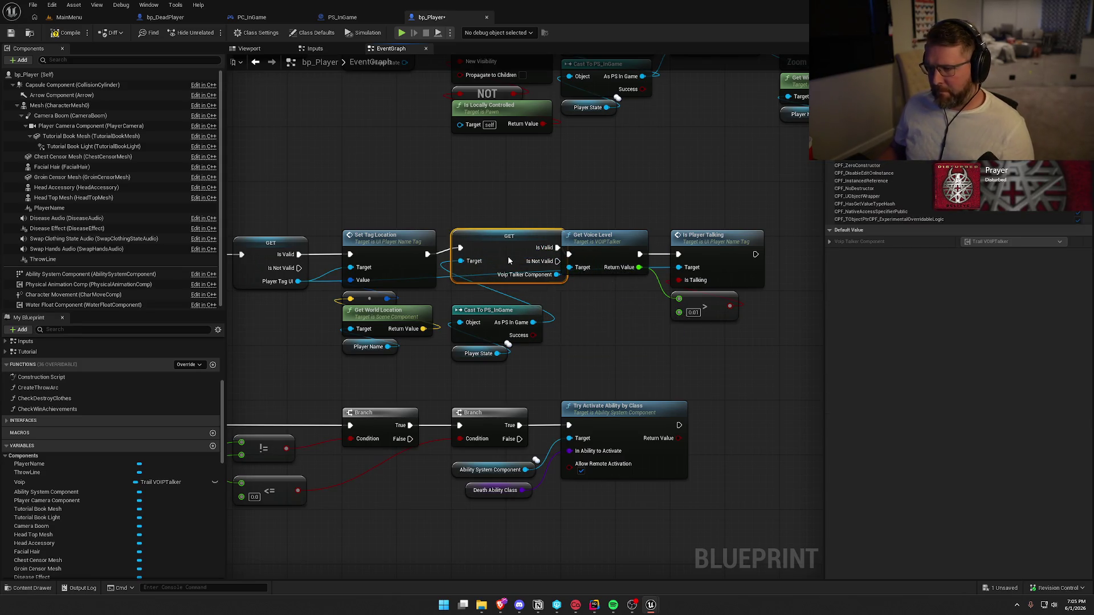
left_click_drag(496, 312, 496, 298)
left_click(761, 322)
left_click_drag(761, 322, 627, 242)
left_click_drag(613, 238, 670, 234)
left_click(634, 326)
mouse_move(643, 342)
left_mouse_down()
mouse_move(582, 331)
mouse_move(659, 324)
left_mouse_up()
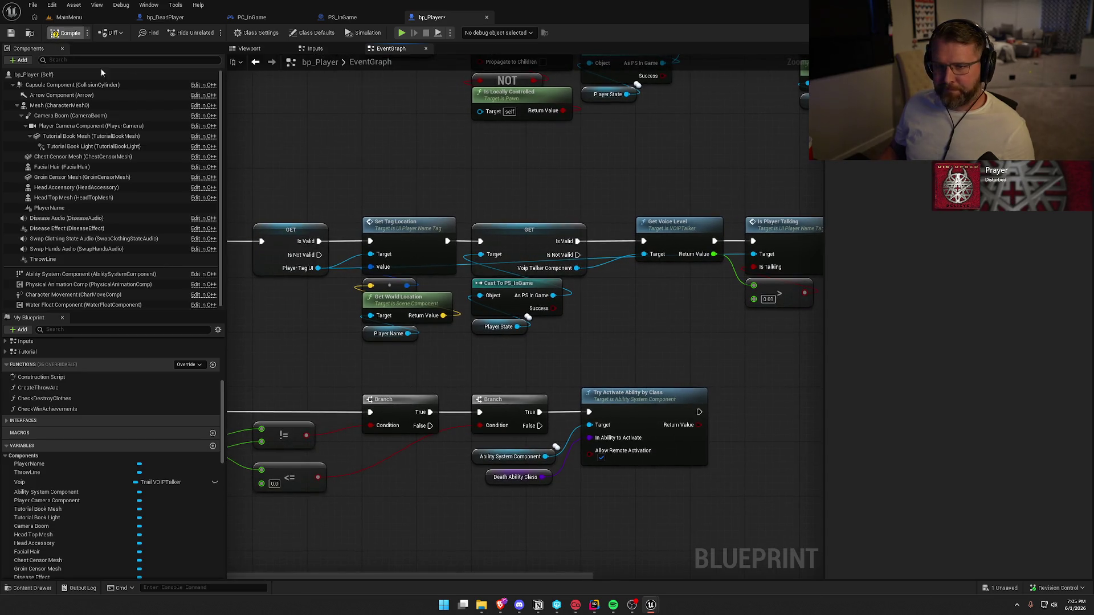
key("ctrl+s")
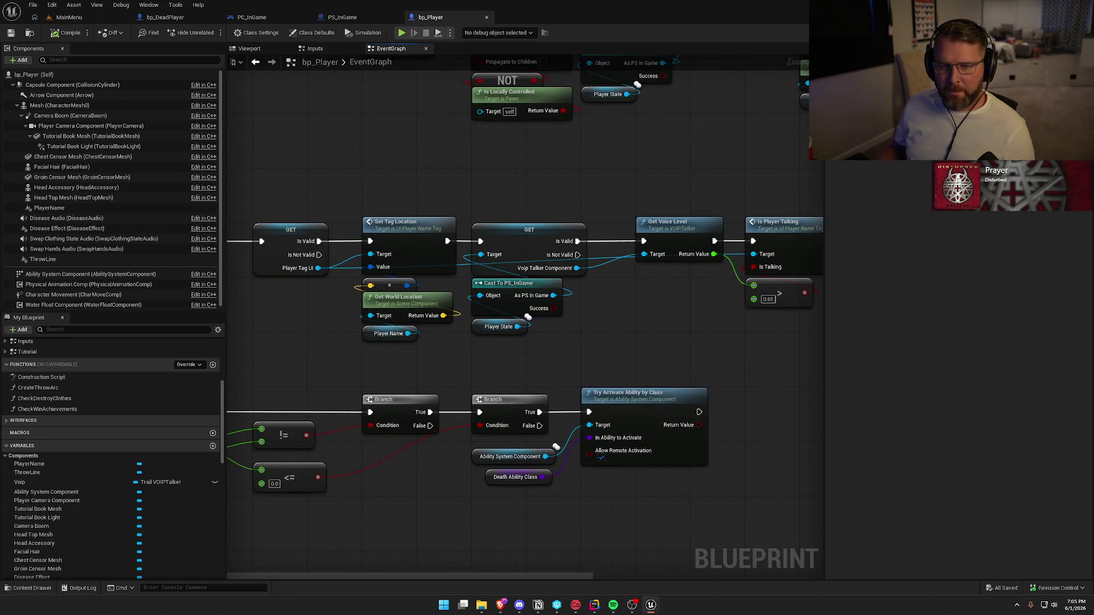
Step: Delete the Voip variable from bp_Player and compile and save it
left_click(39, 482)
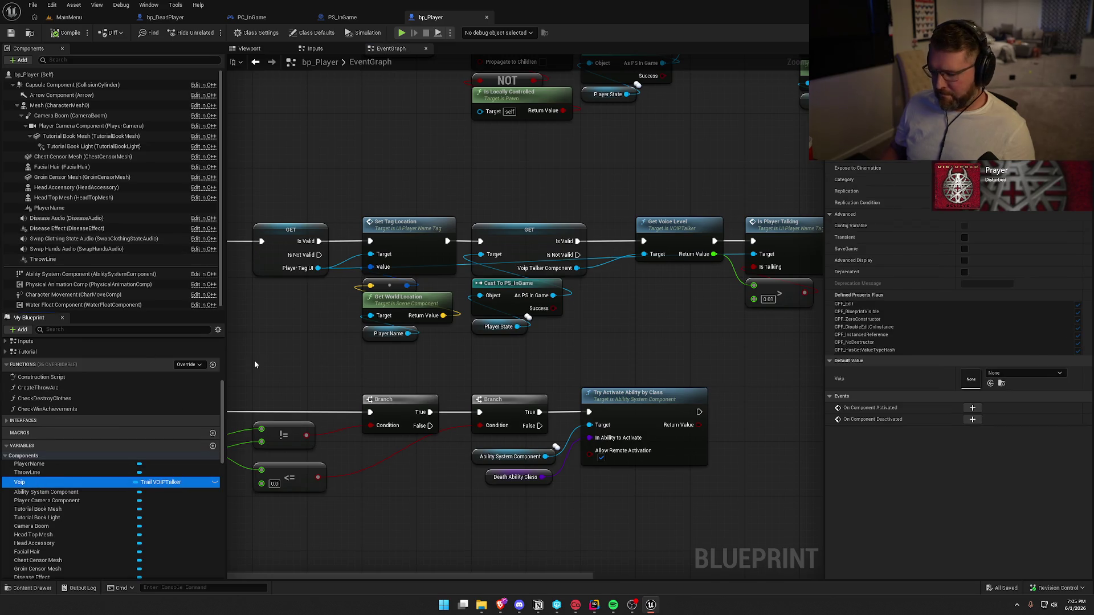
key("Delete")
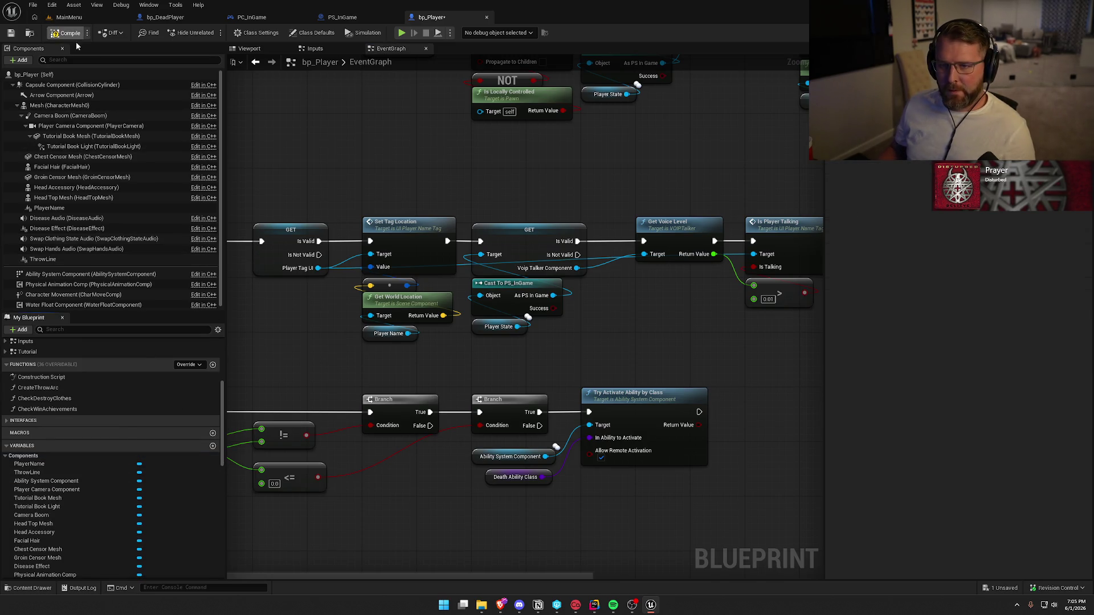
key("ctrl+s")
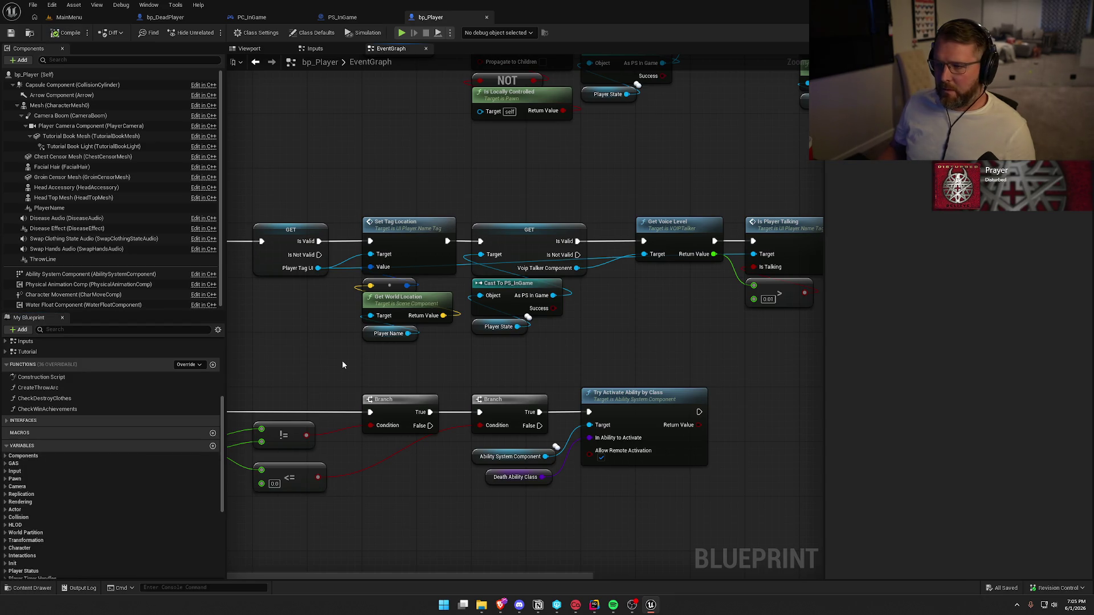
key("ctrl+space")
left_click(219, 448)
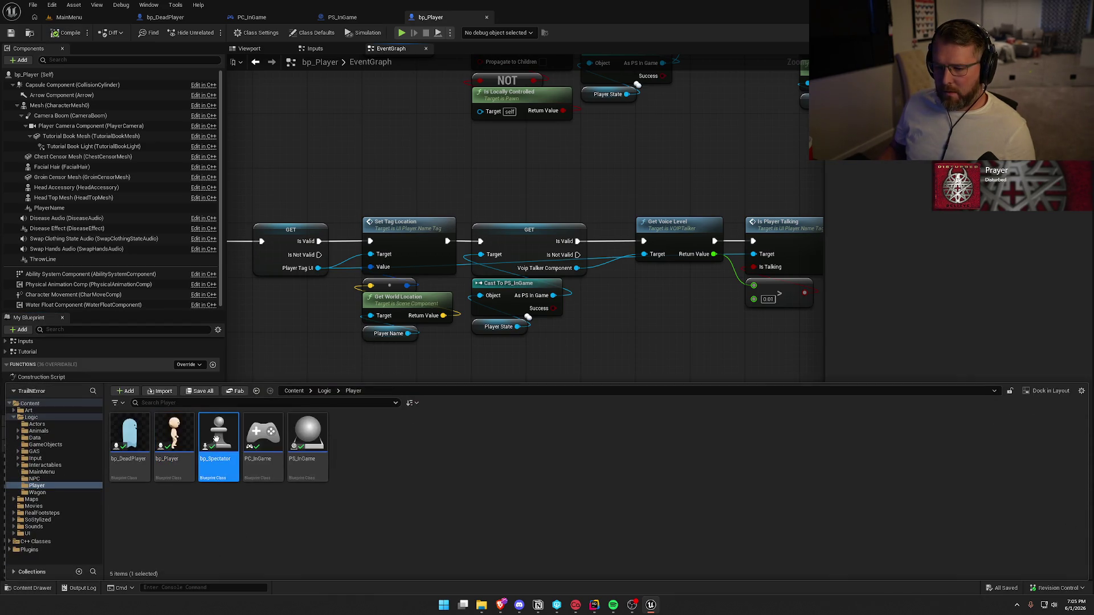
Step: Open bp_Spectator and switch to its event graph
double_click(218, 447)
mouse_move(464, 416)
left_mouse_down()
mouse_move(515, 427)
mouse_move(488, 527)
mouse_move(482, 468)
left_mouse_up()
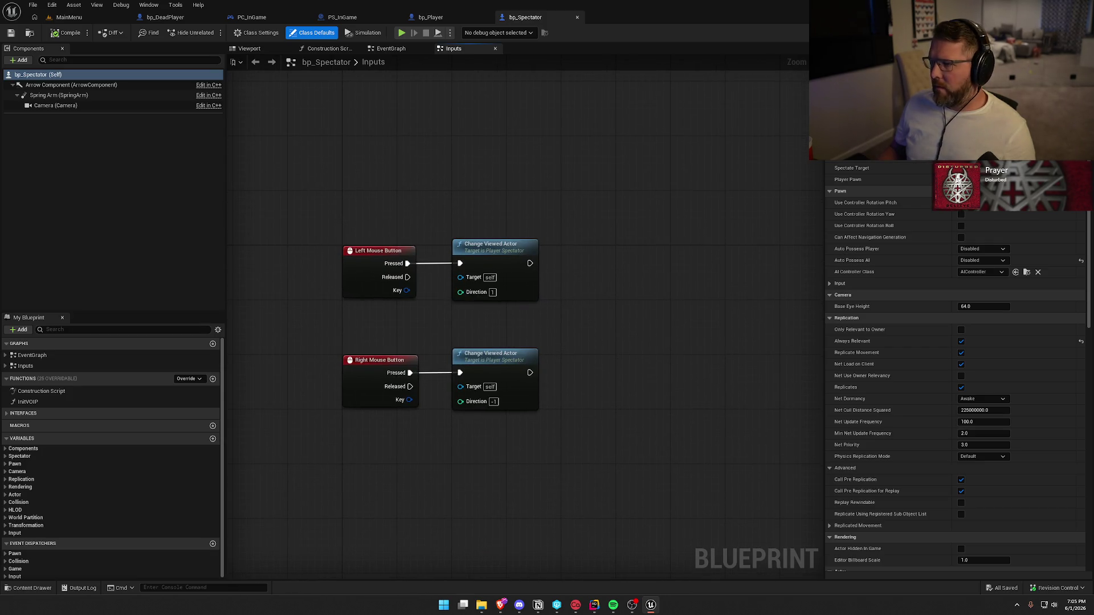
left_click(406, 49)
left_click_drag(380, 217, 365, 133)
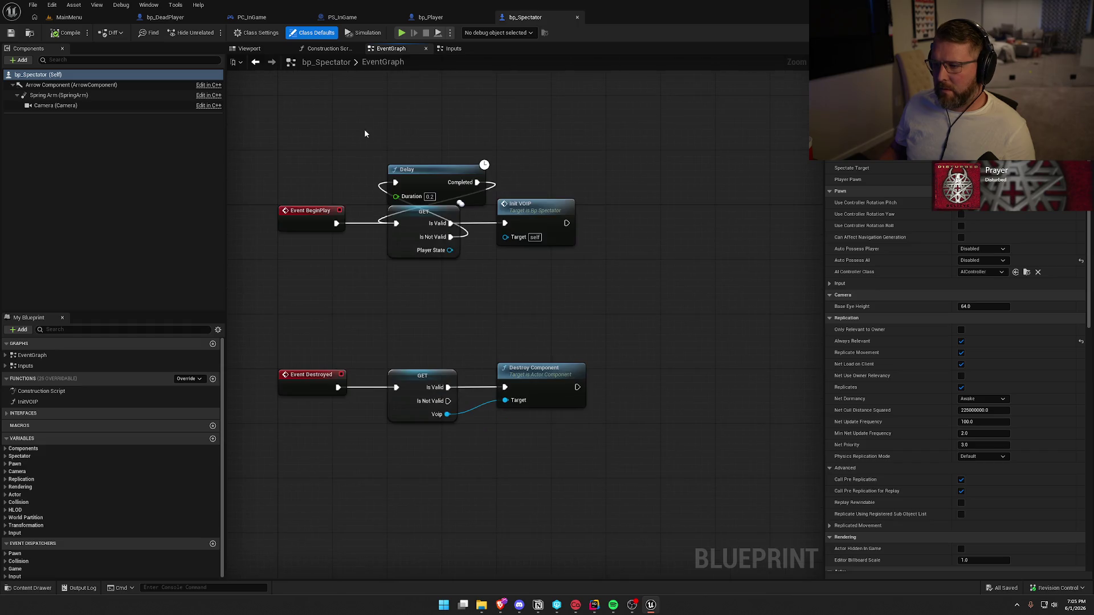
Step: Delete the Event Destroyed and BeginPlay VOIP initialisation chains, then compile and save
left_click_drag(299, 343, 568, 449)
key("Delete")
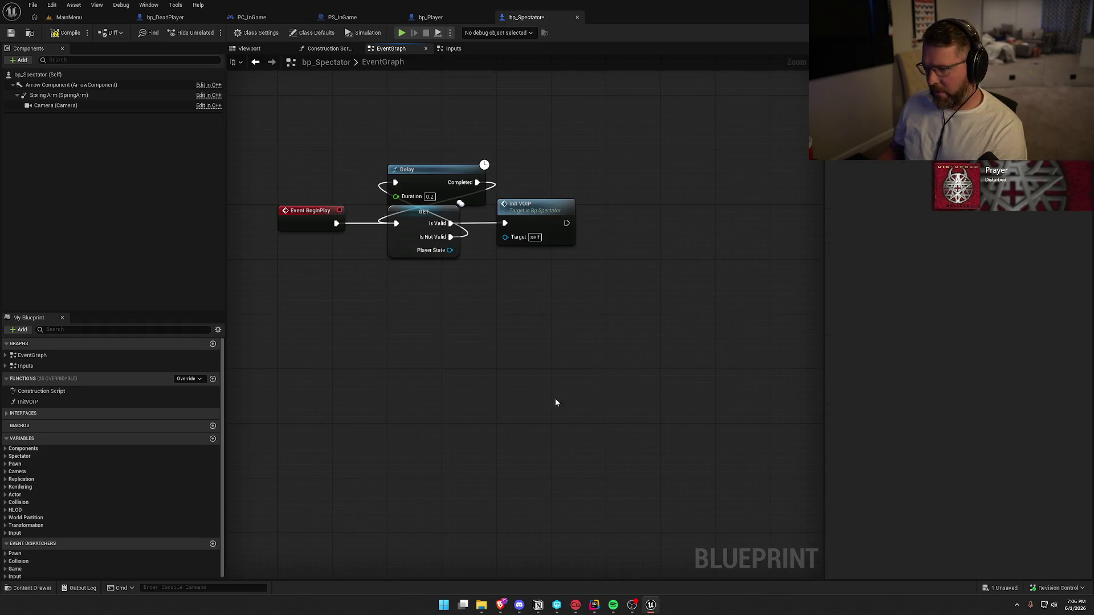
left_click_drag(645, 326, 364, 166)
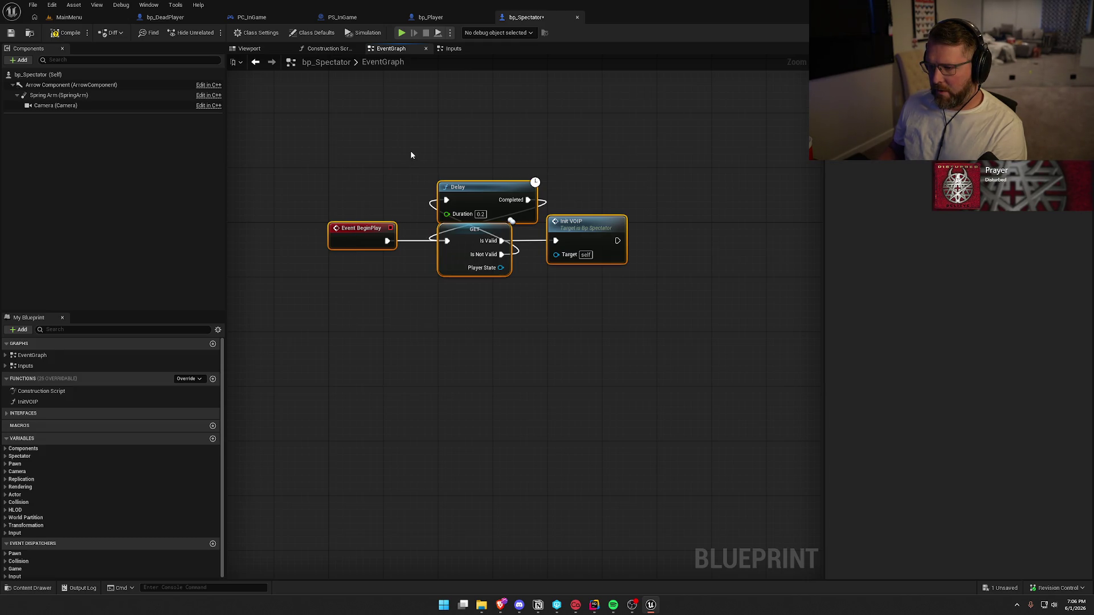
key("Delete")
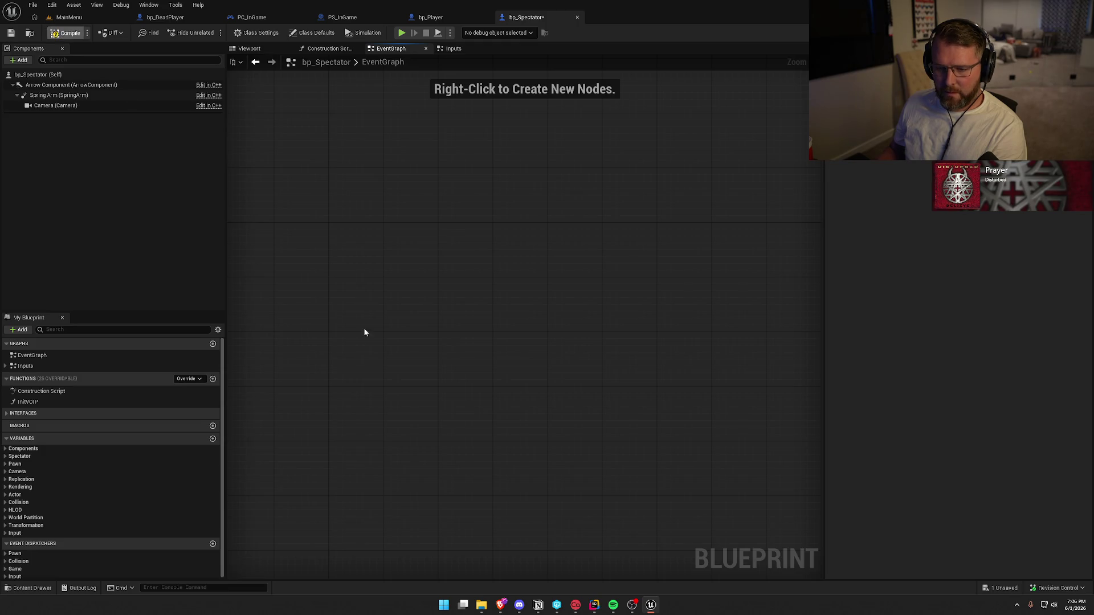
key("ctrl+s")
Step: Cancel the first Voip variable deletion and delete the InitVOIP function instead
left_click(23, 449)
left_click(72, 483)
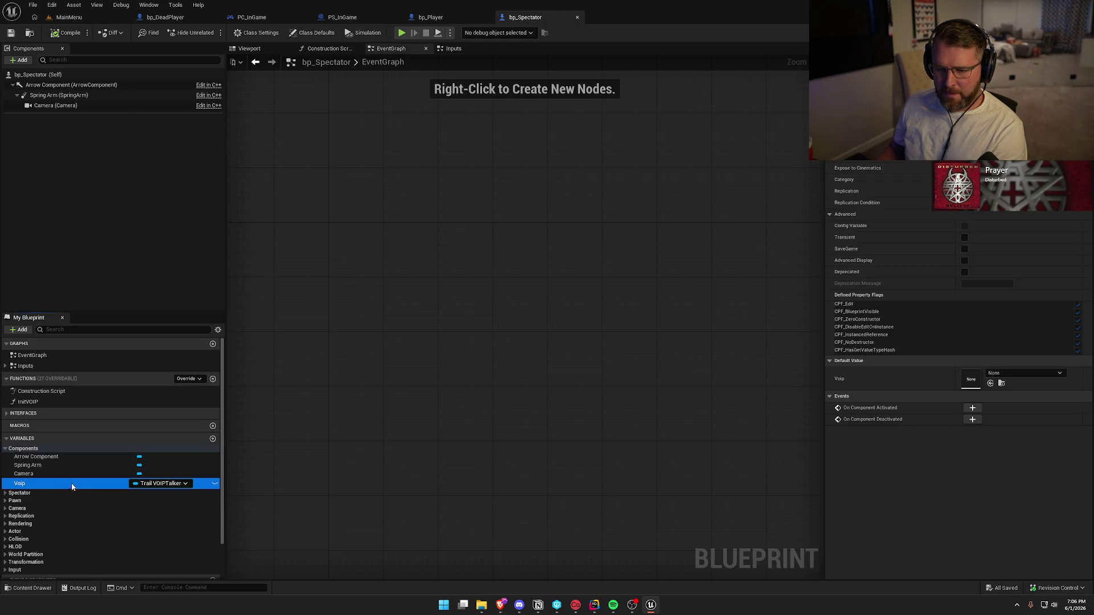
key("Delete")
left_click(613, 319)
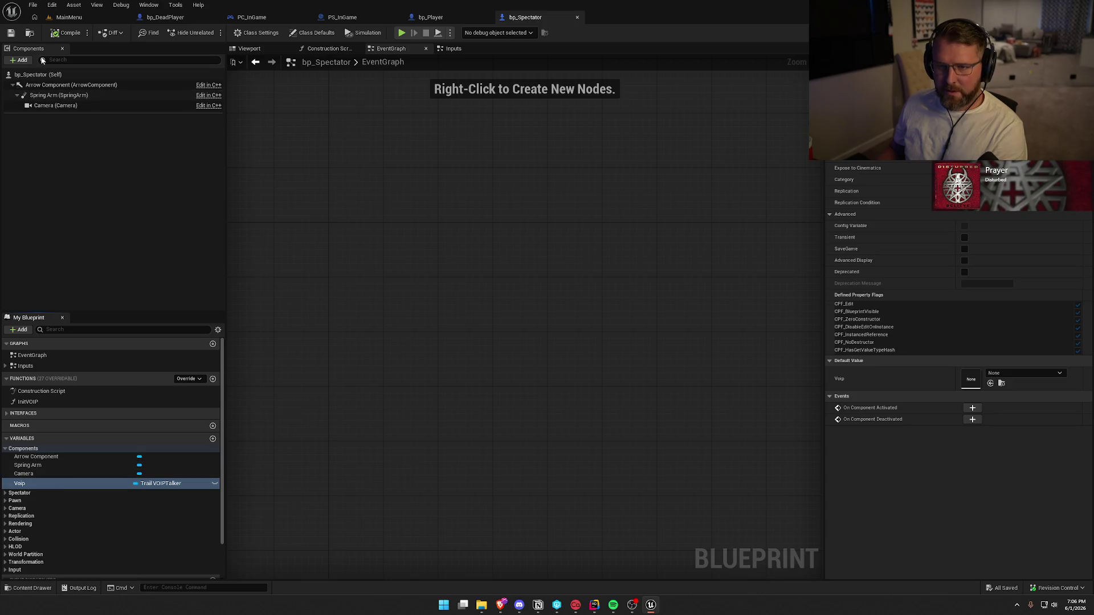
right_click(28, 401)
left_click(42, 437)
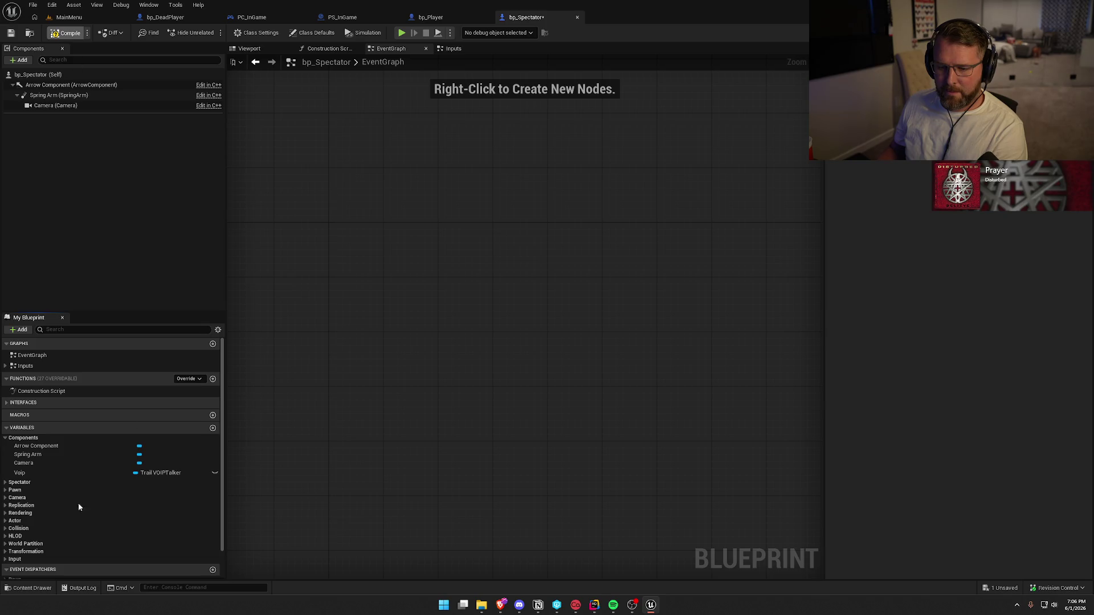
Step: Delete the Voip variable, save bp_Spectator, and return to bp_DeadPlayer
left_click(42, 470)
key("Delete")
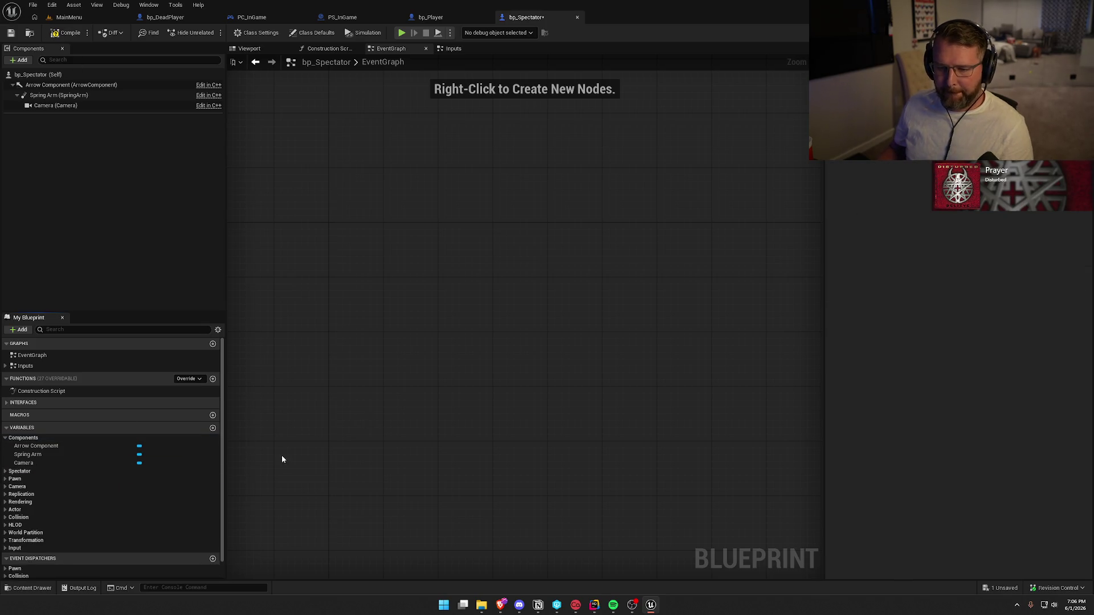
left_click(7, 438)
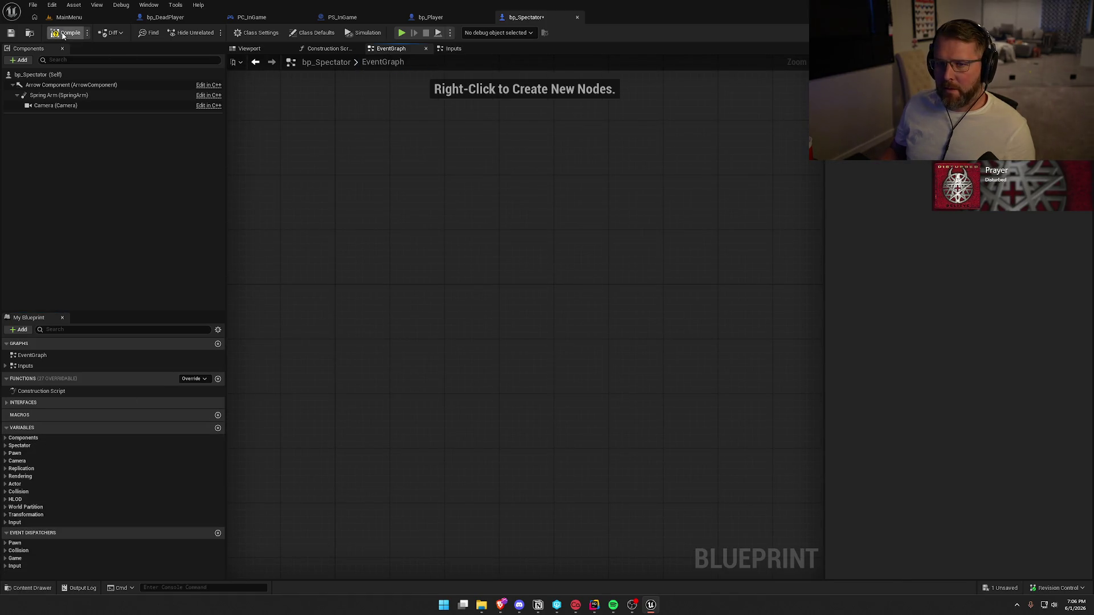
key("ctrl+s")
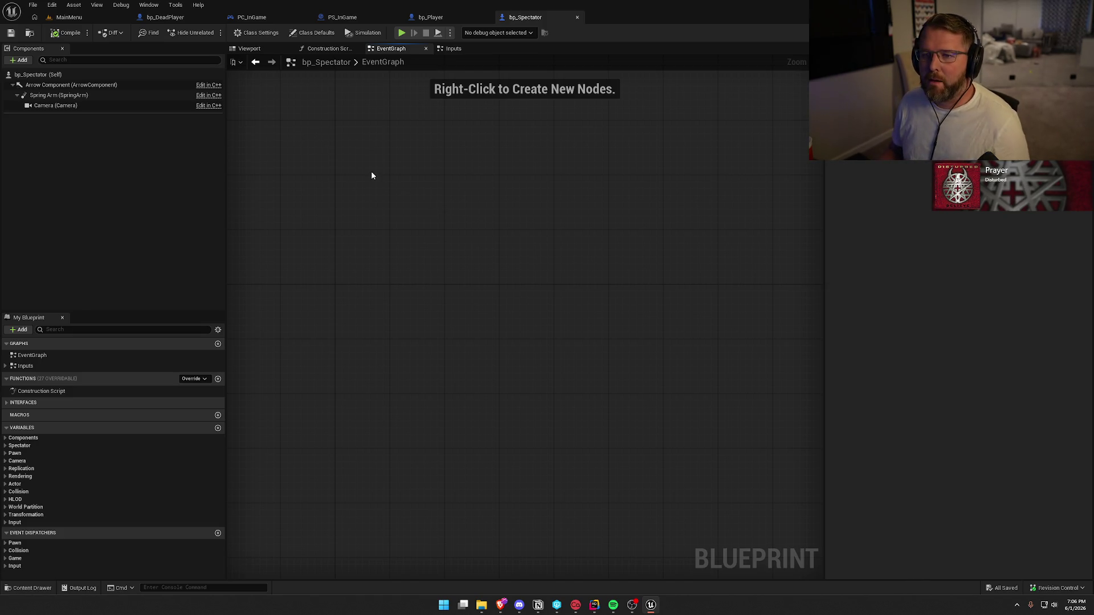
left_click(168, 17)
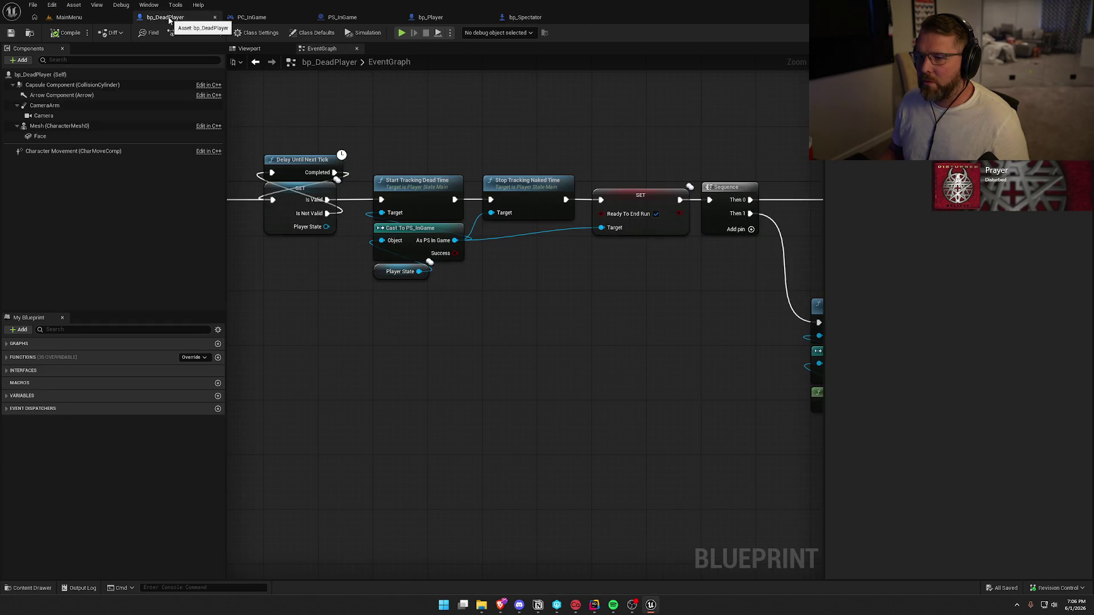
Step: Close the bp_DeadPlayer, PC_InGame, PS_InGame, bp_Player and bp_Spectator editor tabs
middle_click(169, 18)
middle_click(168, 17)
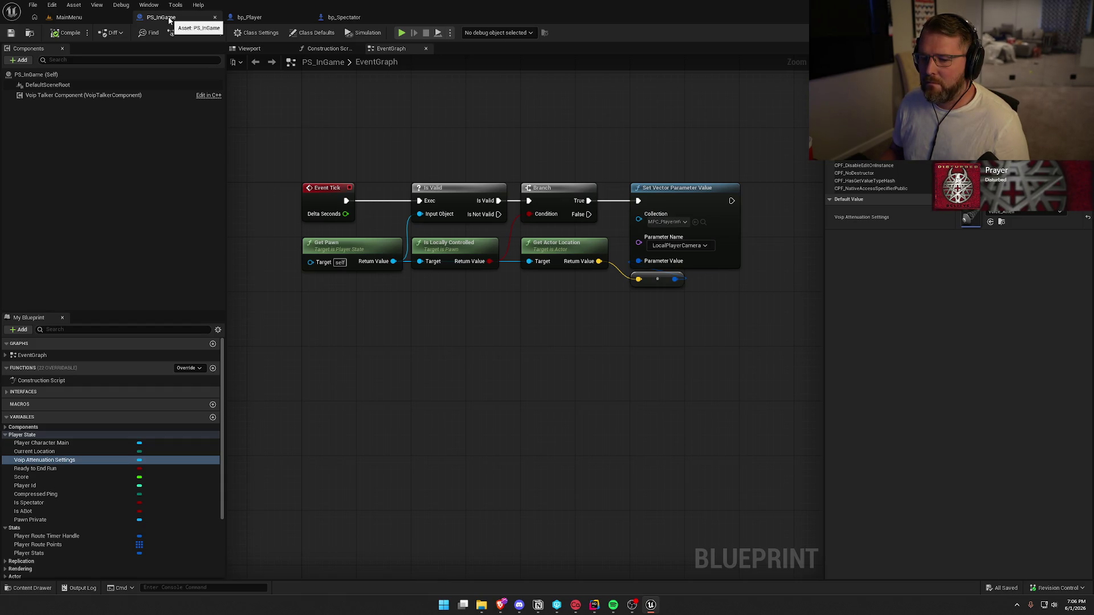
middle_click(168, 17)
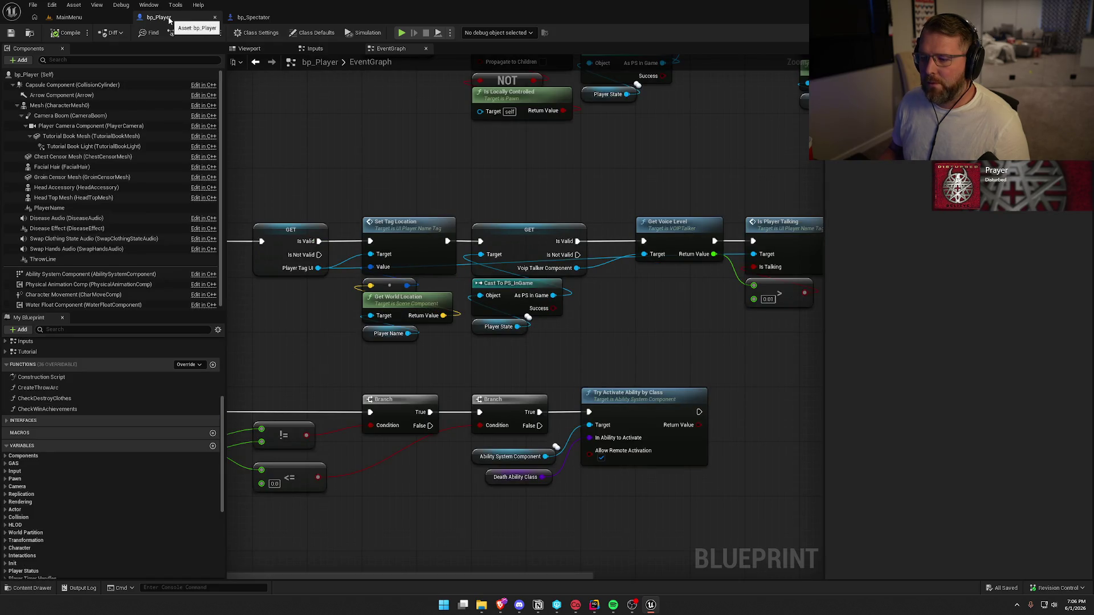
middle_click(169, 18)
middle_click(168, 17)
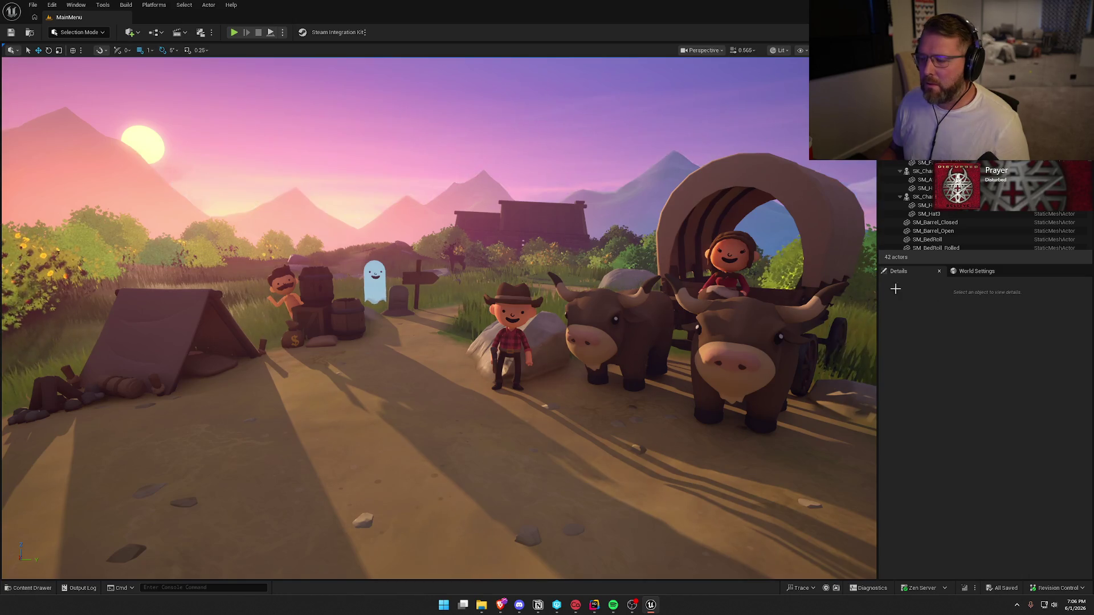
Step: Search bp_AVSWagon's members for 'oip', clear the search, and close it
key("ctrl+space")
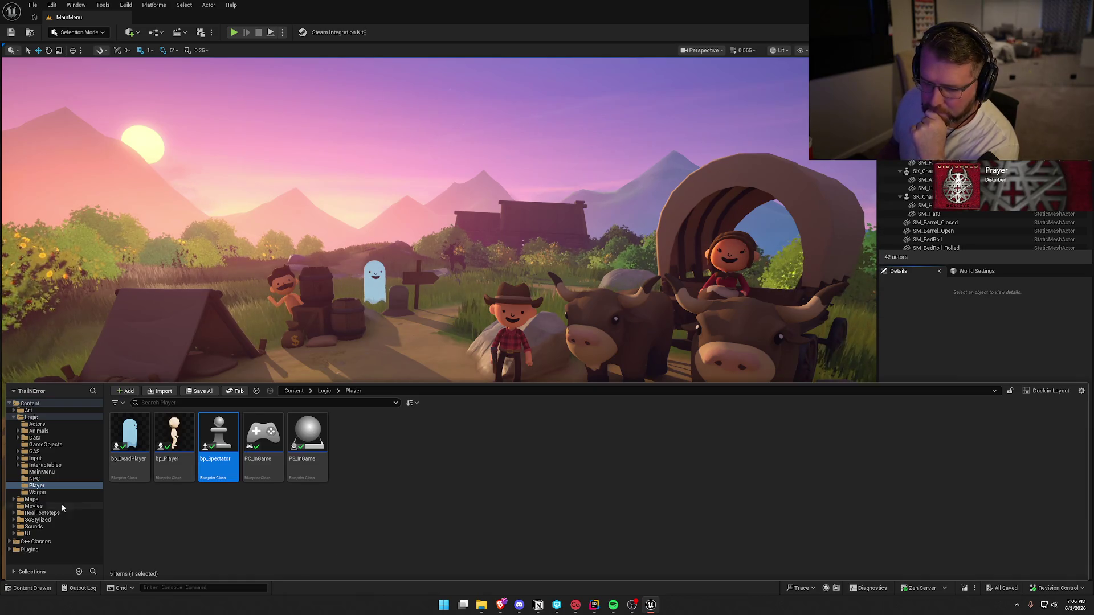
left_click(37, 493)
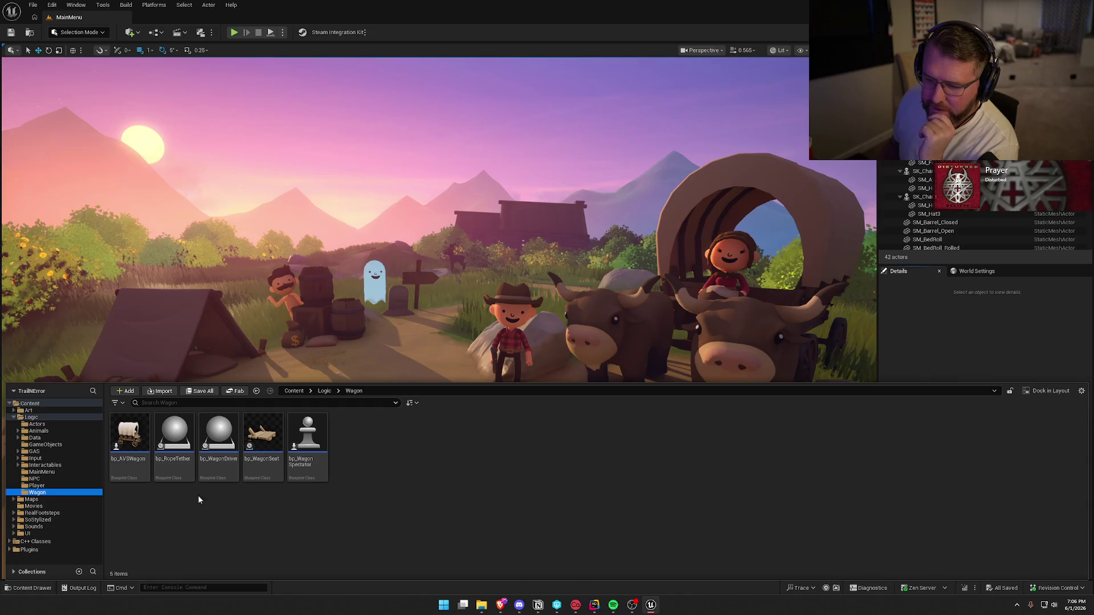
left_click(129, 435)
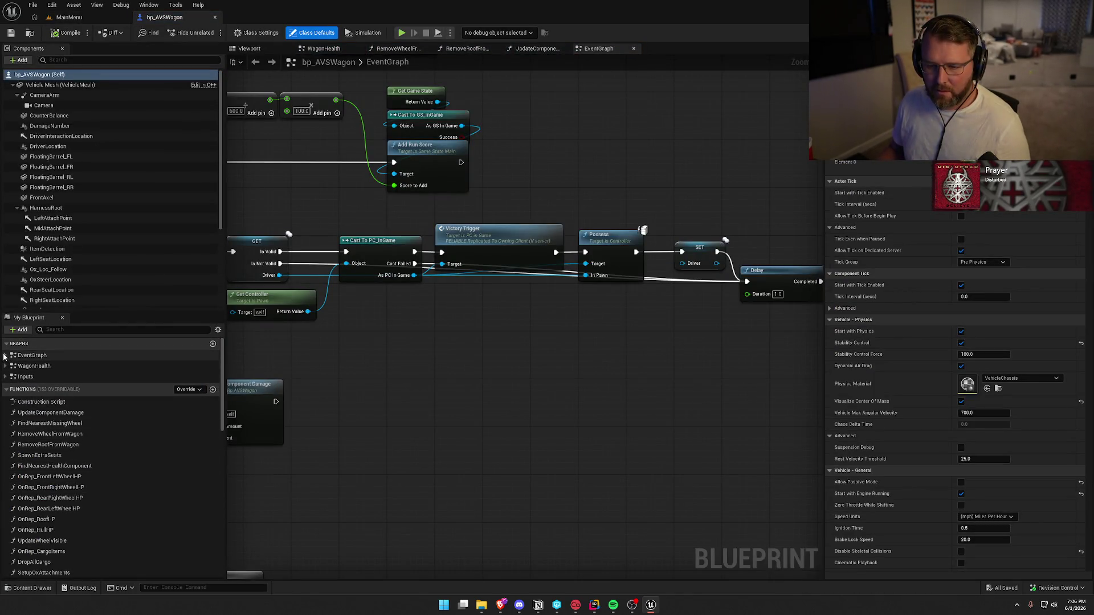
left_click(80, 331)
type("oip")
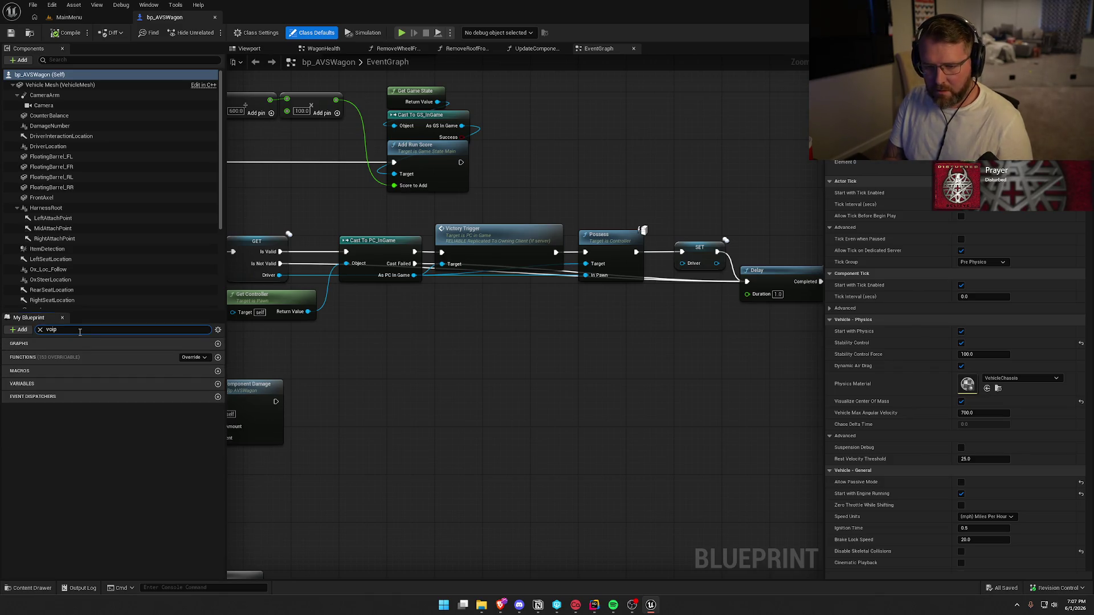
key("BackSpace")
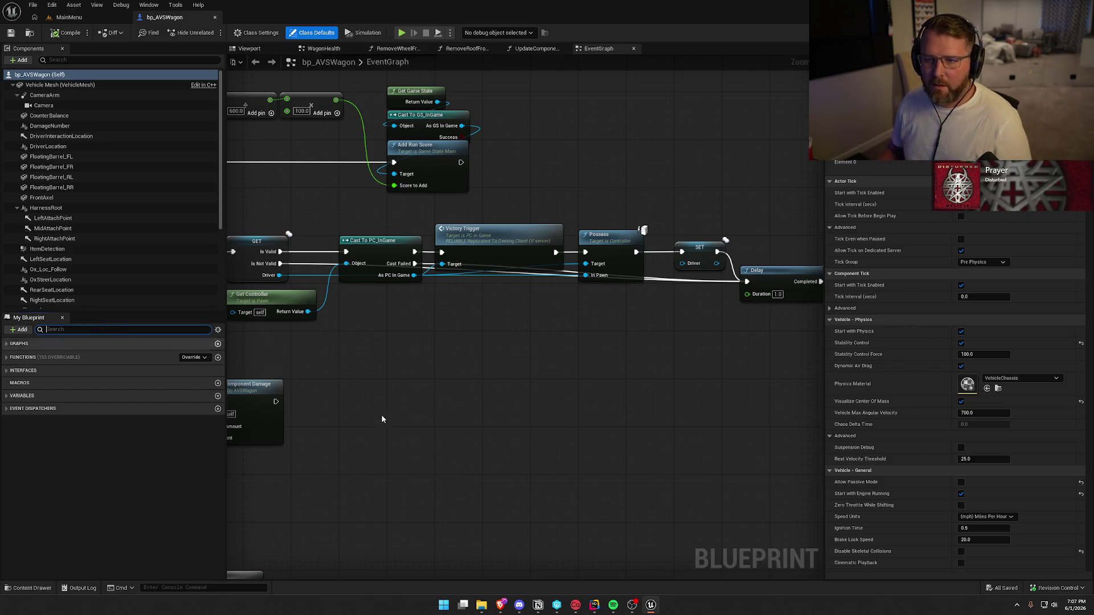
left_click(214, 17)
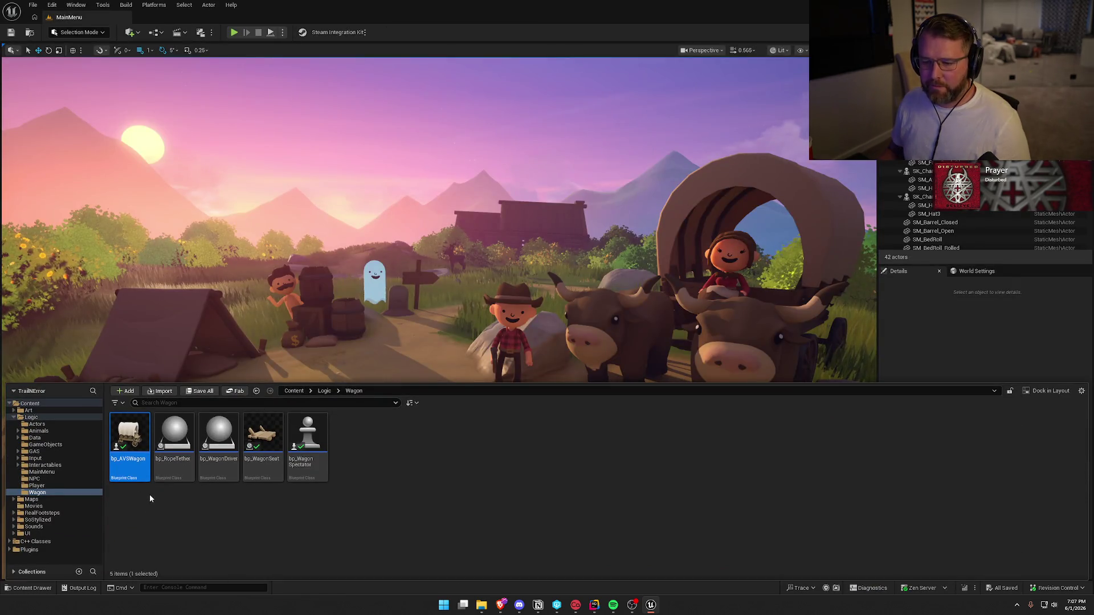
Step: Open bp_AI_Ox from the Animals folder, clear its member search, close it, and reopen the Content Drawer
left_click(42, 430)
left_click(317, 445)
double_click(317, 445)
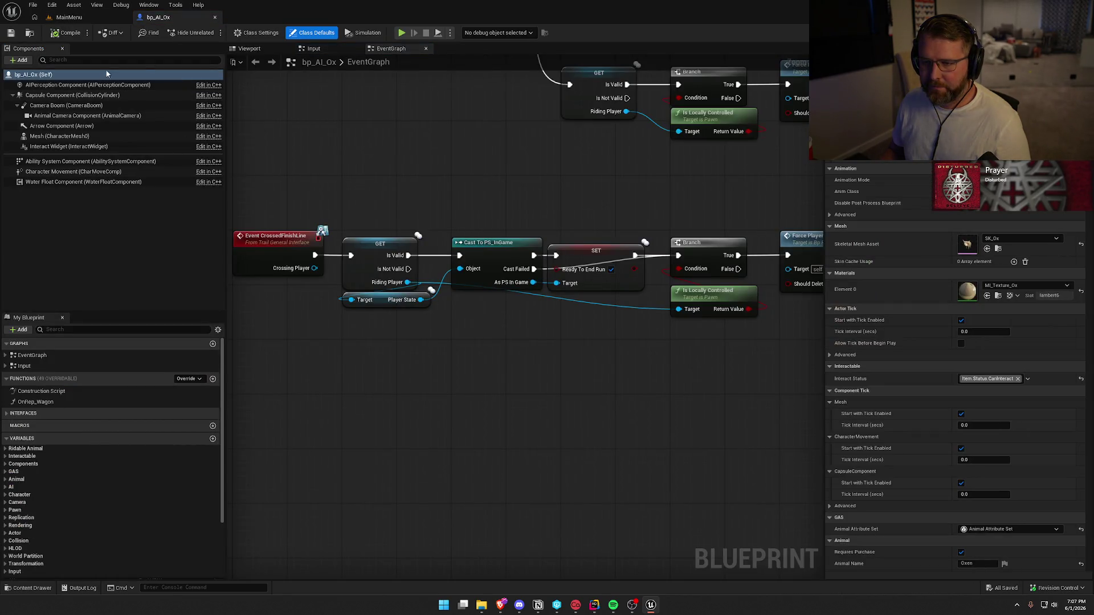
left_click(63, 331)
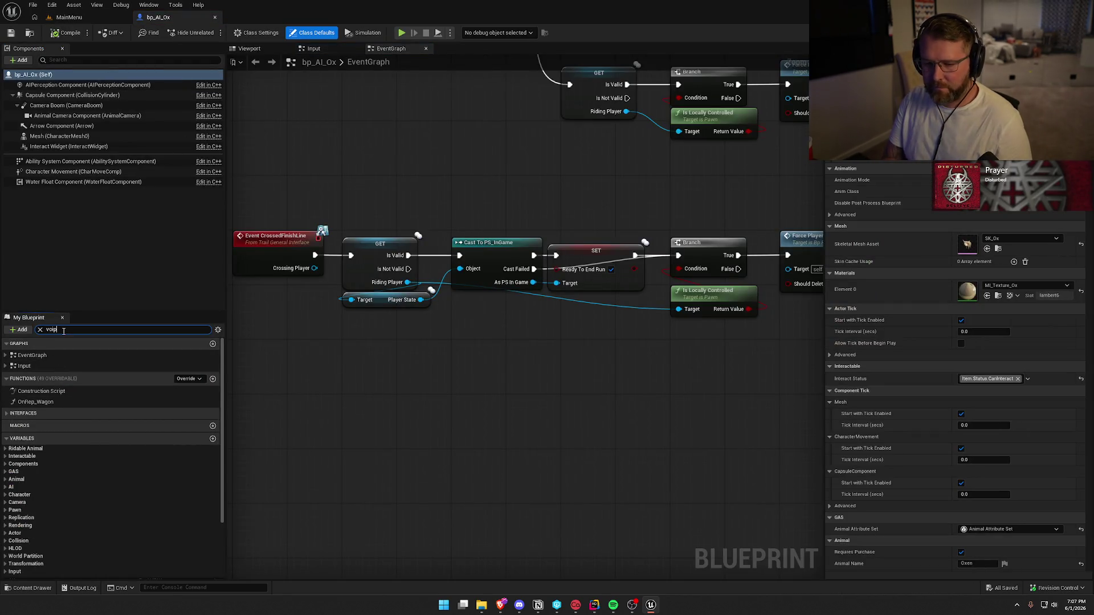
key("BackSpace")
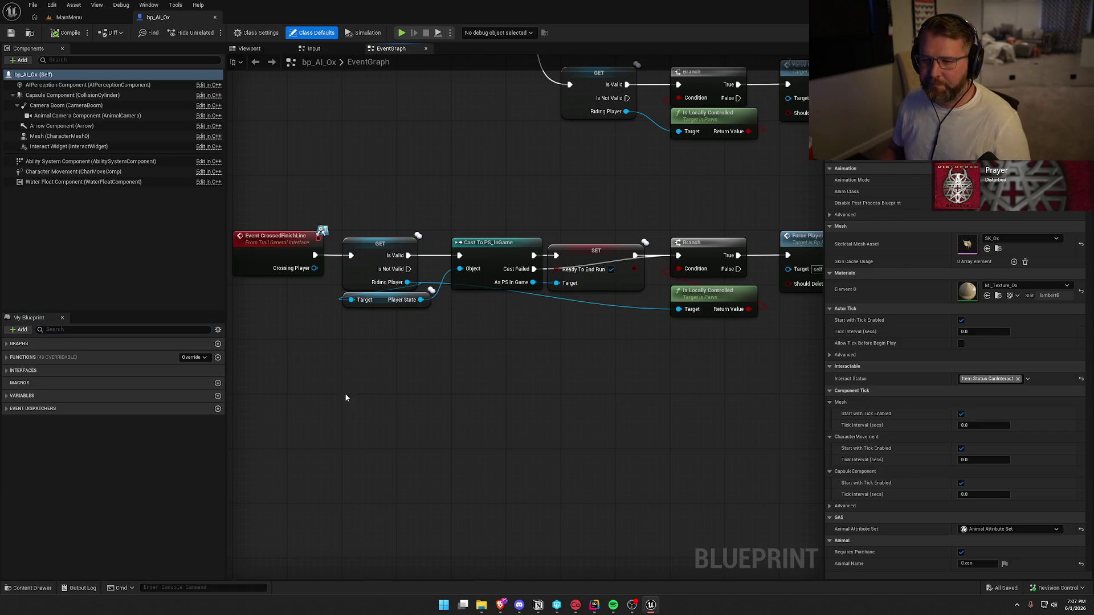
middle_click(174, 21)
key("ctrl+space")
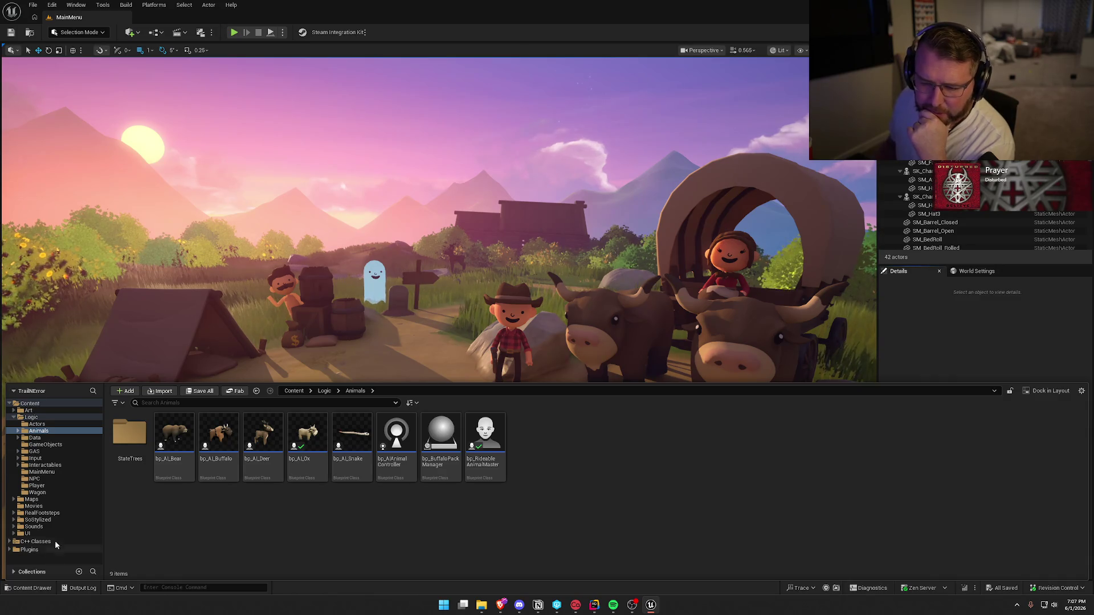
Step: Inspect PS_InGame in the Player folder, then dismiss the drawer to show the MainMenu level
left_click(35, 486)
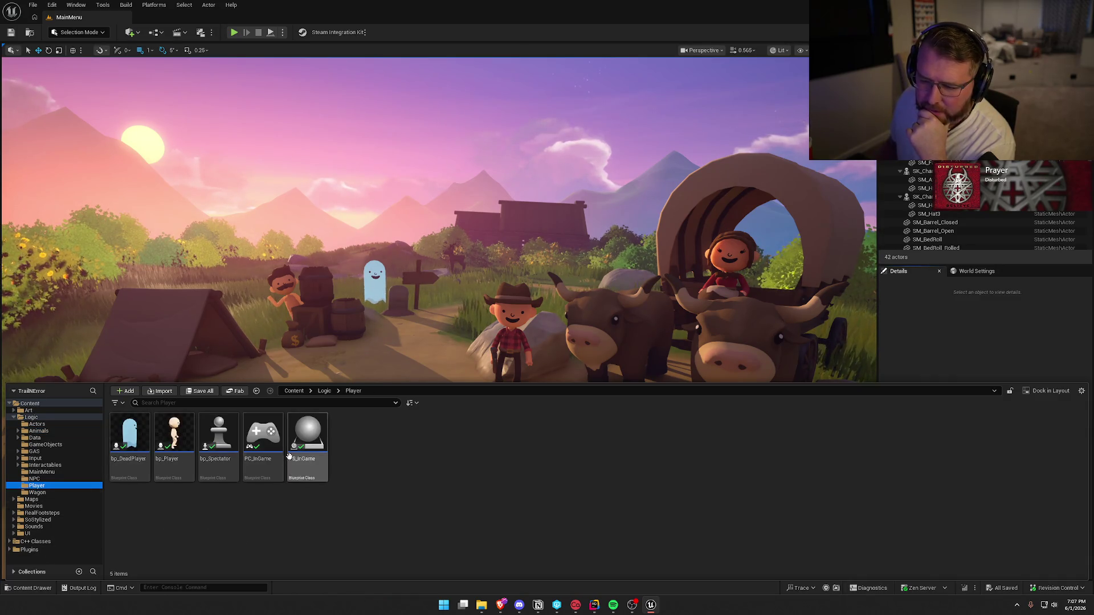
left_click(442, 498)
mouse_move(302, 432)
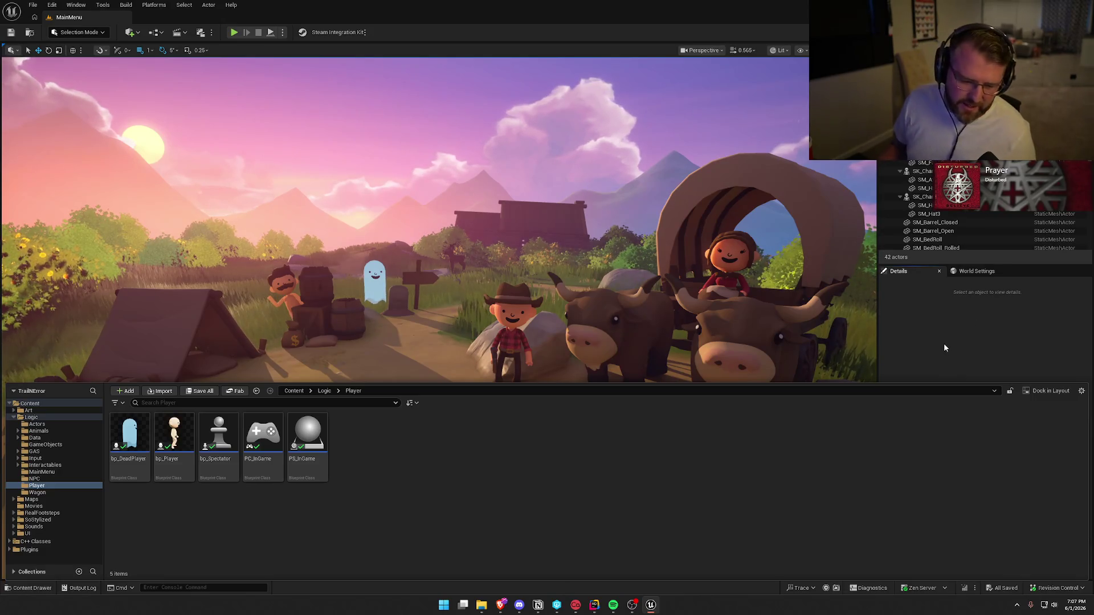
left_click(975, 340)
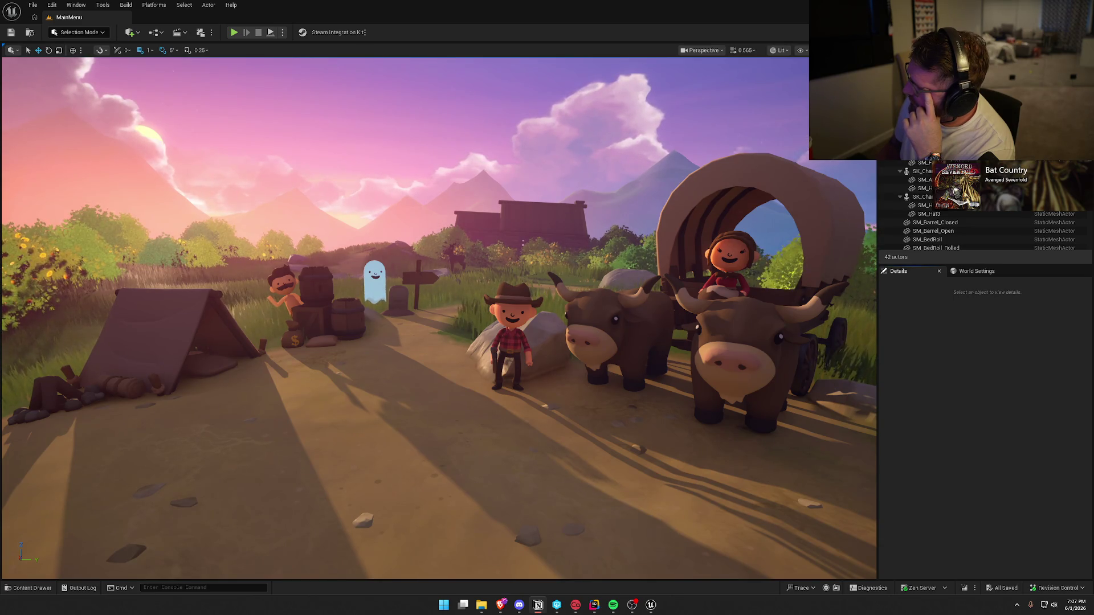
Step: Switch to Rider and show PlayerStateMain.cpp scrolled to its BeginPlay code
left_click(594, 605)
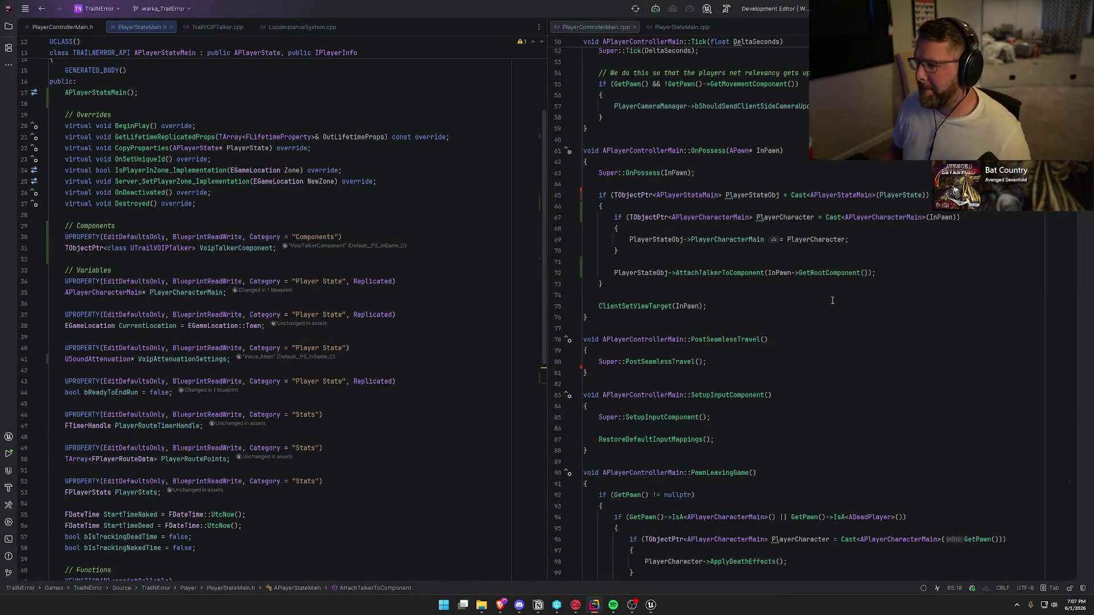
left_click(684, 28)
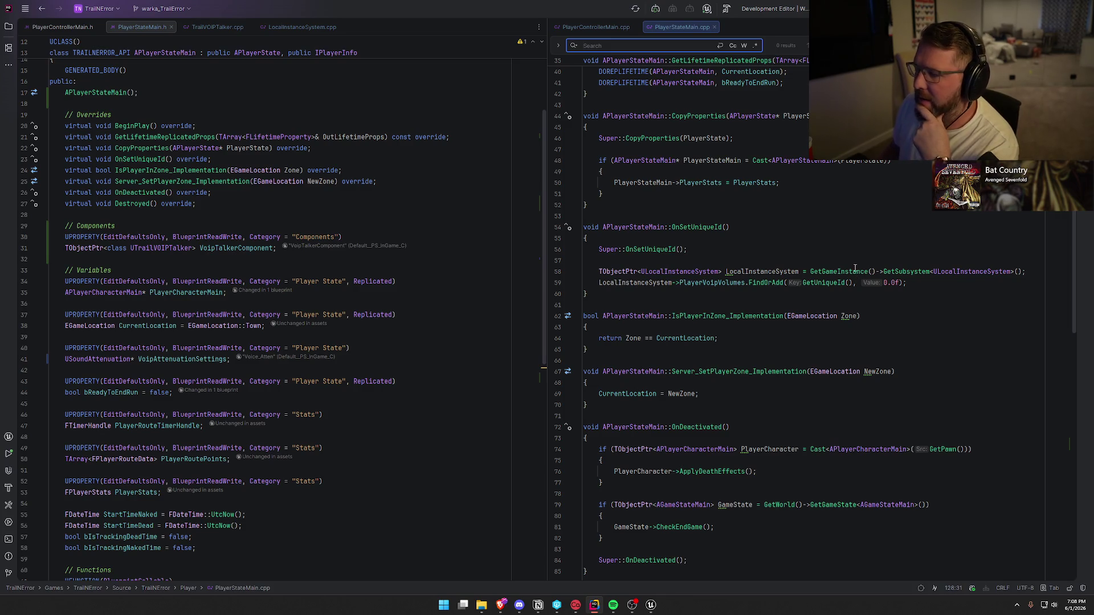
scroll(866, 268, "up", 5)
scroll(885, 266, "up", 5)
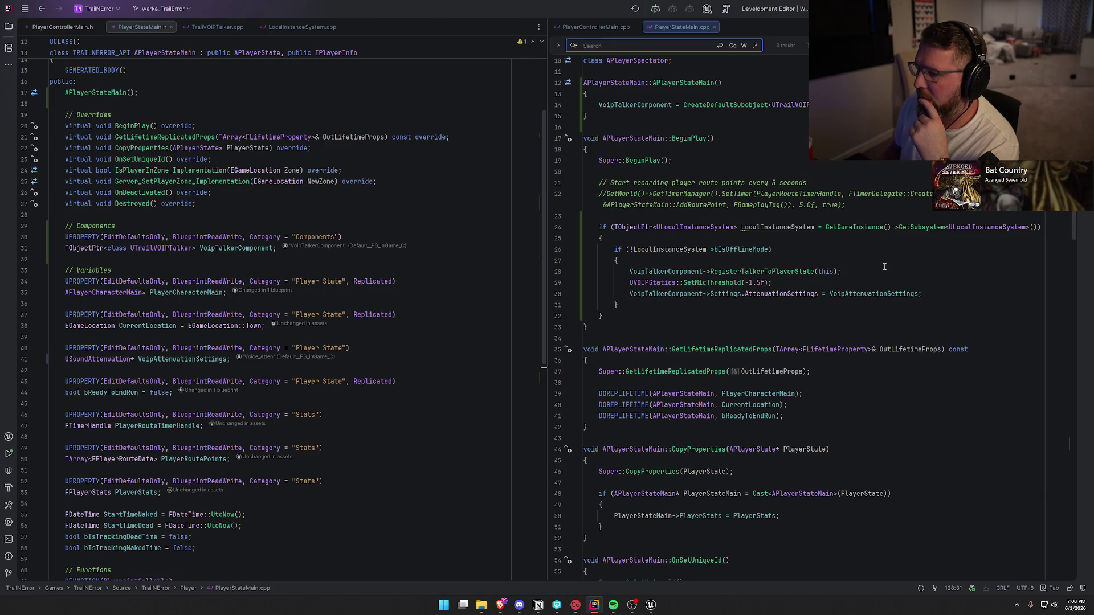
left_click(943, 294)
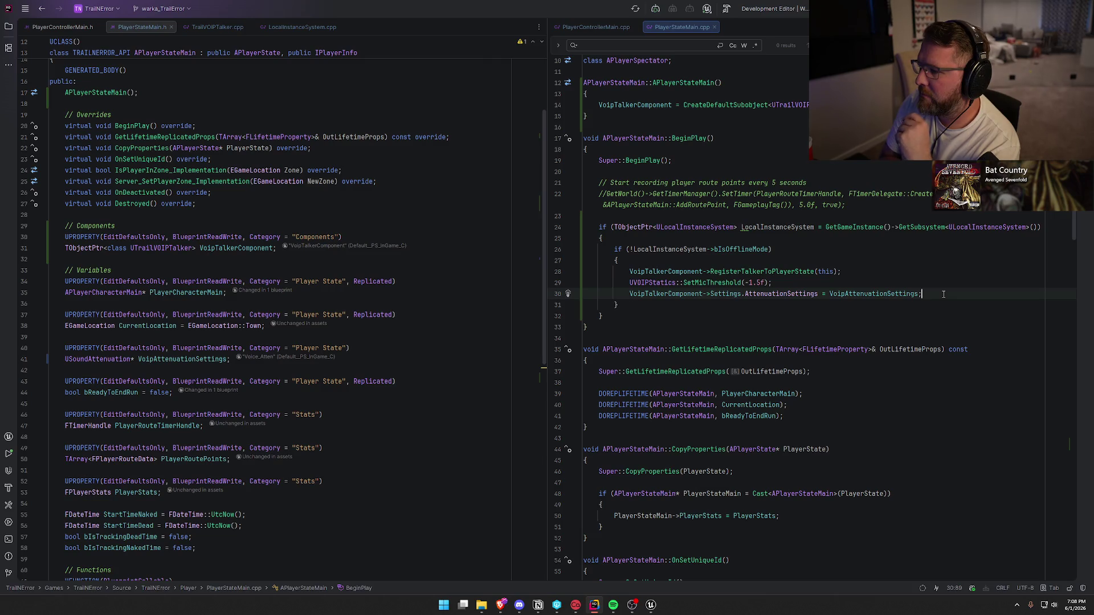
scroll(944, 295, "up", 3)
scroll(923, 319, "down", 10)
scroll(905, 345, "down", 4)
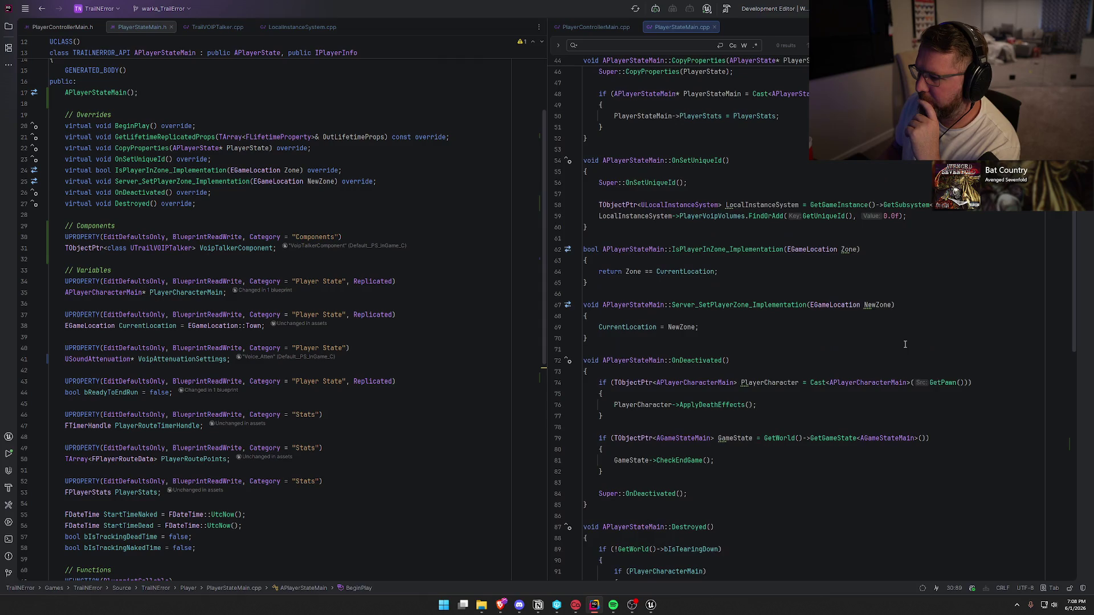
scroll(905, 345, "up", 10)
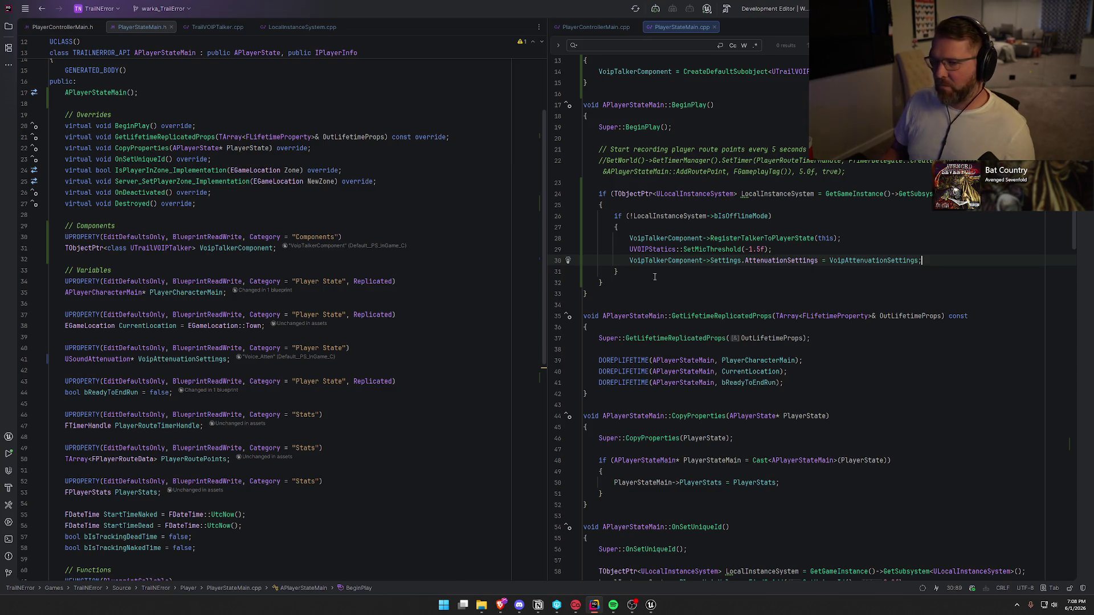
Step: Close PlayerControllerMain.h and the other extra open code files
middle_click(60, 27)
middle_click(61, 28)
middle_click(60, 27)
middle_click(60, 28)
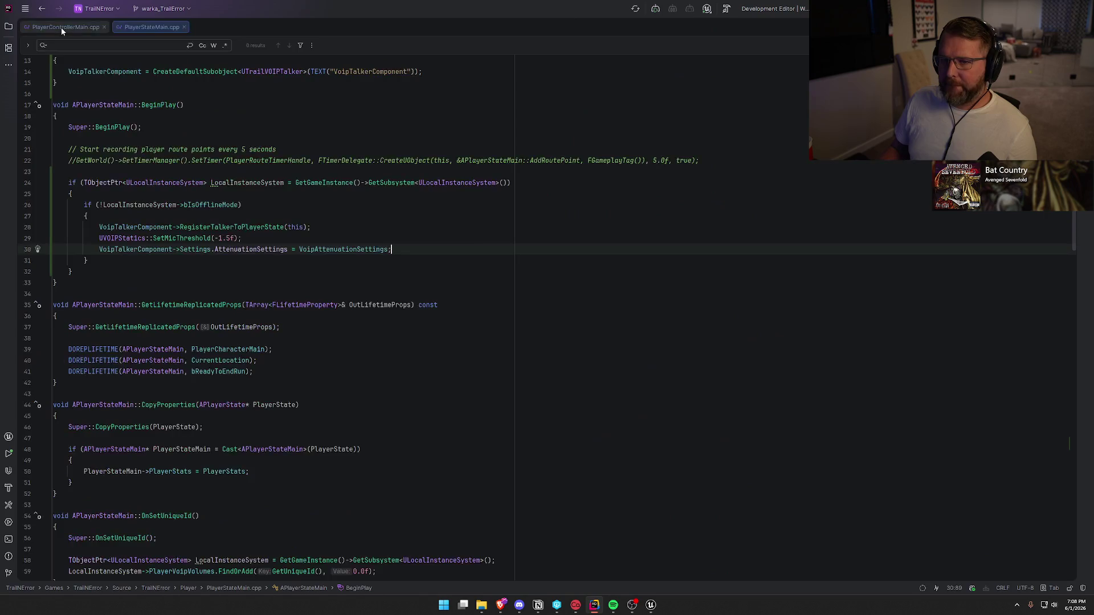
middle_click(60, 28)
middle_click(60, 27)
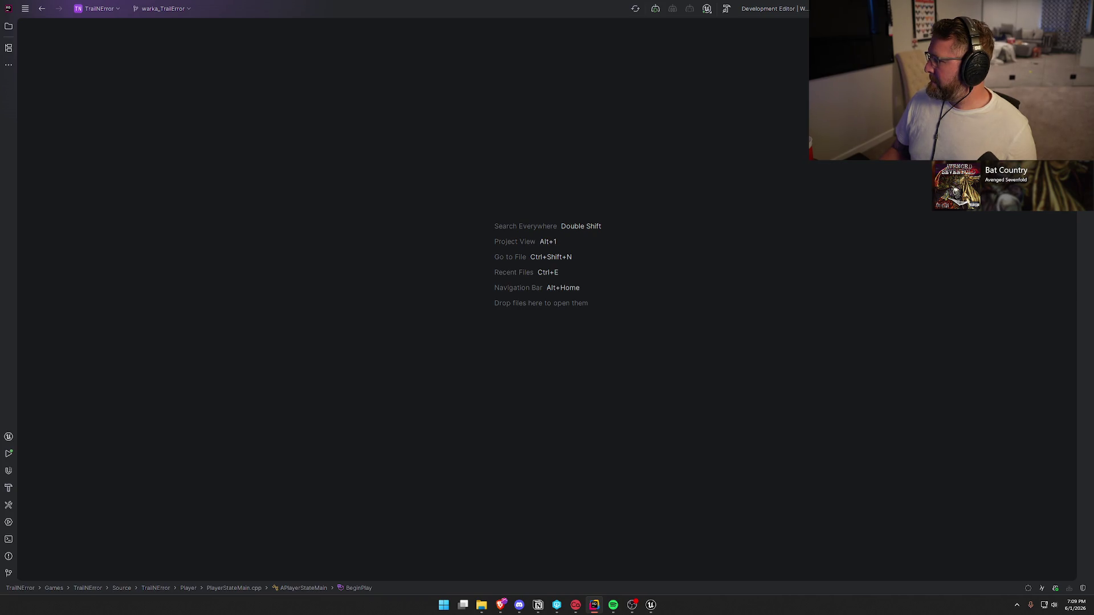
Step: Finish in Rider and hide the UnrealLink log panel
key("alt+Tab")
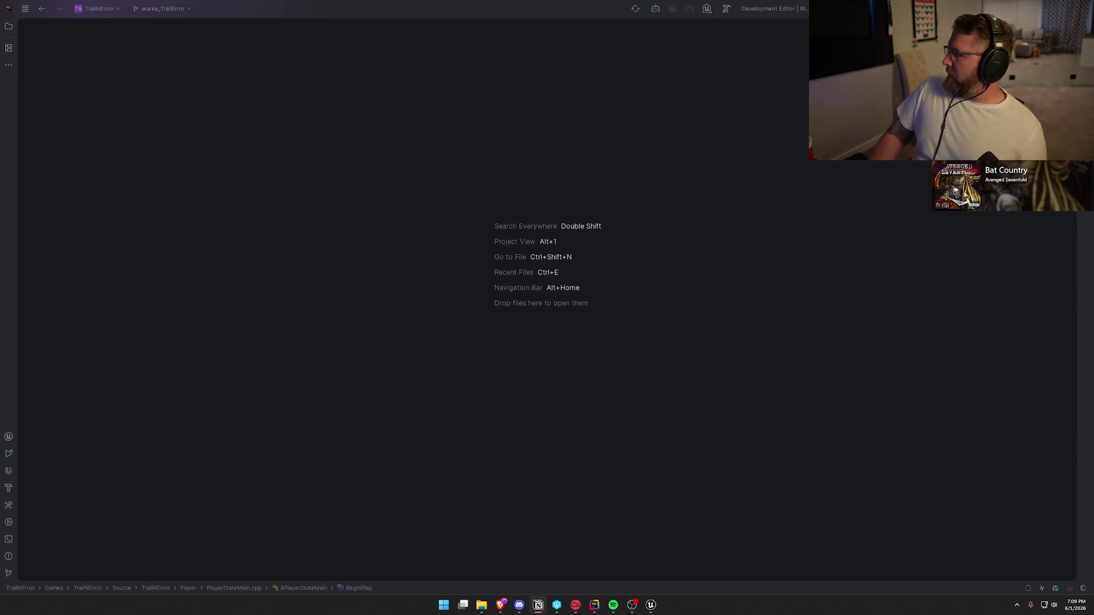
left_click(652, 605)
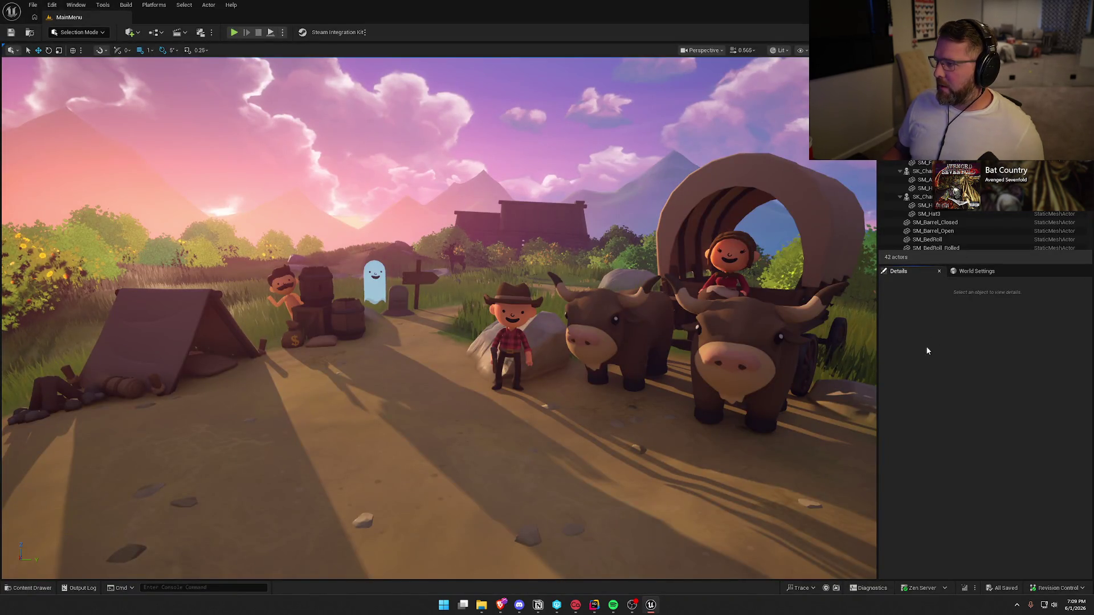
key("alt+Tab")
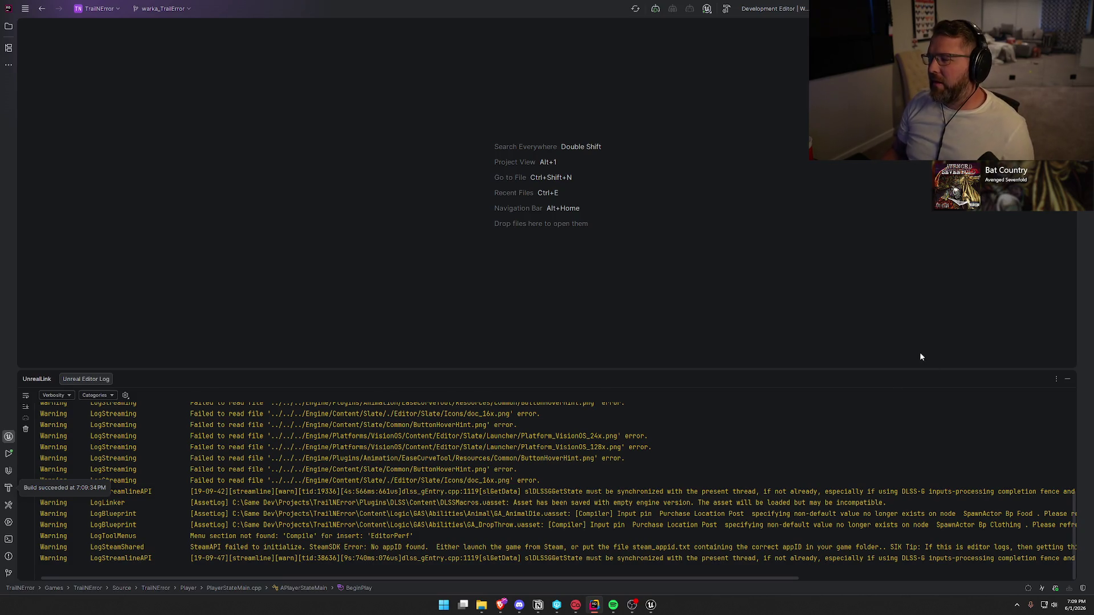
left_click(1068, 379)
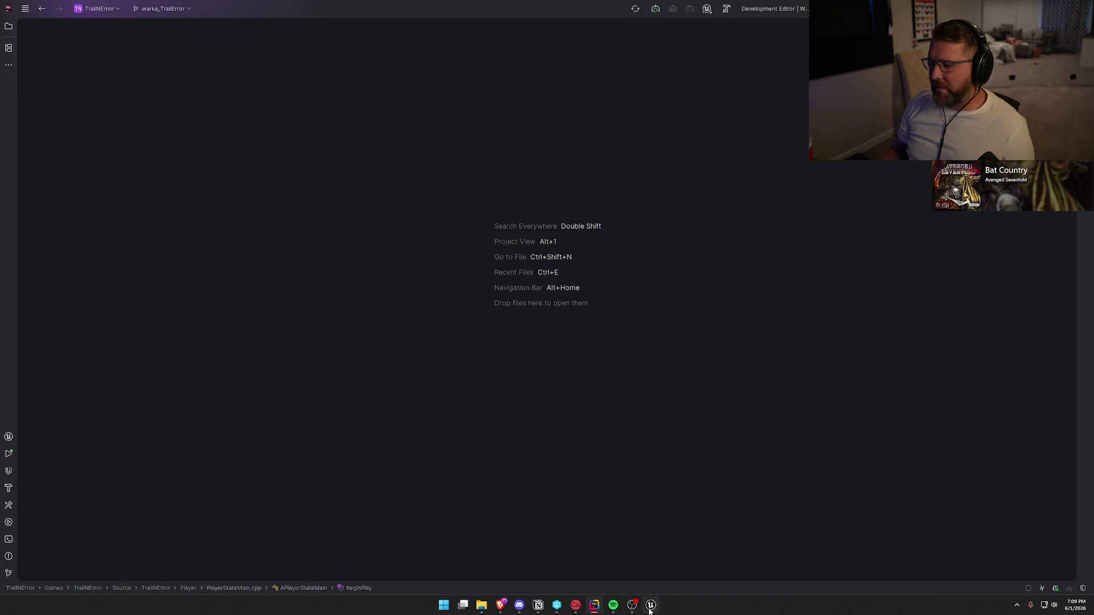
Step: Return to Unreal Editor and show the levels in the Content Drawer's Maps folder
left_click(650, 605)
key("ctrl+space")
left_click(32, 499)
Step: Load GameWorld and play-test, running into the rainy Summit of Regret zone and back to camp
double_click(218, 433)
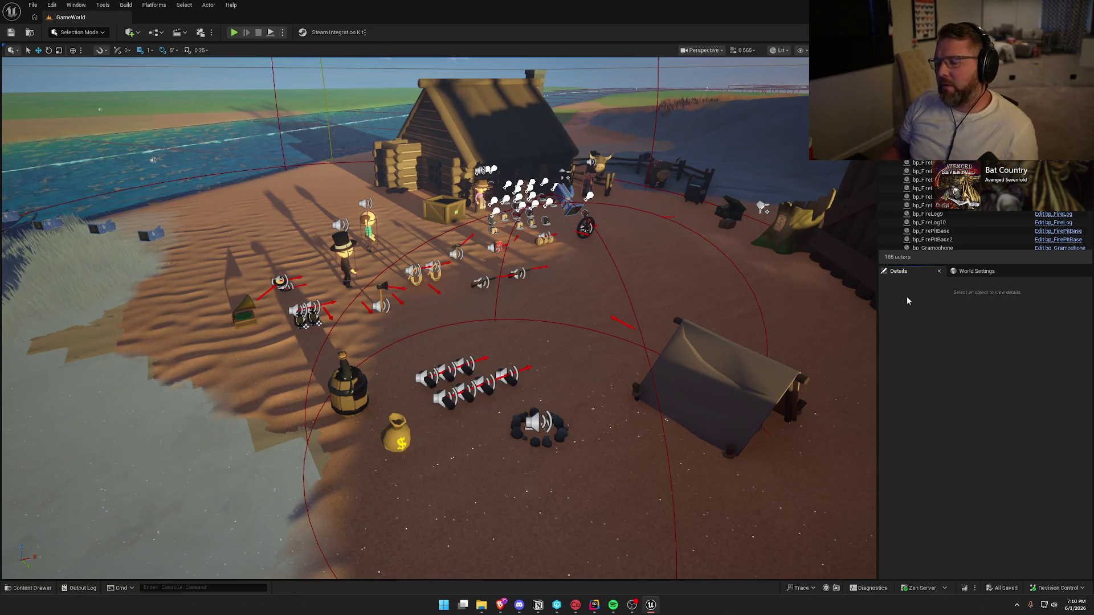
left_click(234, 33)
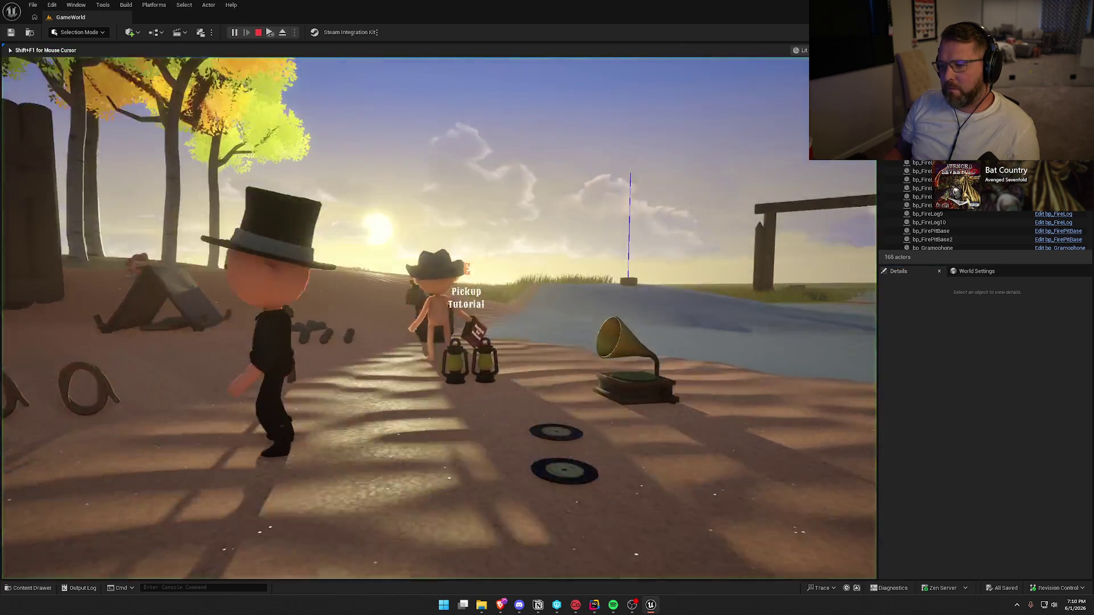
key("shift+w")
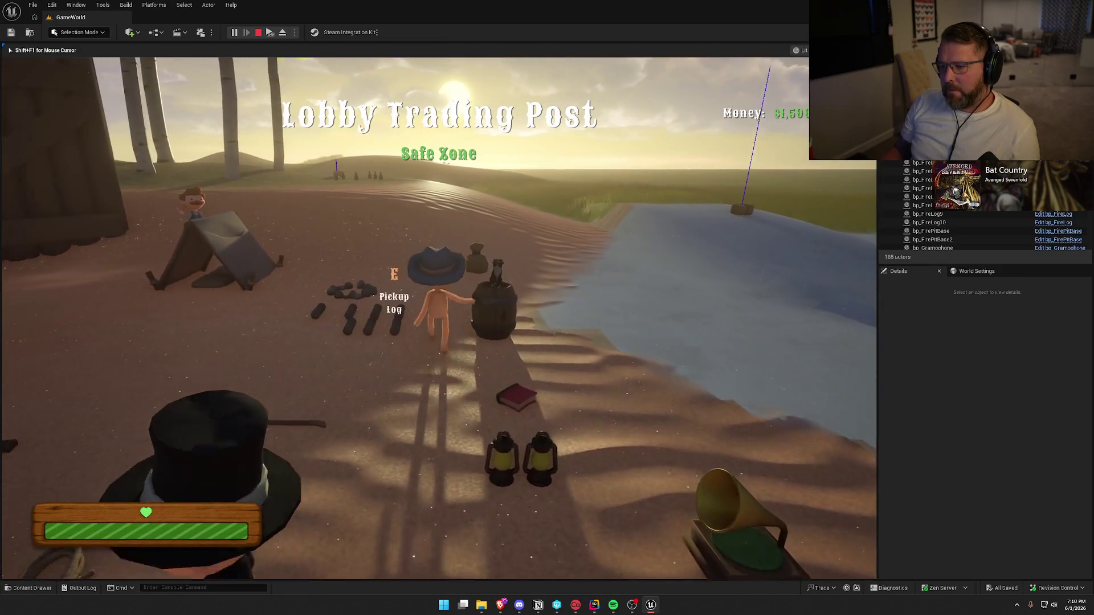
key("shift+w")
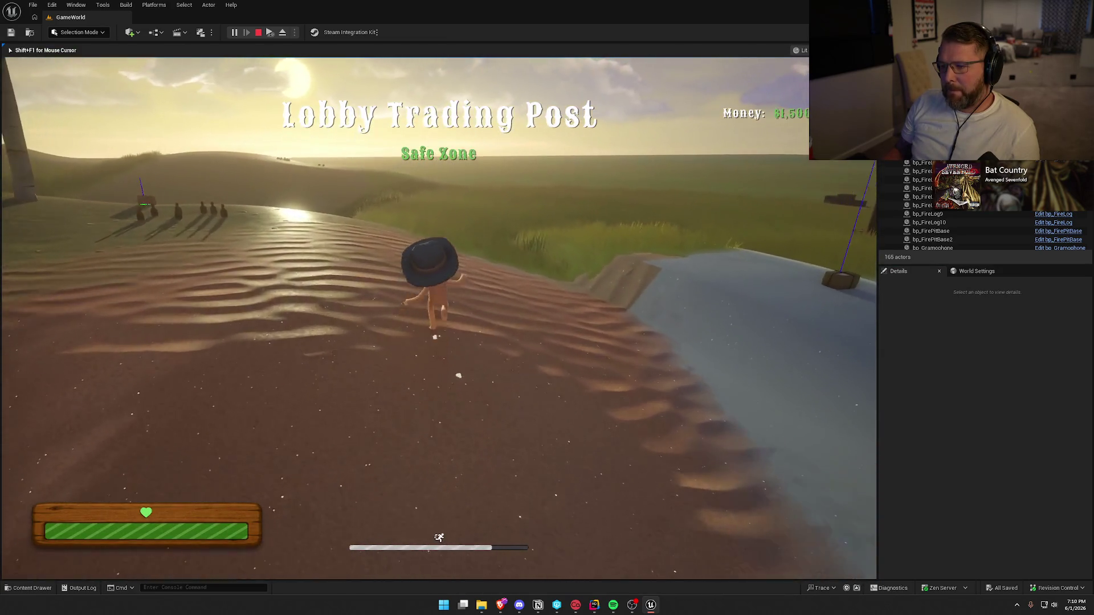
key("shift+w")
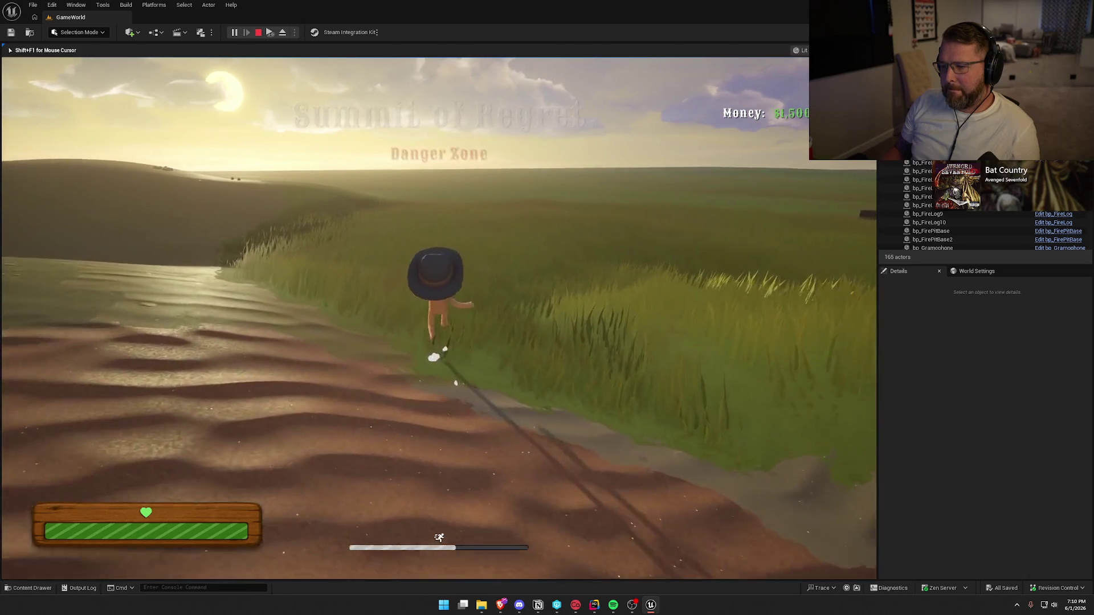
key("w")
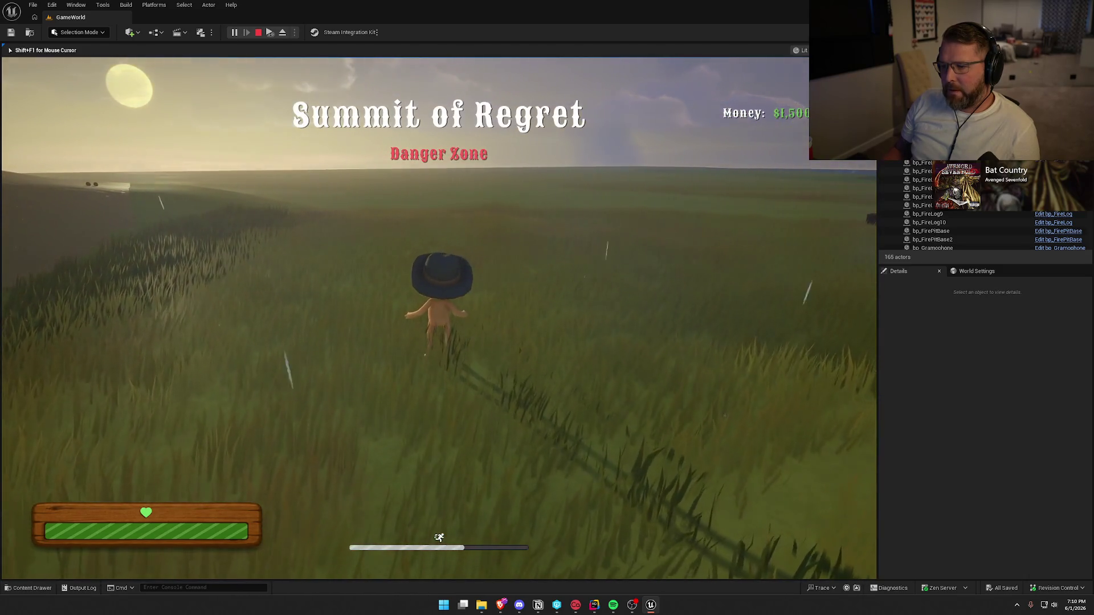
key("w")
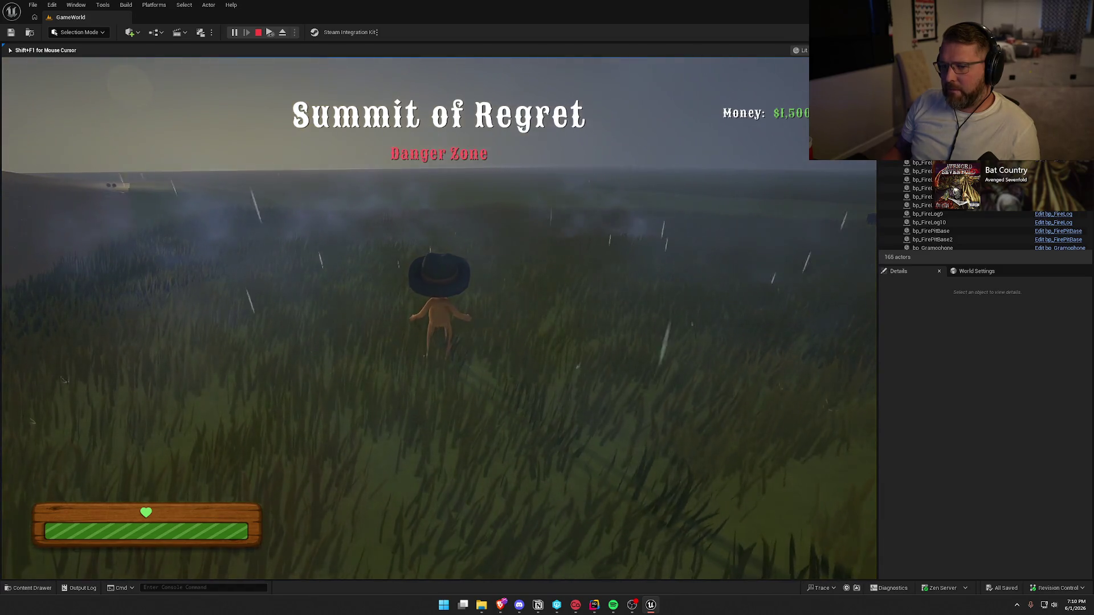
key("shift+w")
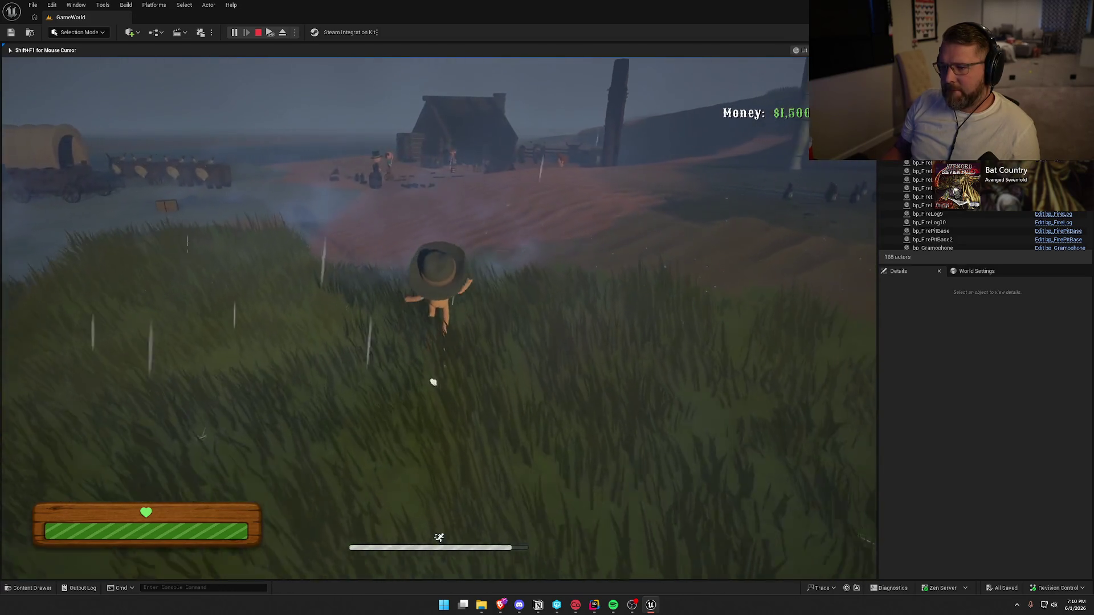
key("shift+w")
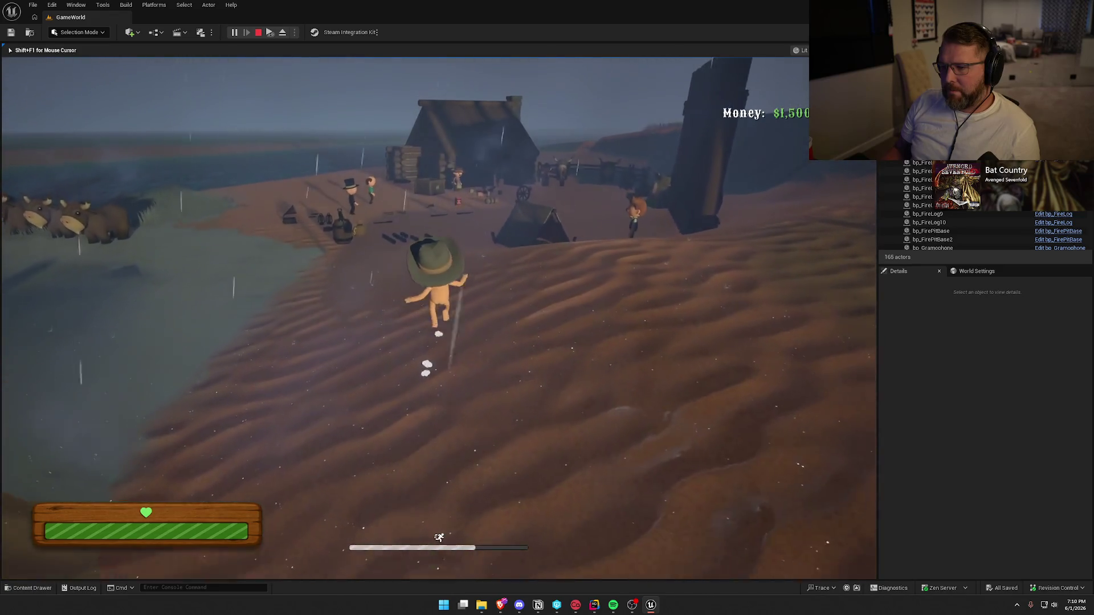
key("shift+w")
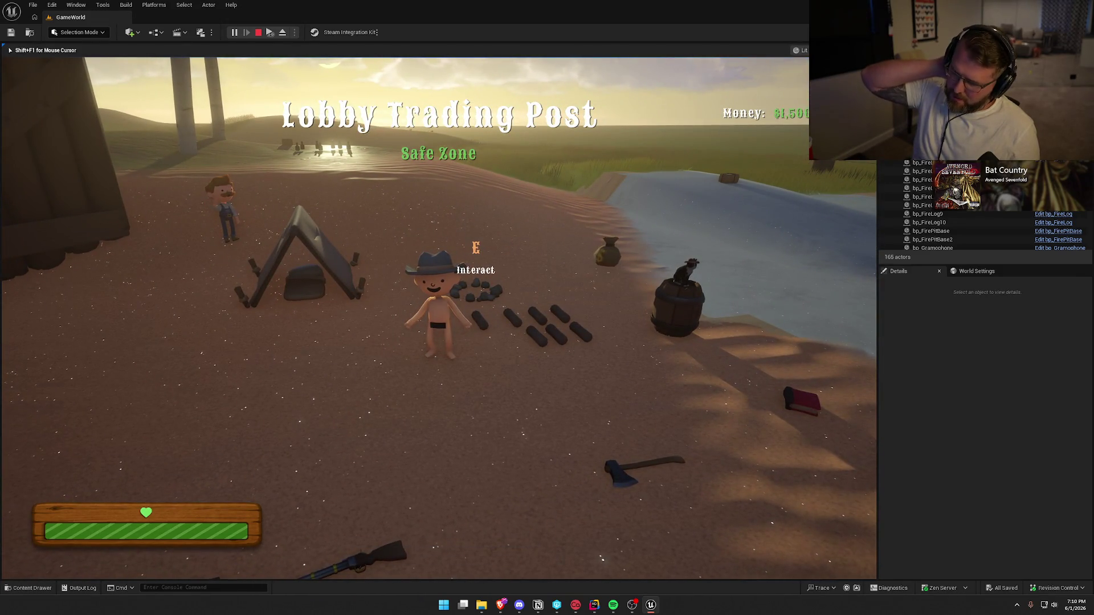
Step: Stop the play-test and start a new play session with Alt+P
key("s")
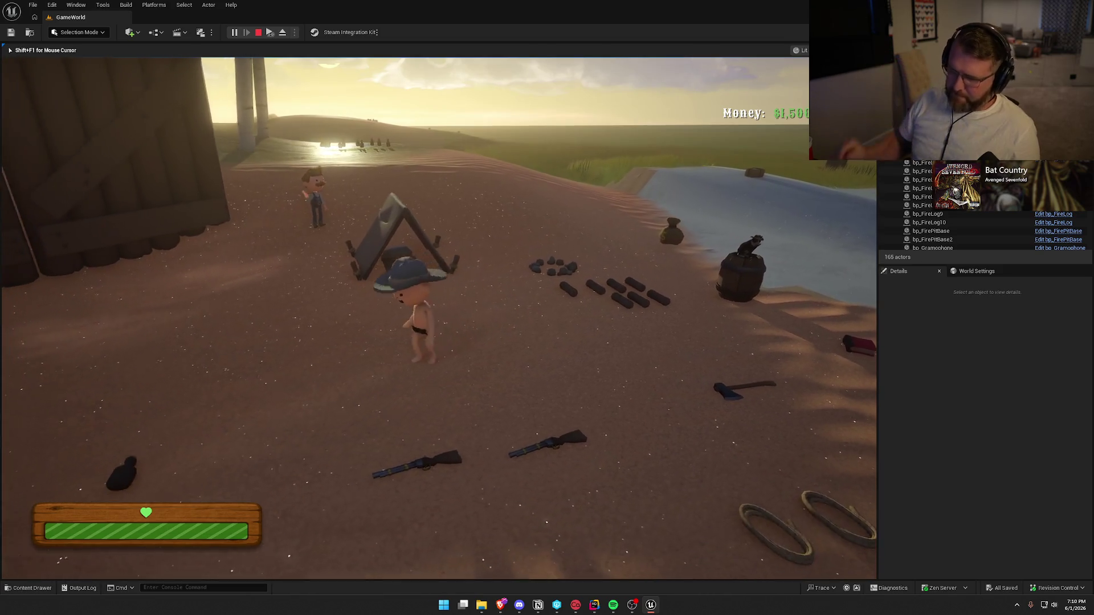
key("Escape")
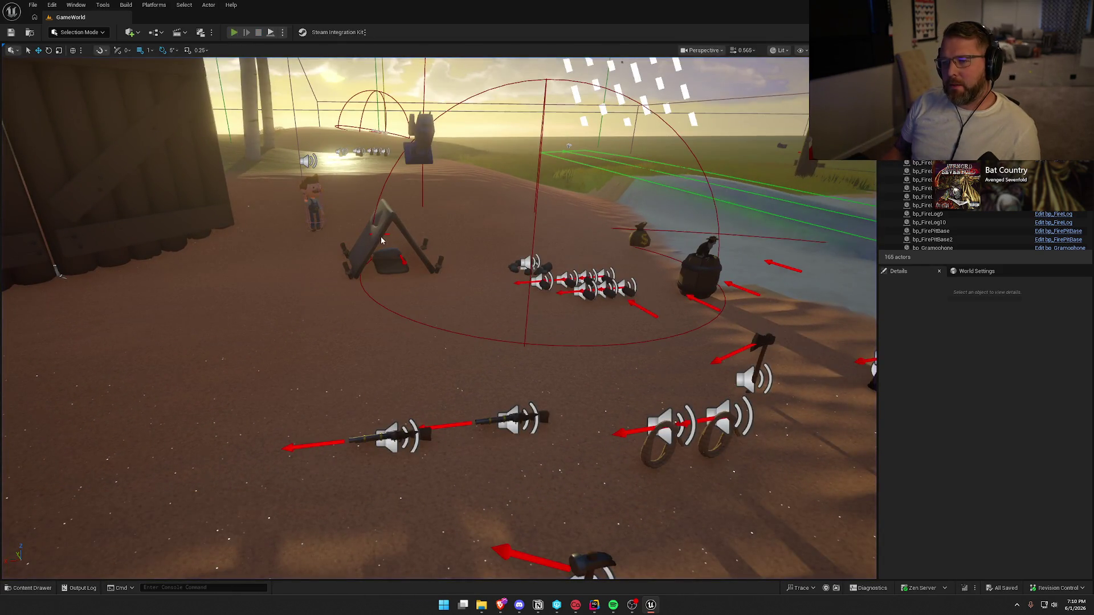
key("alt+p")
key("super")
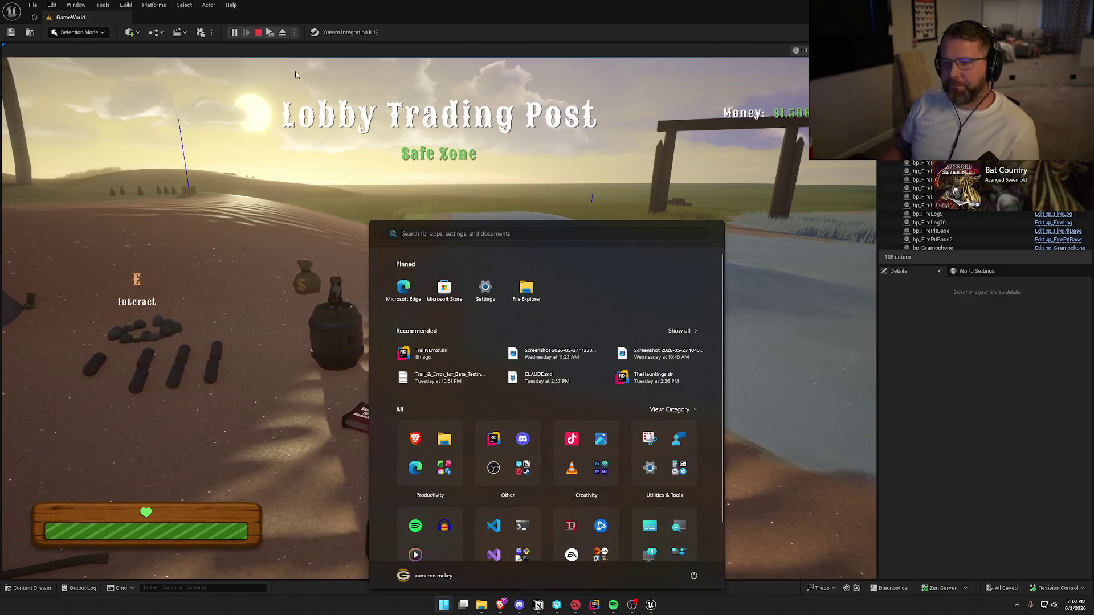
left_click(296, 74)
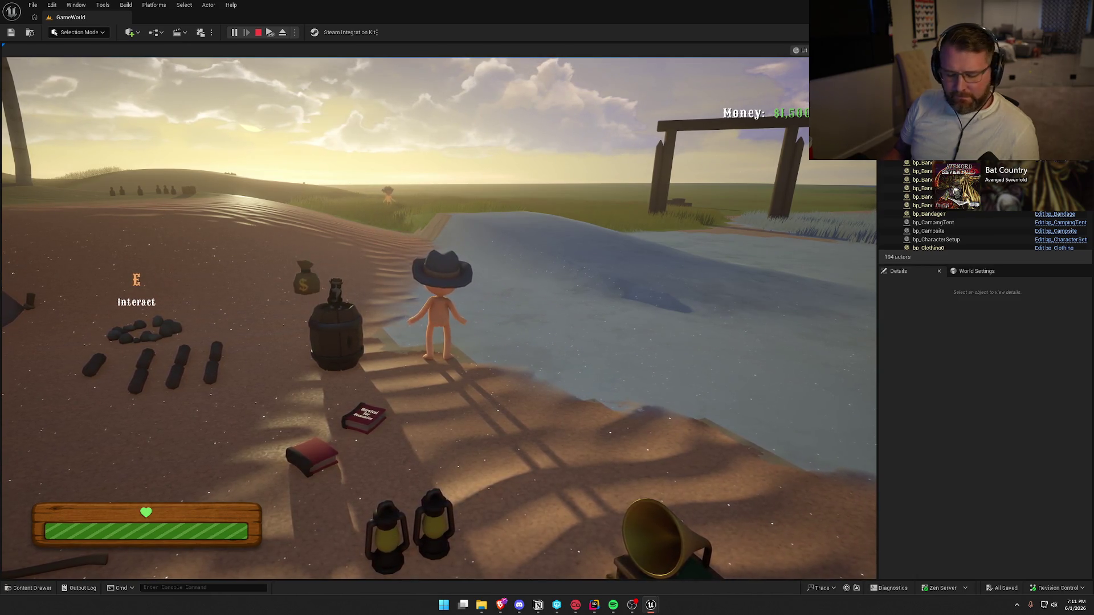
key("super")
key("super")
Step: Sprint up the sandy hill and back into the Lobby Trading Post safe zone, then stop playing
key("shift+w")
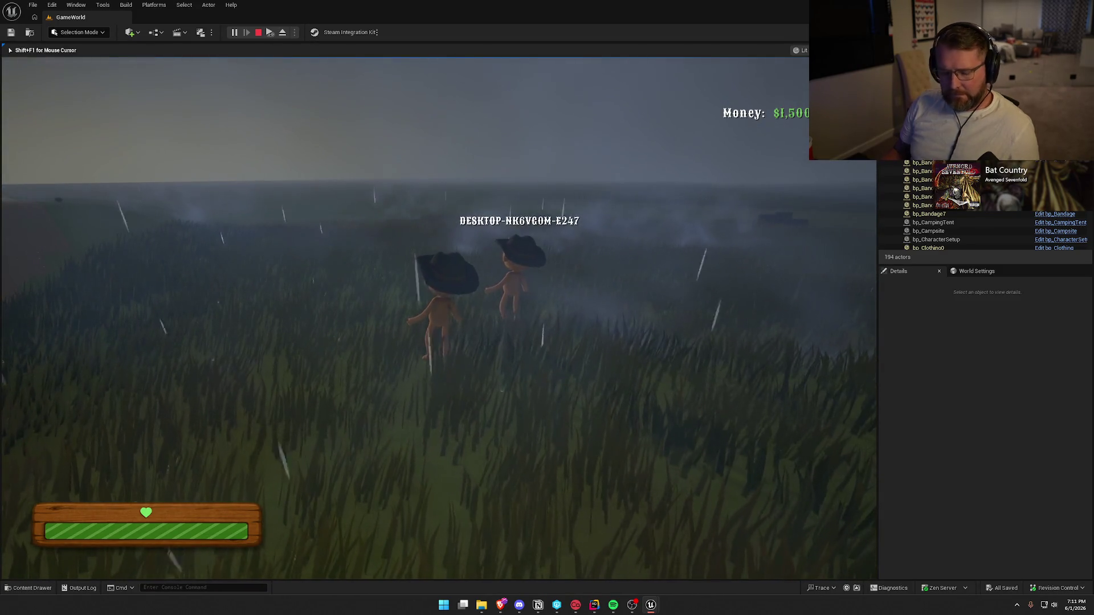
key("super")
key("super")
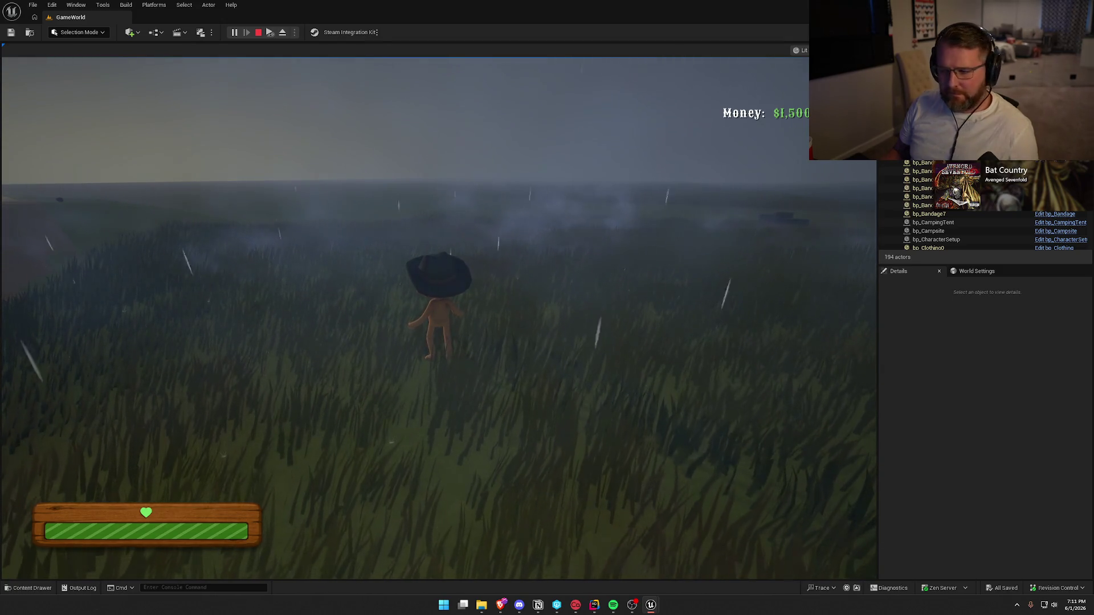
key("super")
key("super")
mouse_move(439, 307)
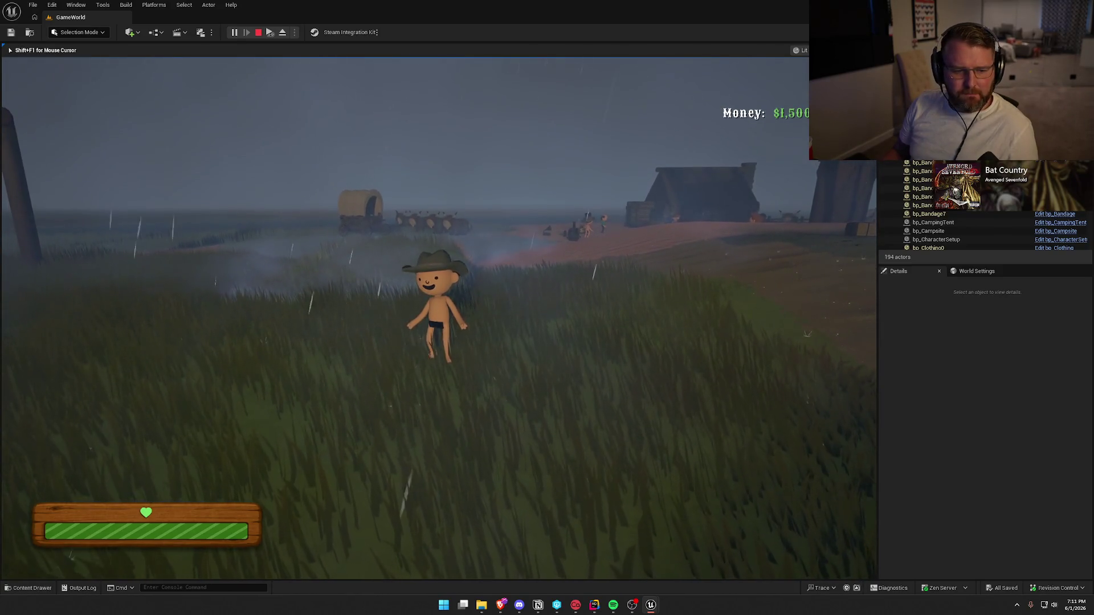
key("shift+w")
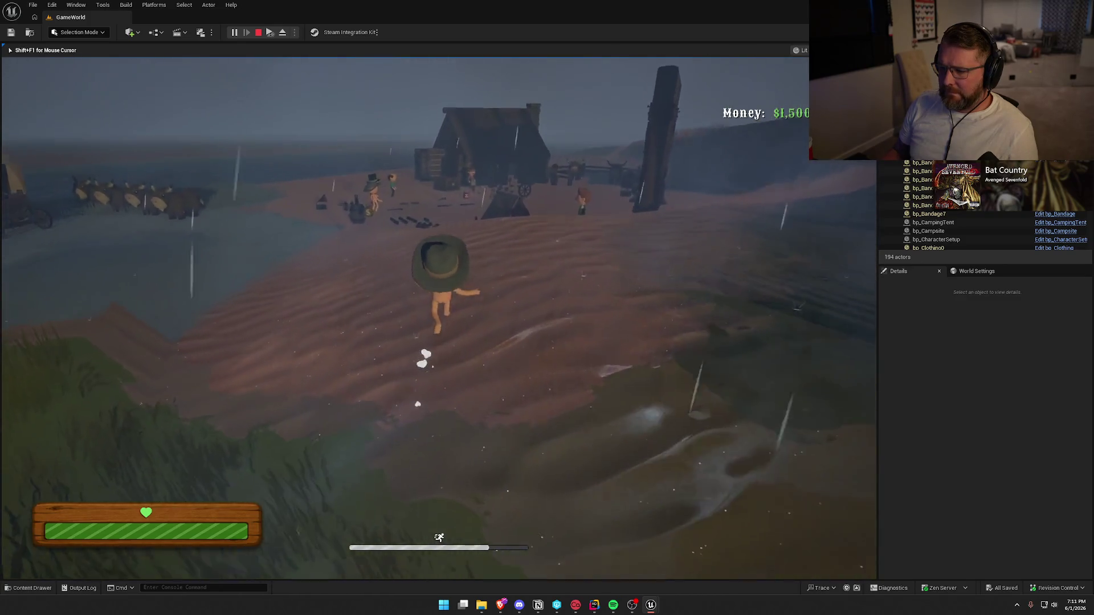
key("shift+w")
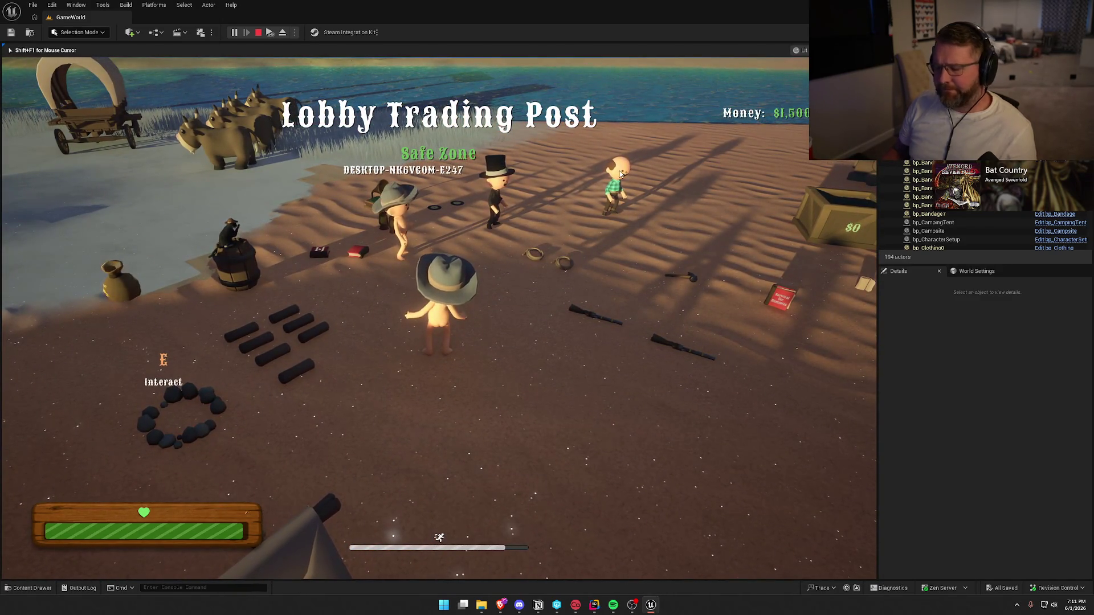
key("Escape")
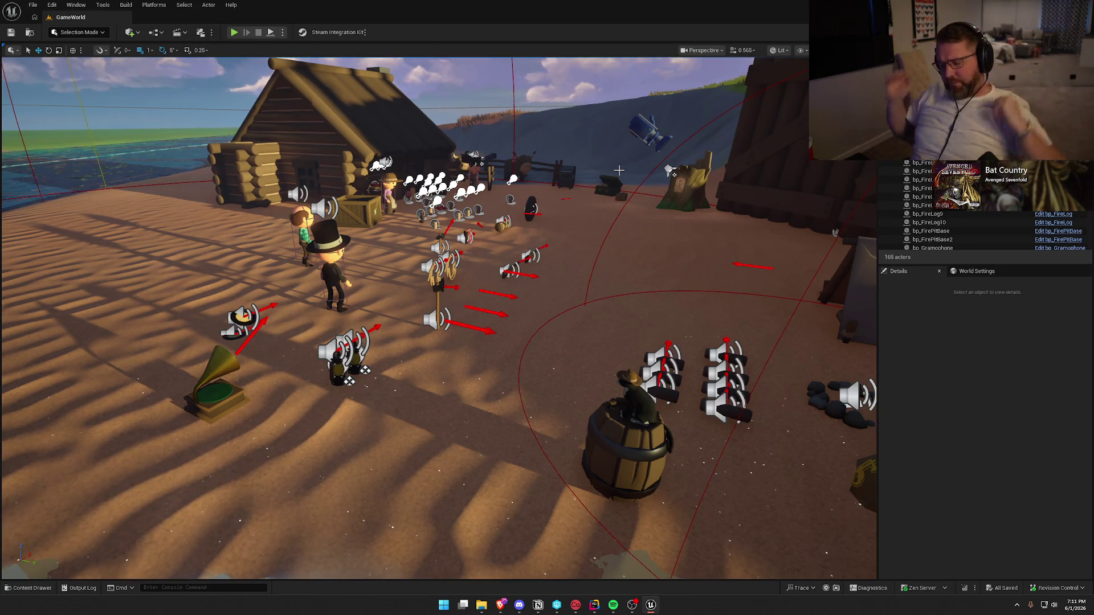
Step: Start play-in-editor and run the character along the shore into the storm zone
left_click(234, 32)
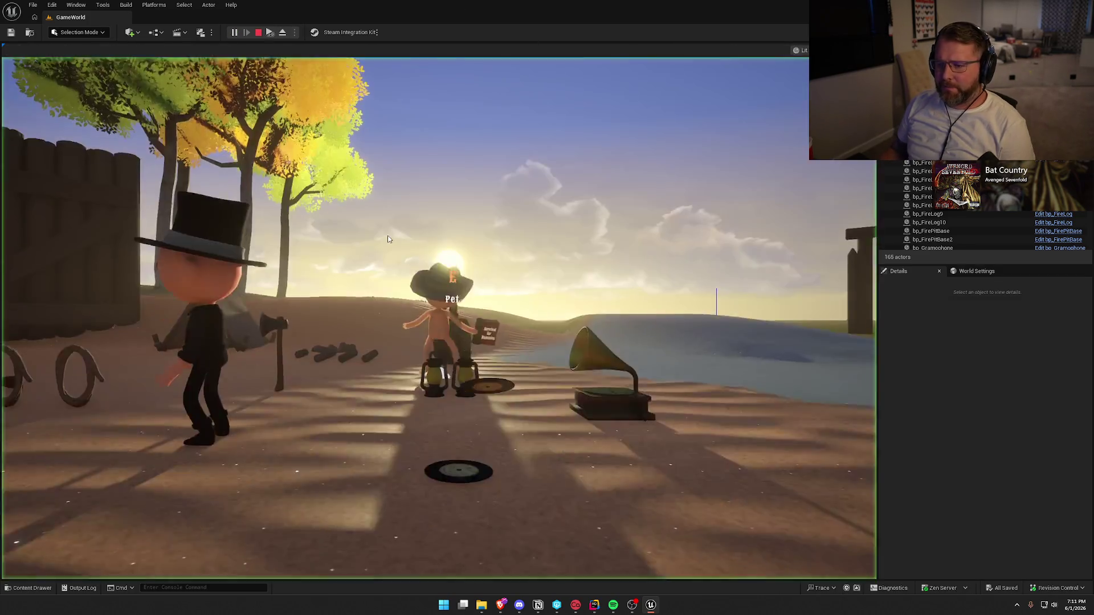
key("super")
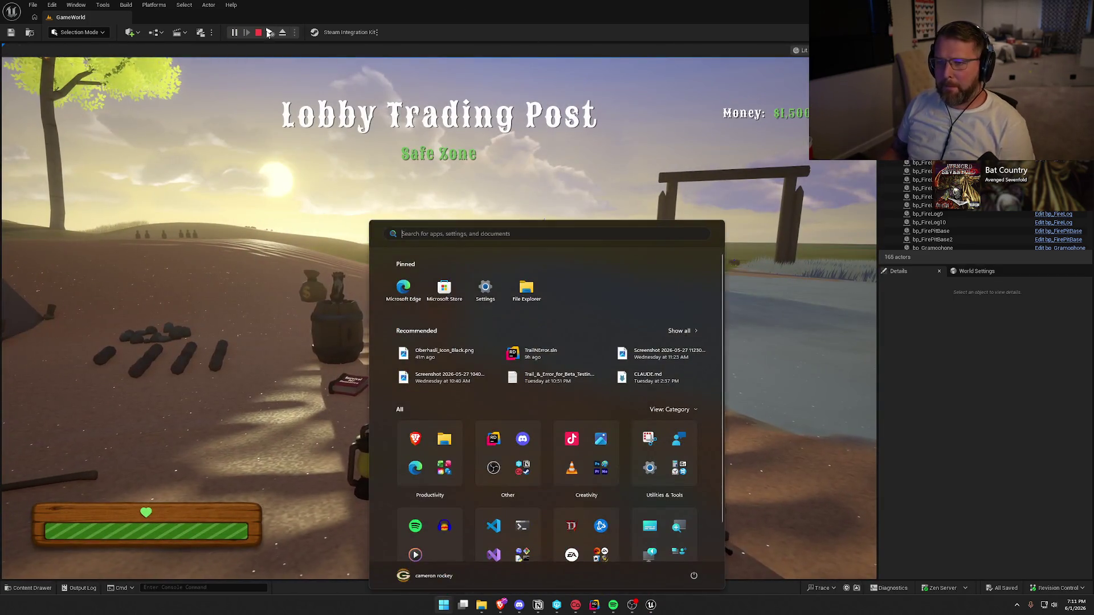
key("super")
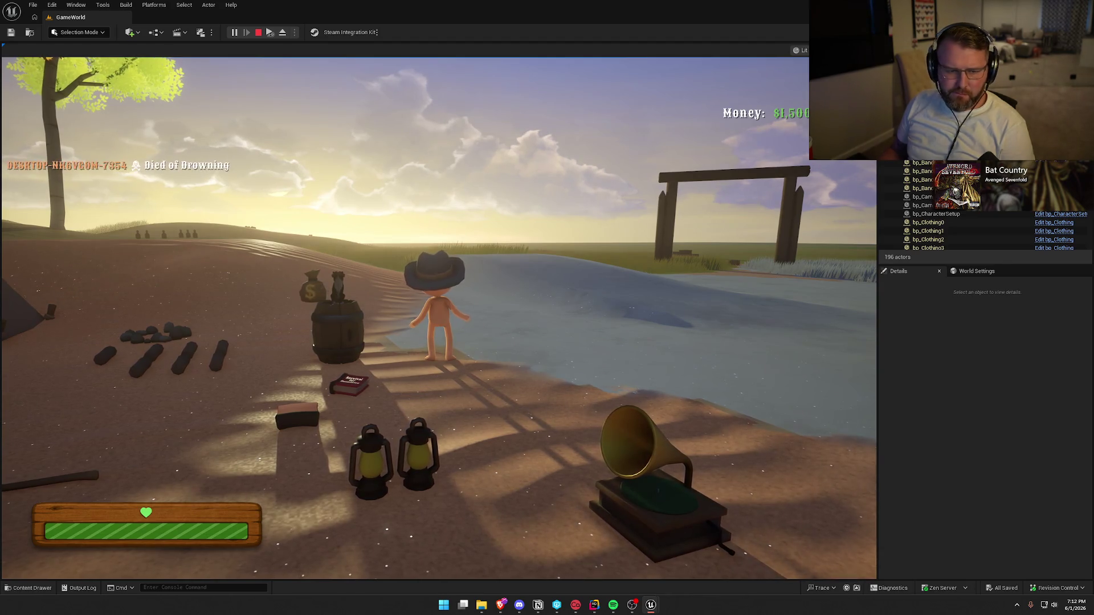
key("shift+w")
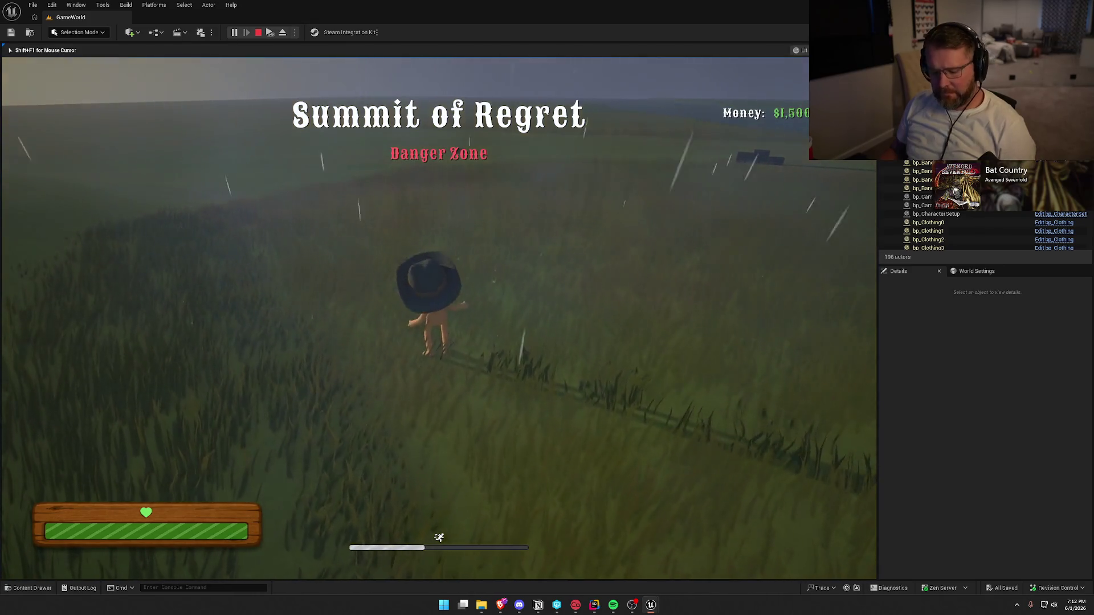
key("super")
key("super")
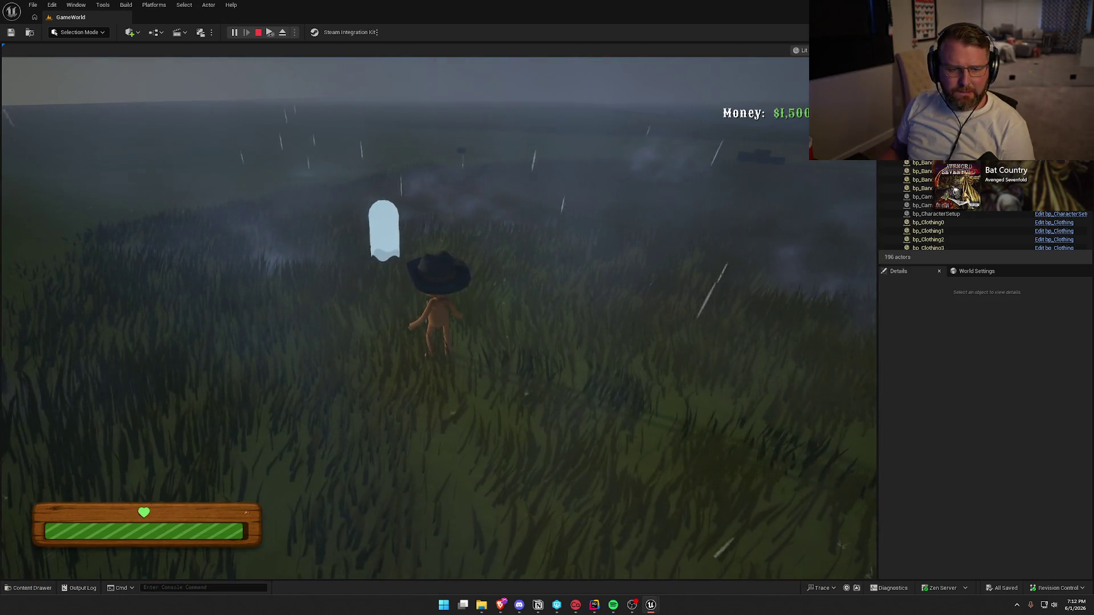
key("super")
key("super")
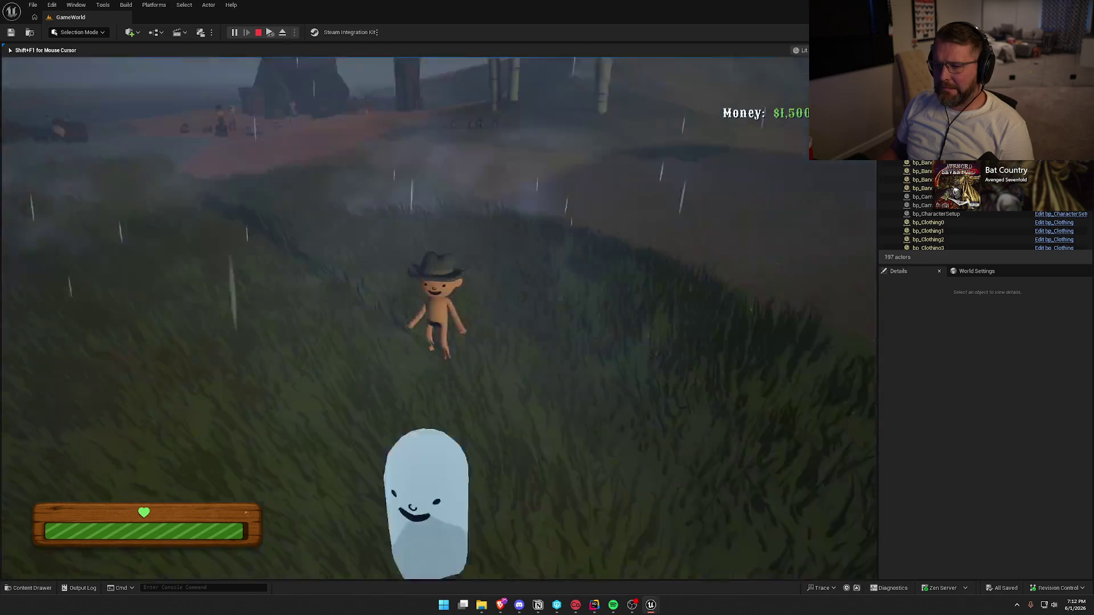
Step: Sprint back up the slope into the Lobby Trading Post, then end the play session
key("shift+w")
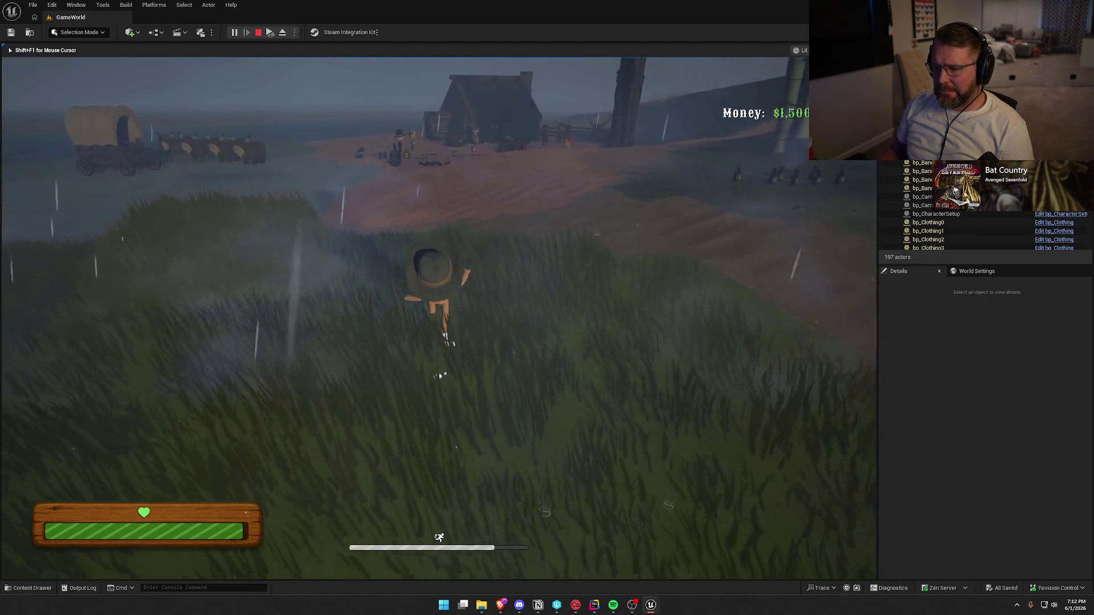
key("shift+w")
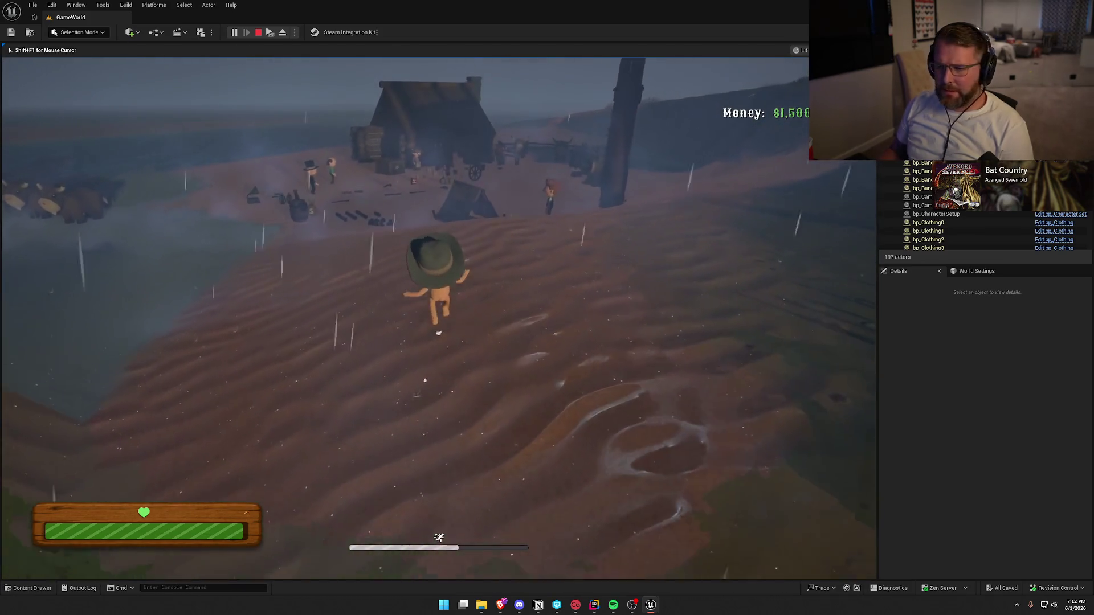
key("shift+w")
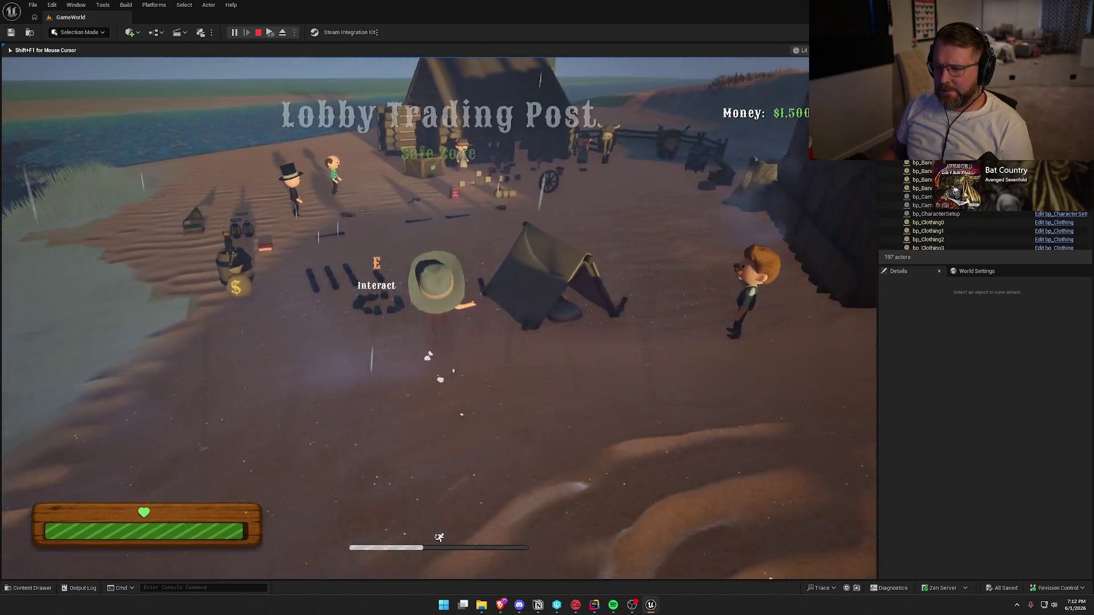
key("shift+w")
key("super")
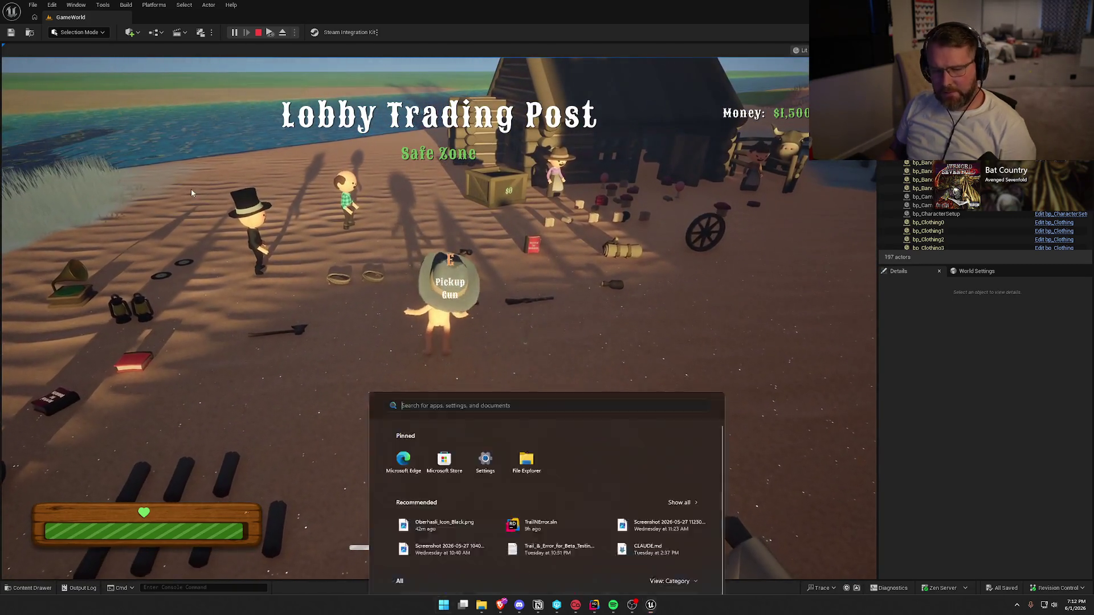
key("Escape")
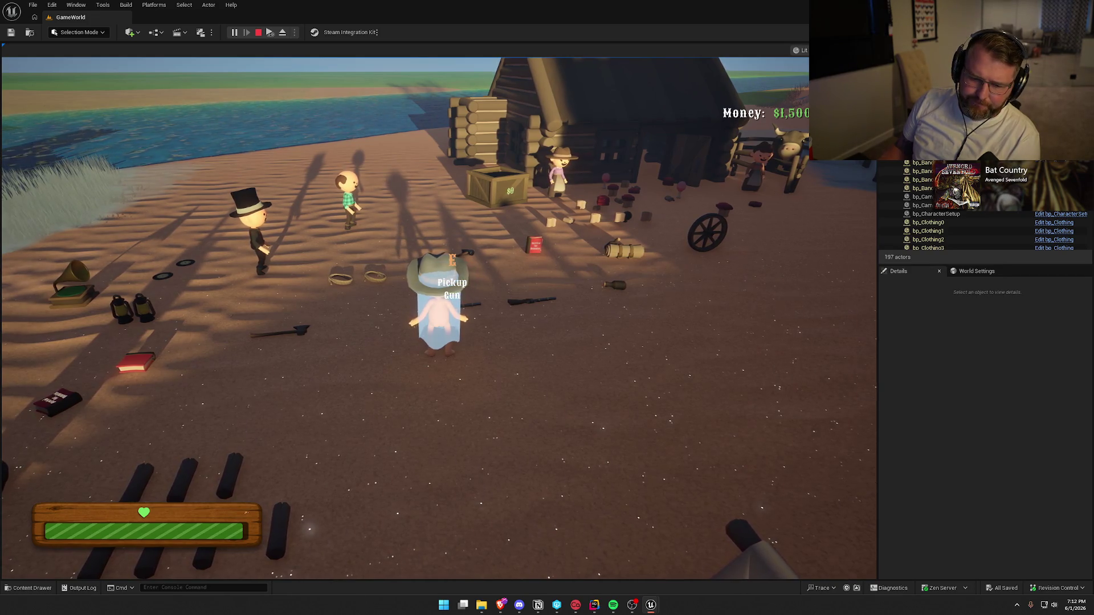
key("Escape")
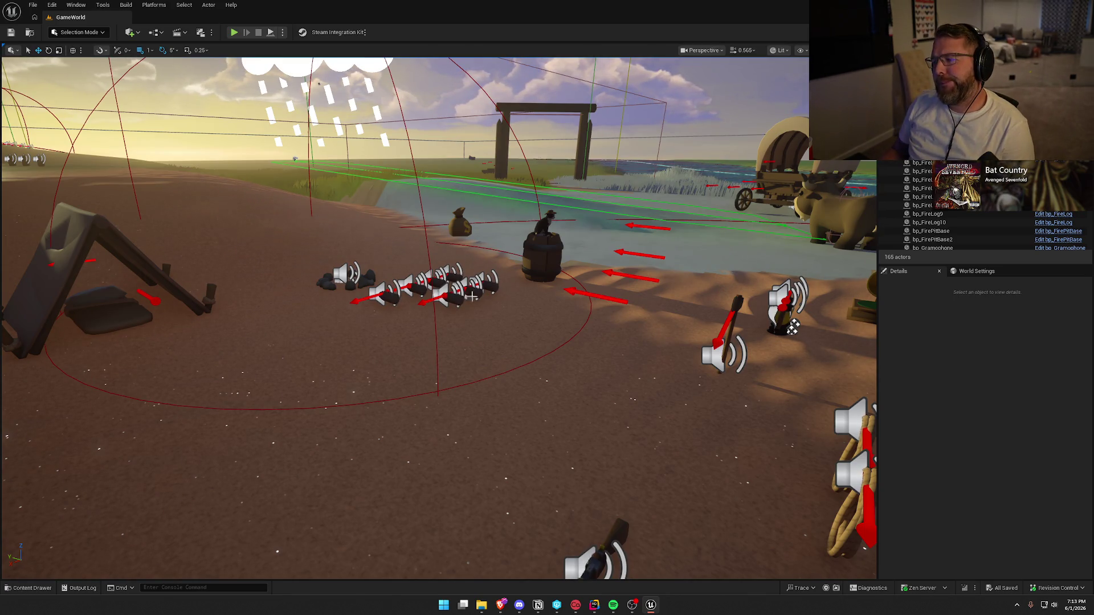
Step: Fly the editor camera up over the camp and start a new play session
left_click_drag(751, 323, 530, 280)
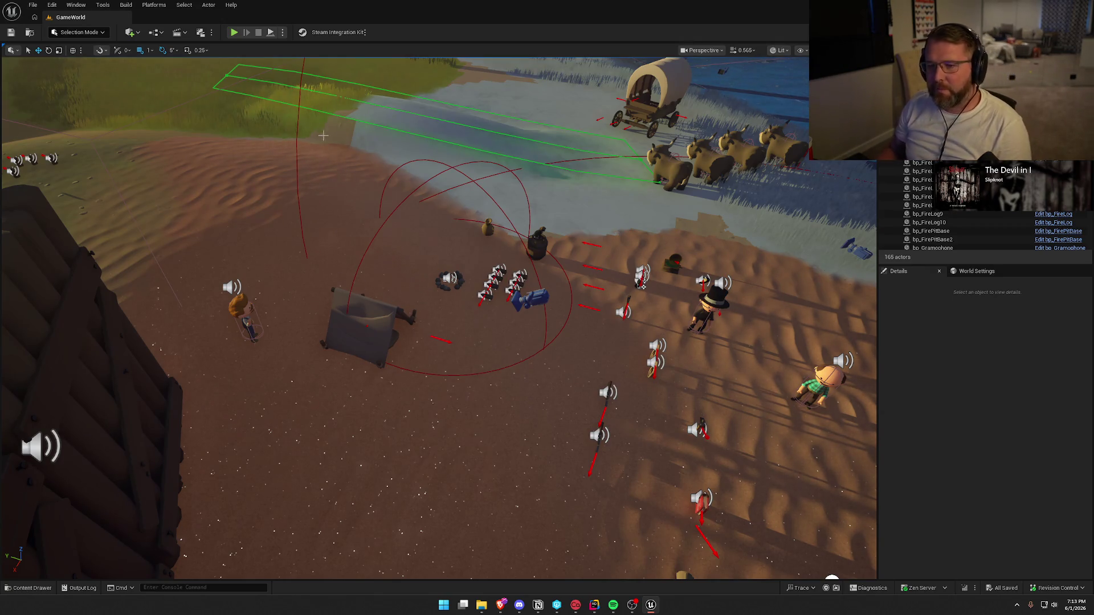
left_click(234, 33)
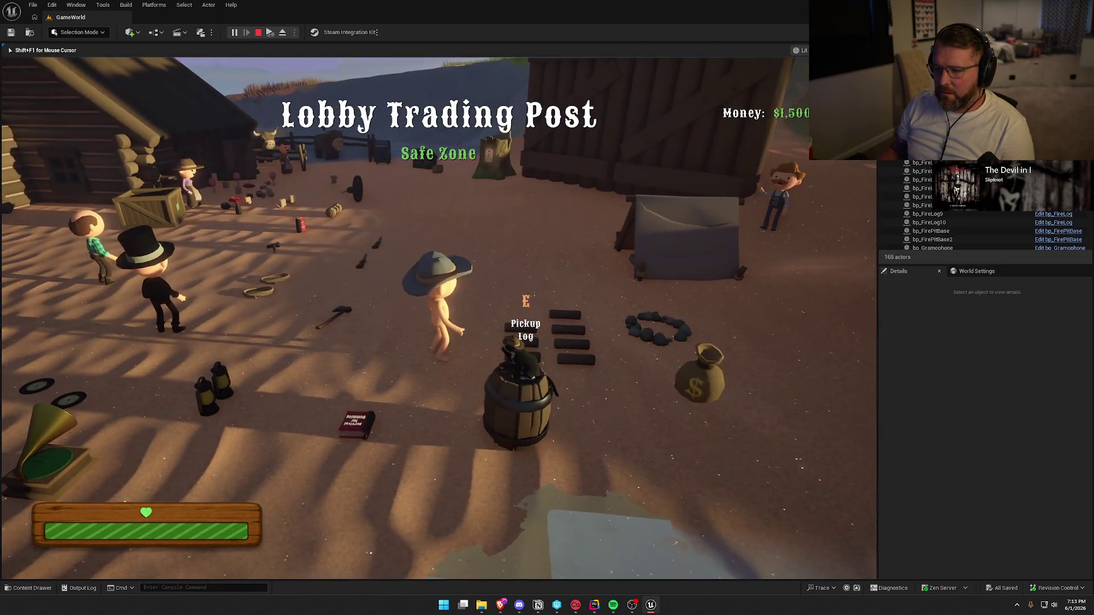
Step: Run from the camp fire pit into the stormy grass beside the ghost and along the fence, then stop play
key("e")
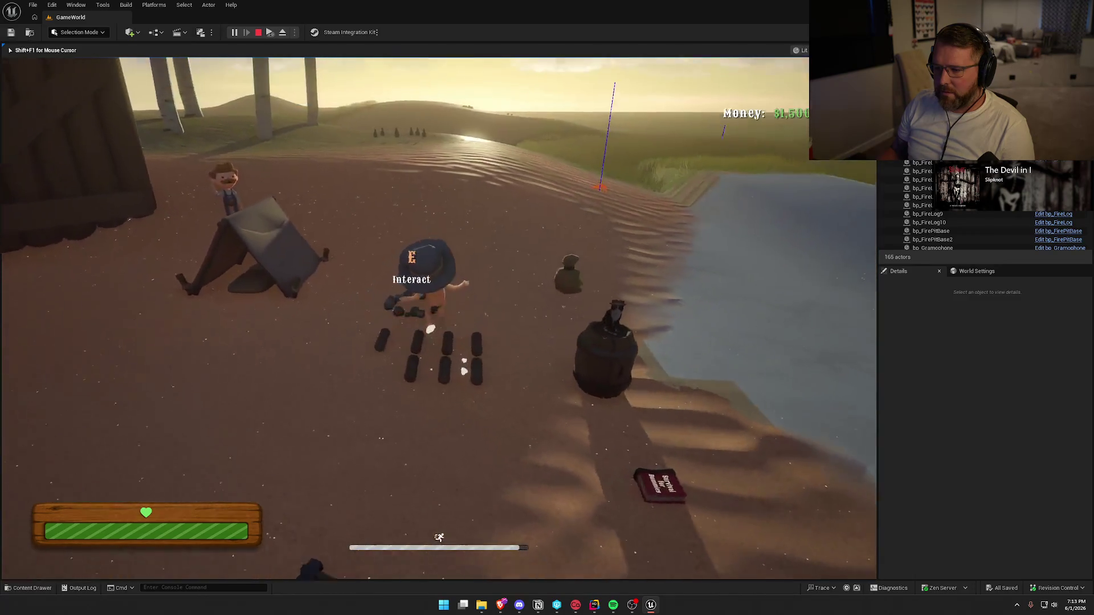
key("w")
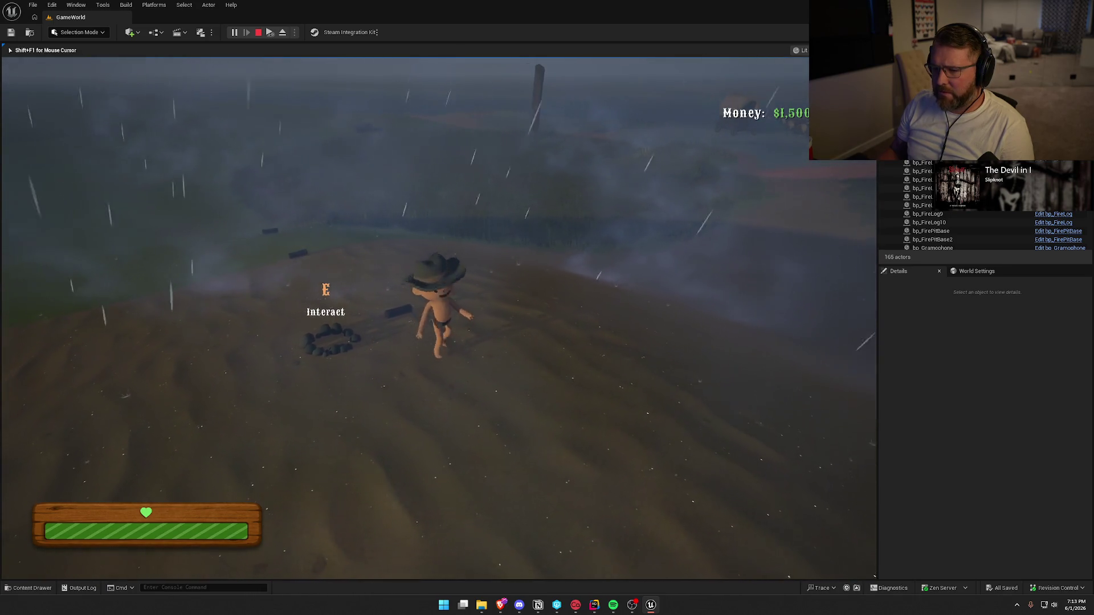
key("shift")
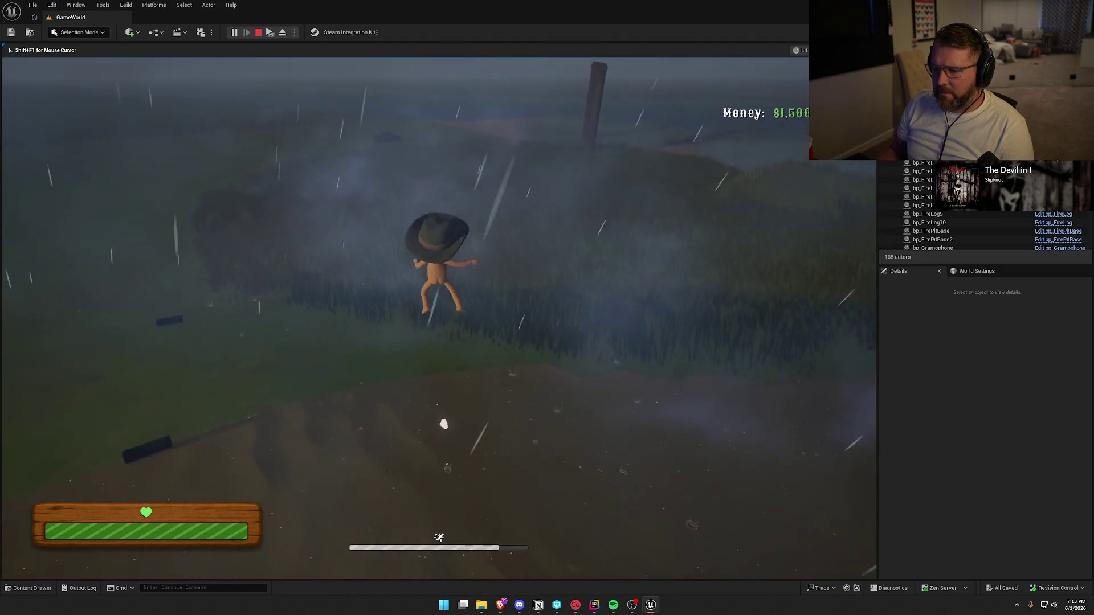
key("w")
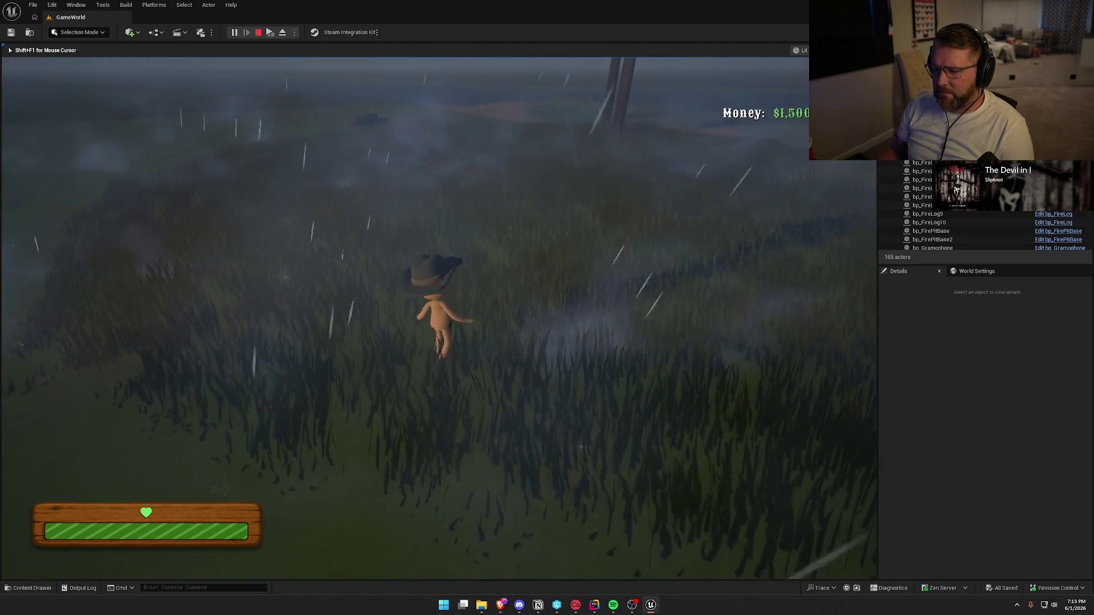
key("shift")
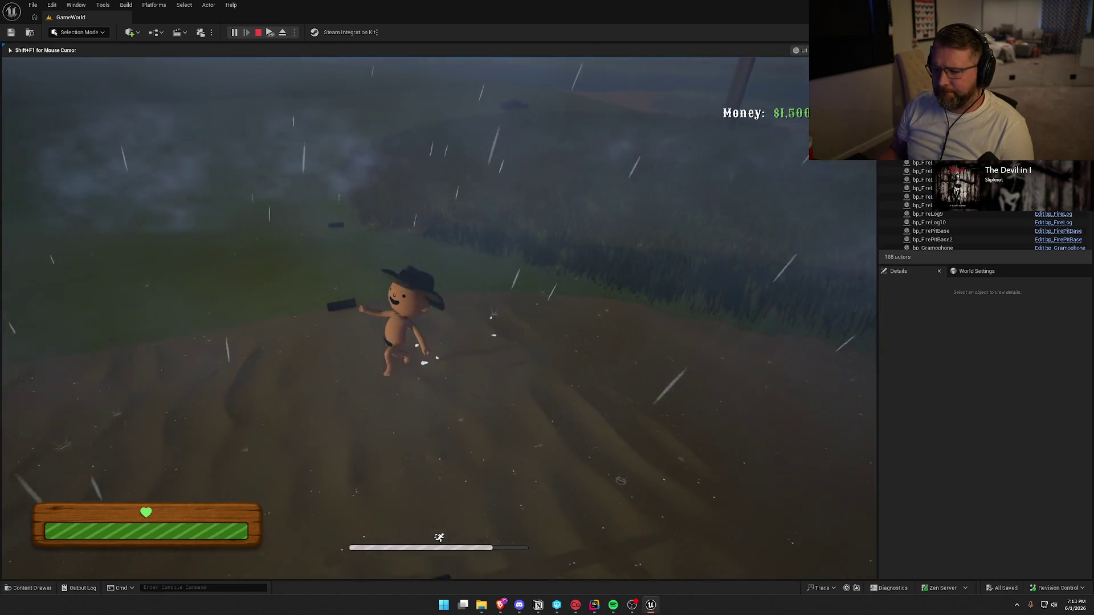
key("w")
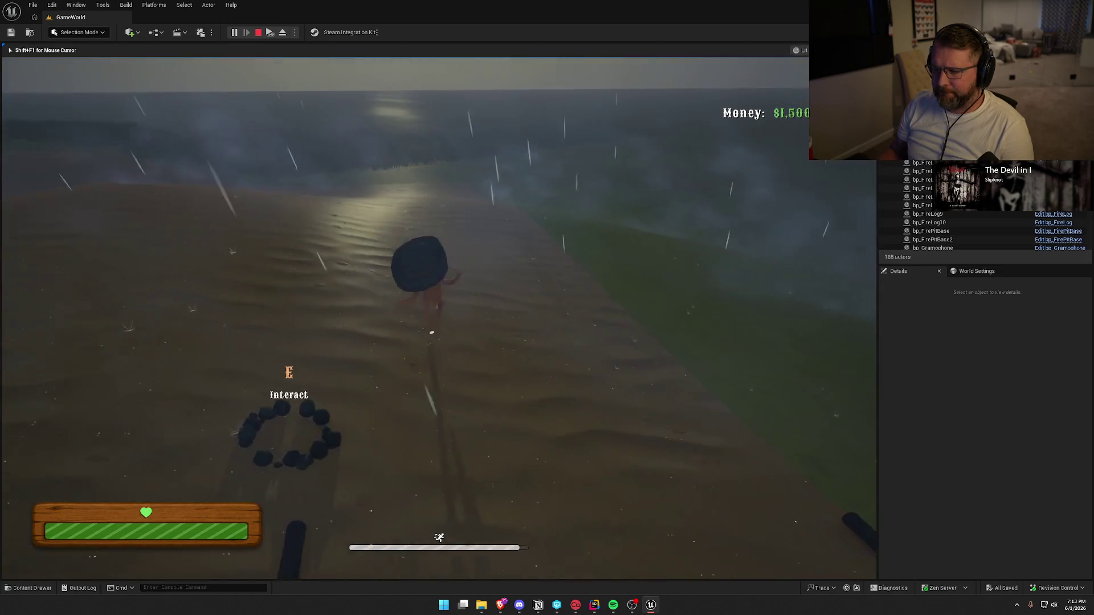
key("w")
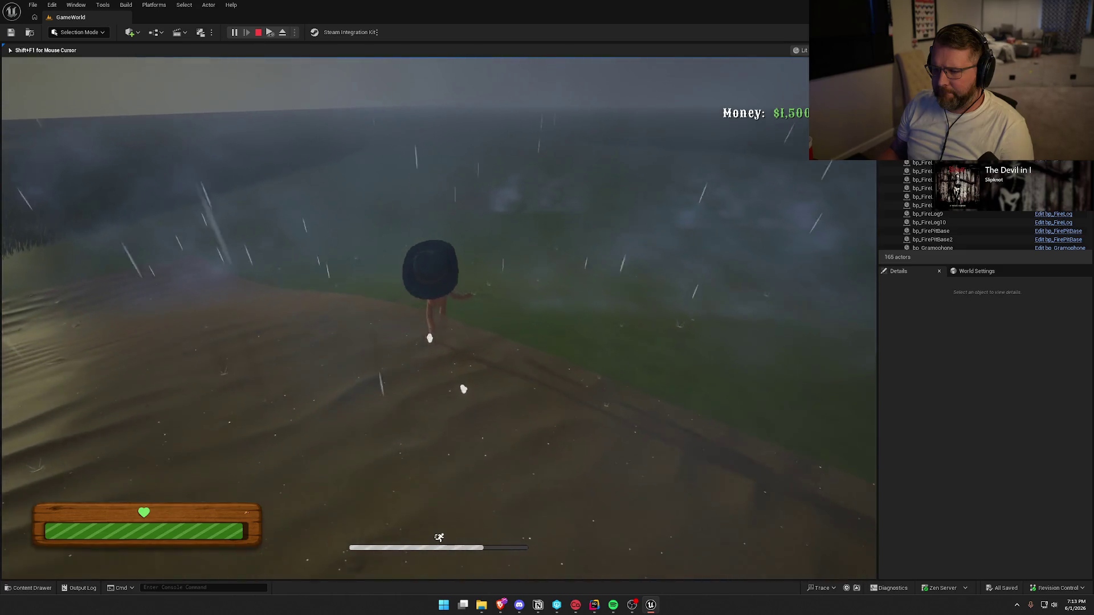
key("w")
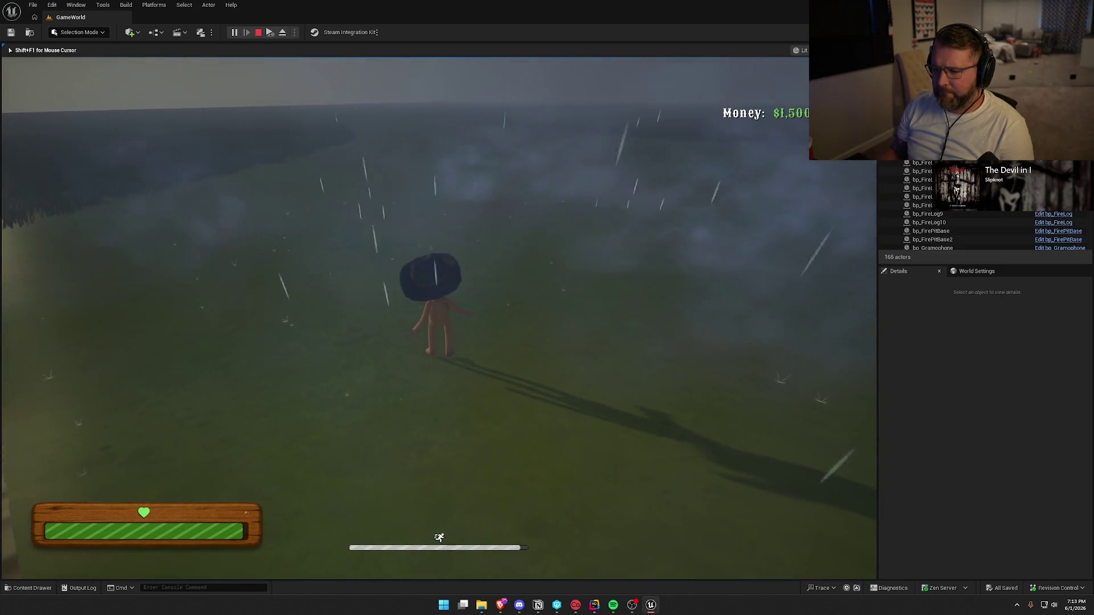
key("w")
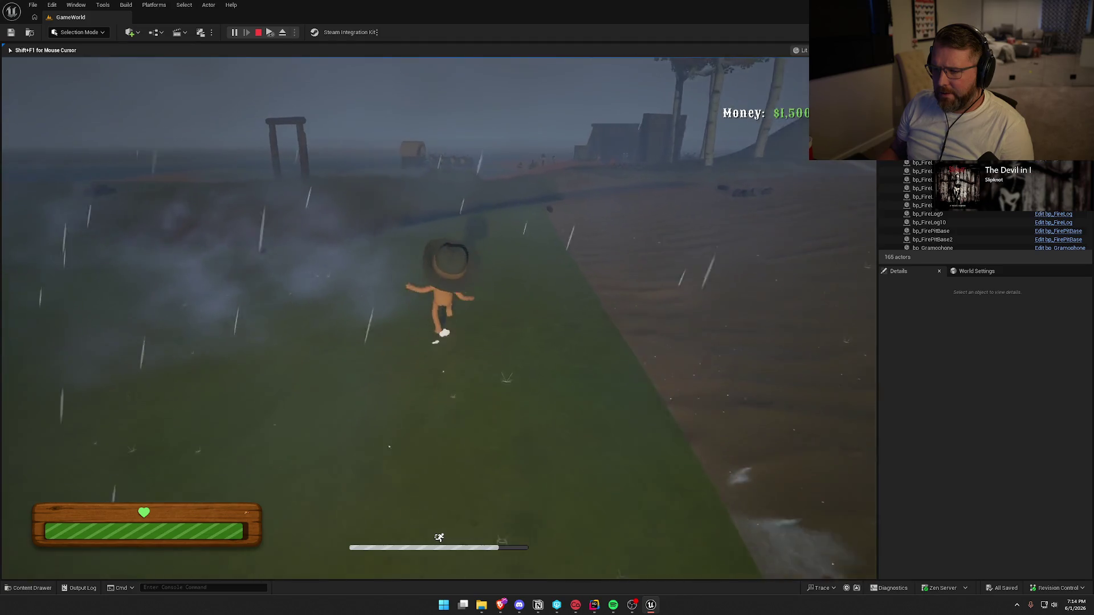
key("w")
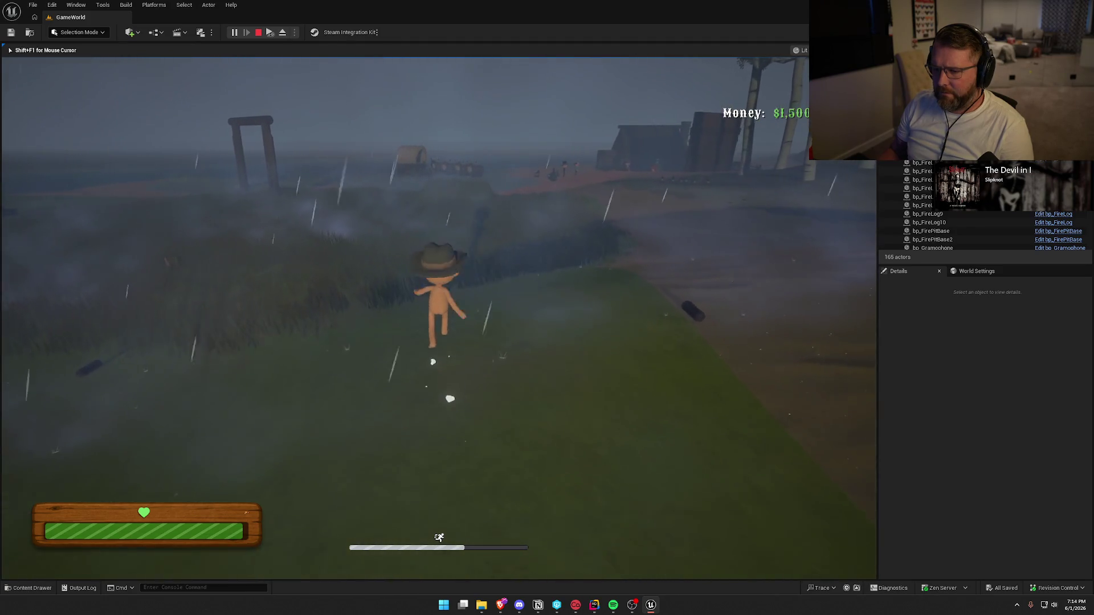
key("super")
key("super")
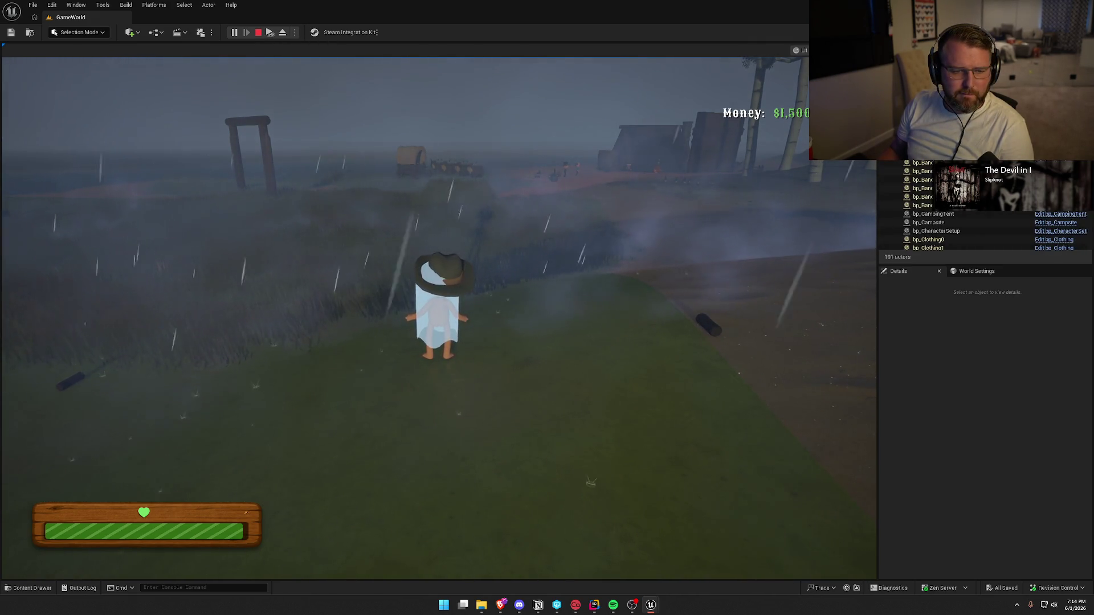
key("Escape")
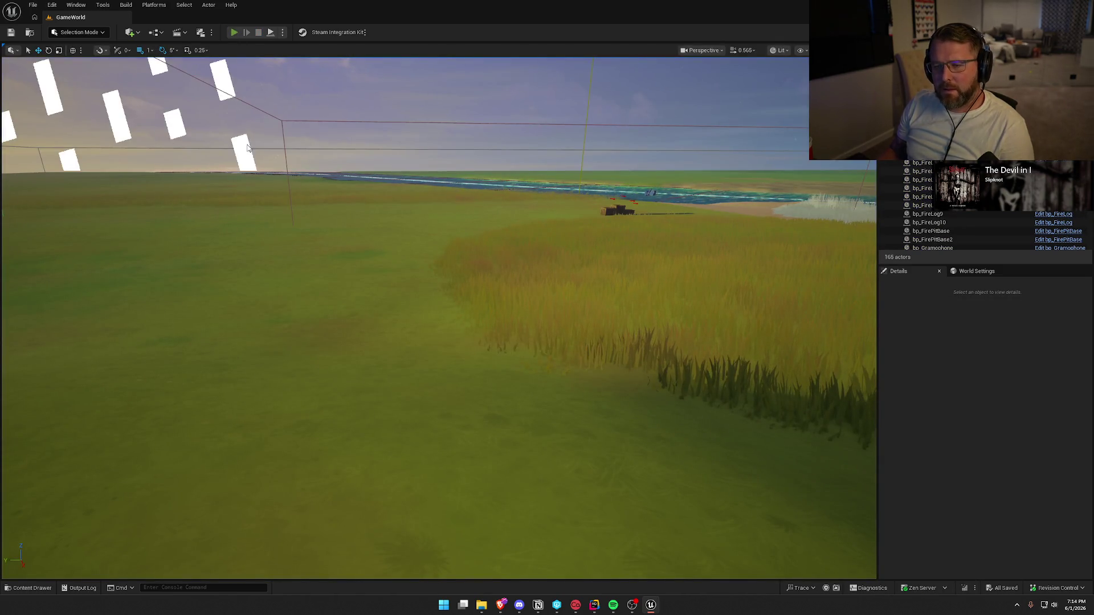
Step: Start a play session and run along the dune into the stormy Summit of Regret zone
key("alt+p")
key("super")
key("super")
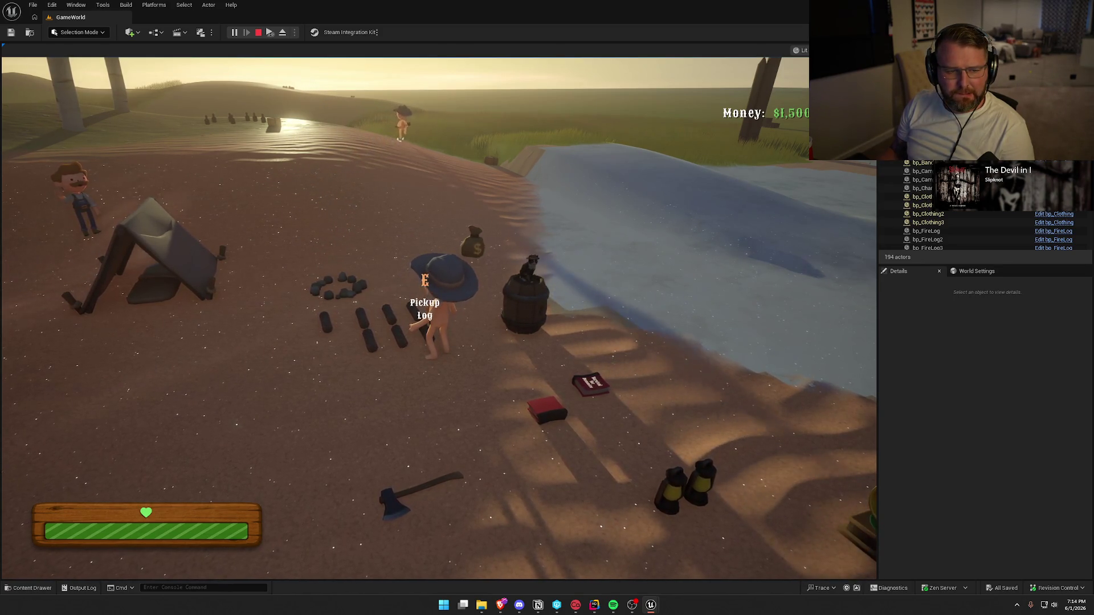
key("super")
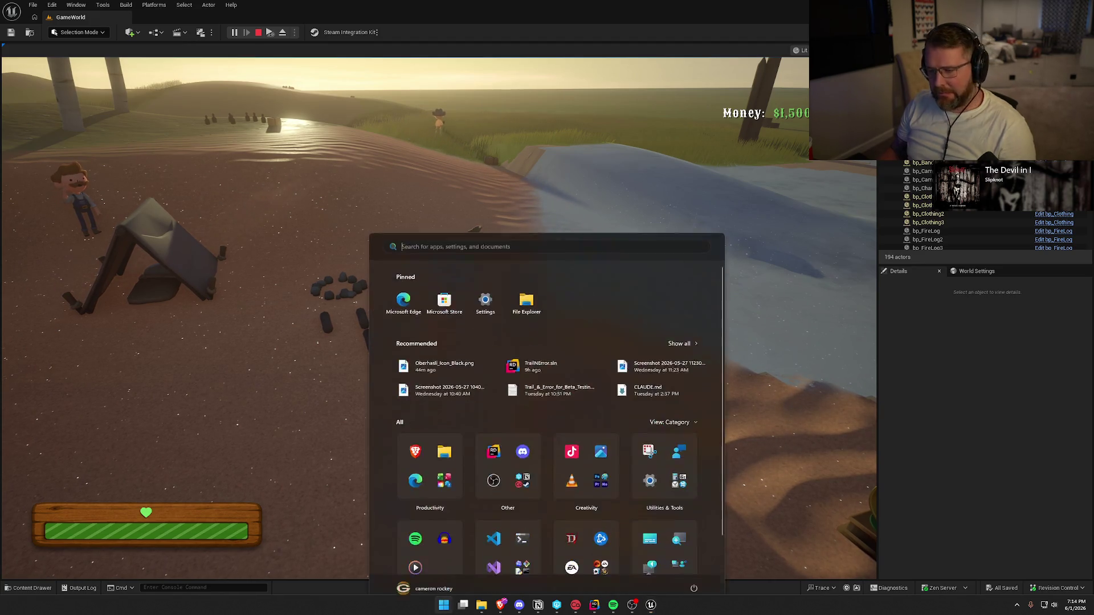
left_click(367, 178)
key("w")
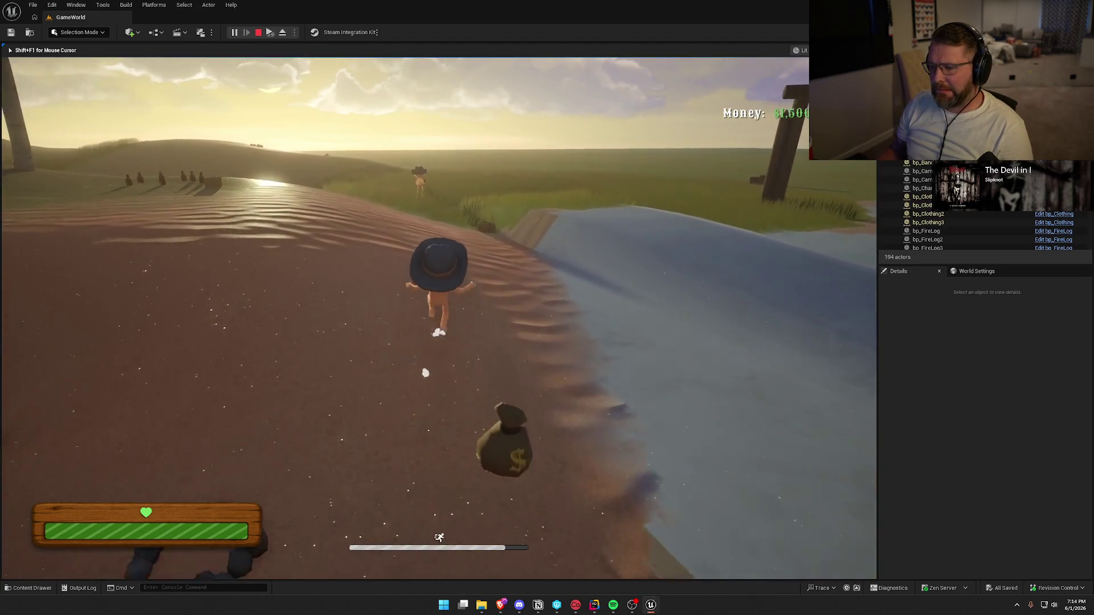
key("w")
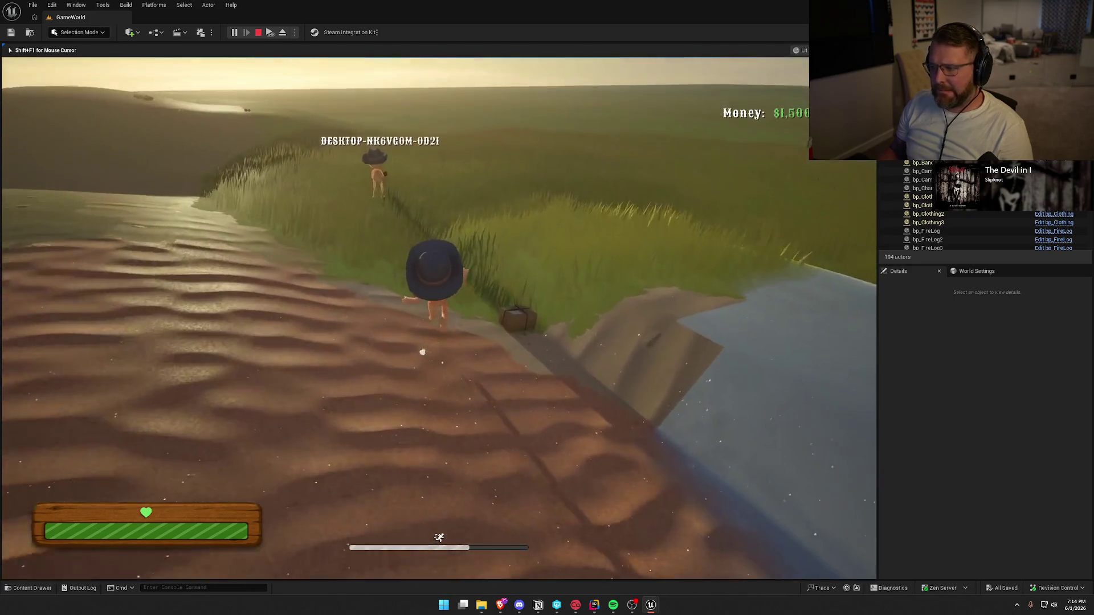
key("w")
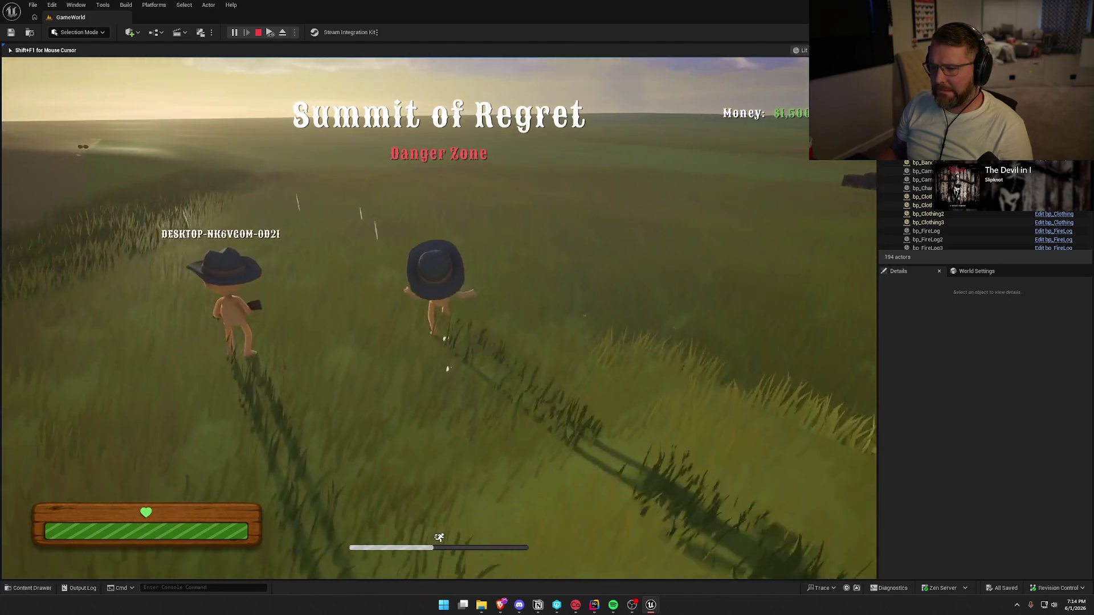
Step: Run toward the other player while stamina drains, then stop the play session
key("super")
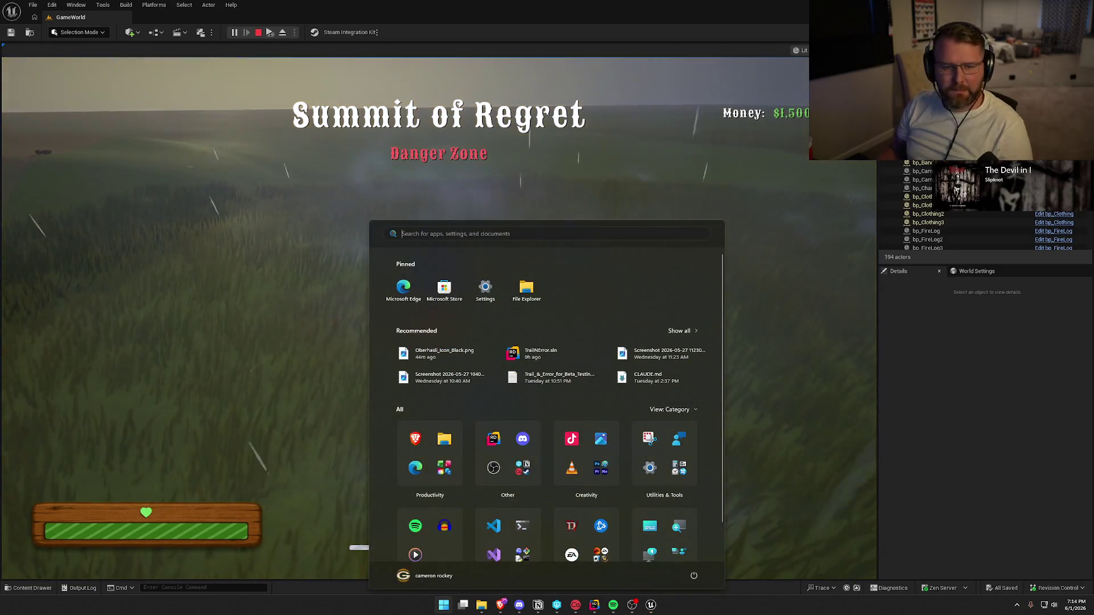
key("super")
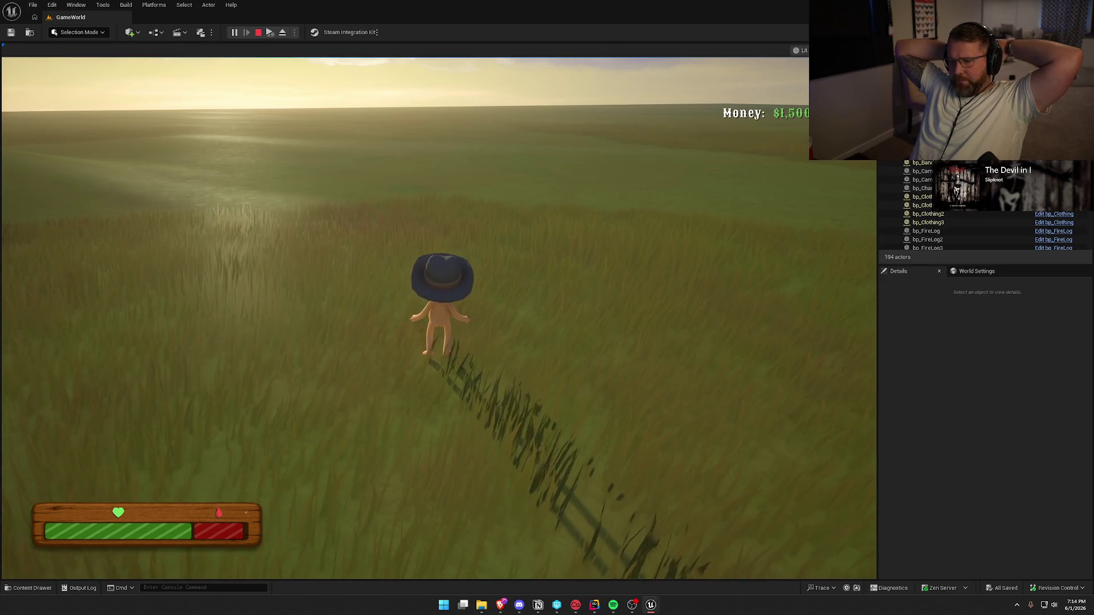
key("super")
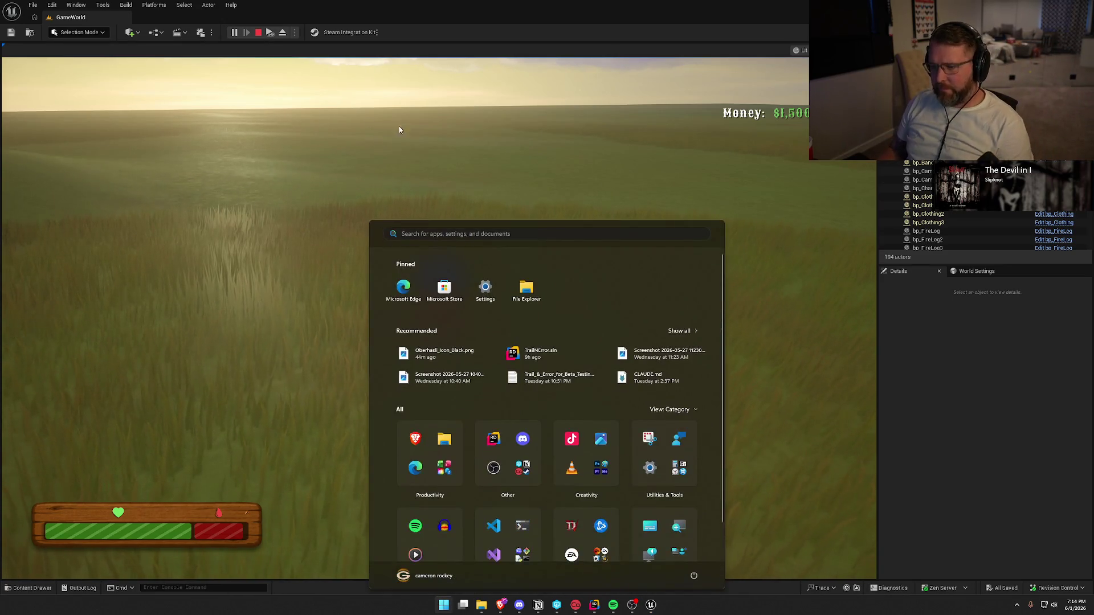
left_click(399, 130)
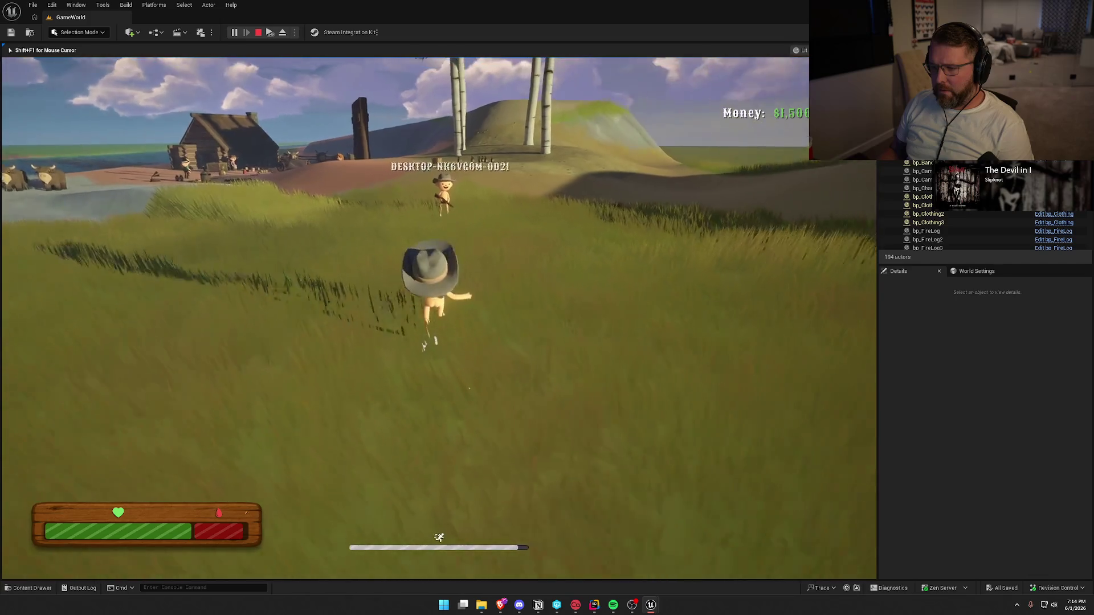
key("w")
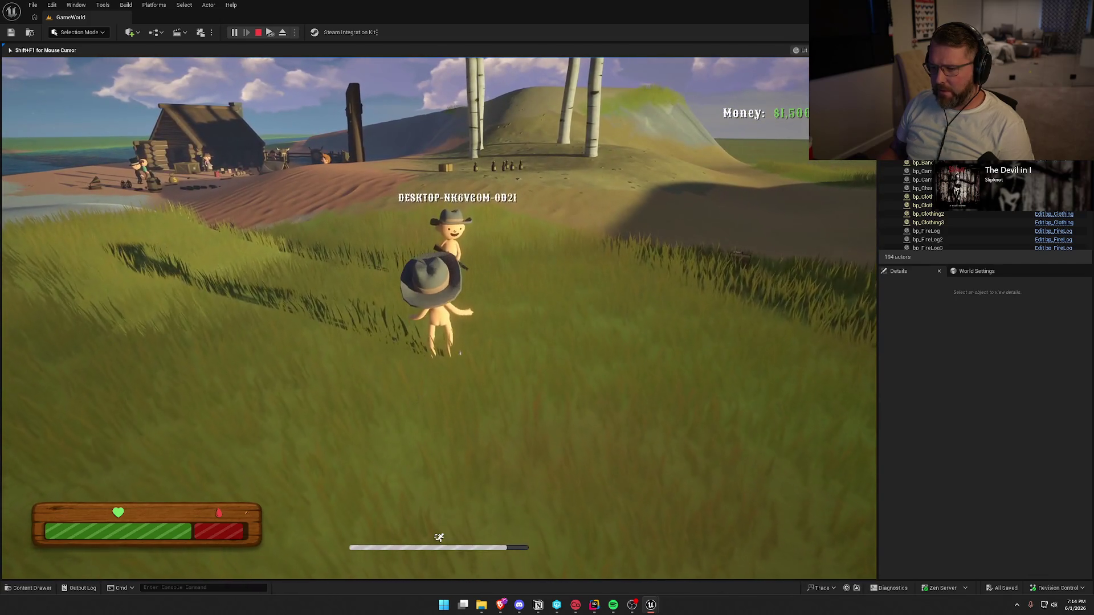
key("super")
key("super")
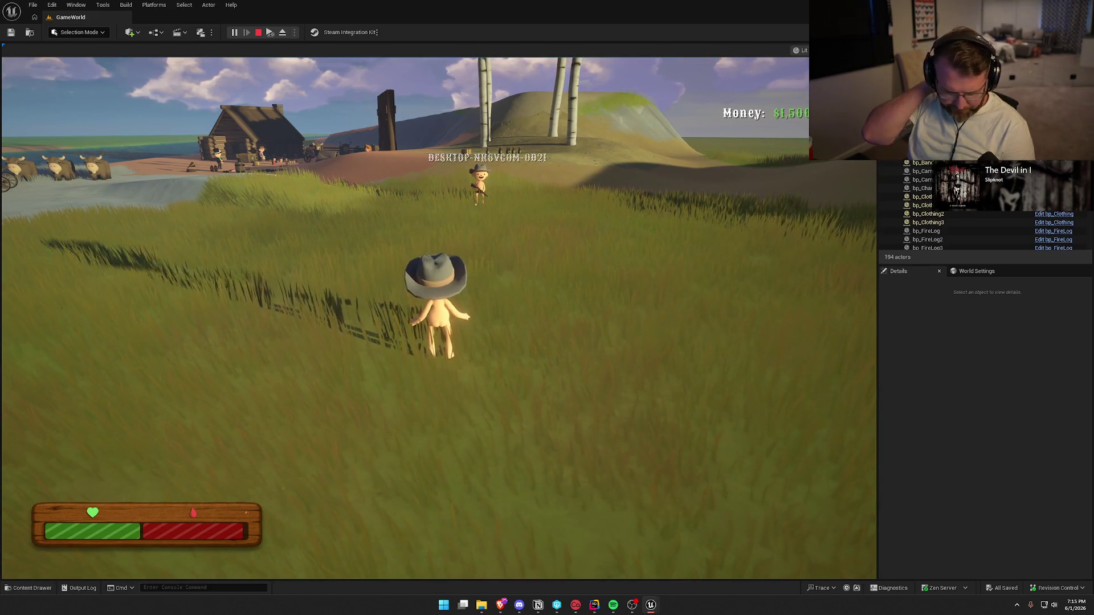
key("Escape")
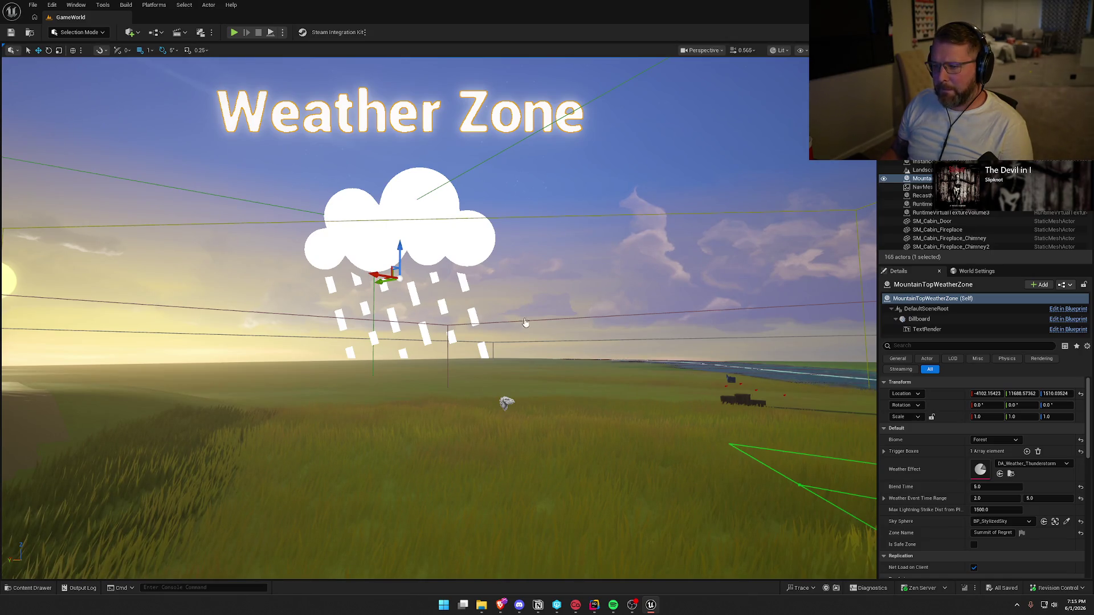
Step: Open BP_WeatherZone's EventGraph and select the end-overlap, Sequence and Check for Players in Biome nodes
key("ctrl+e")
scroll(651, 579, "down", 4)
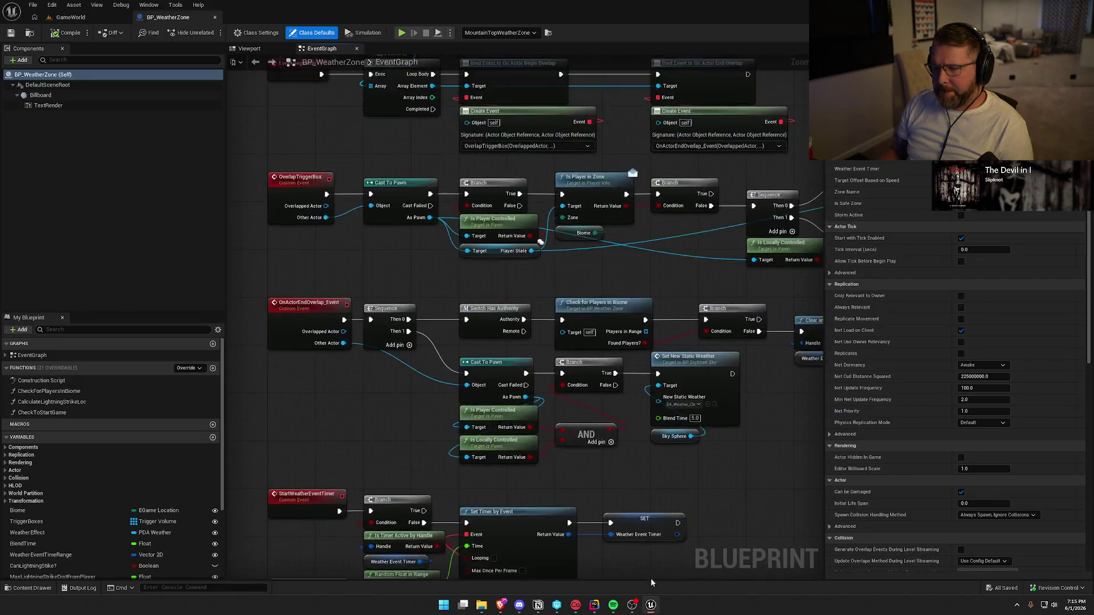
scroll(418, 250, "up", 4)
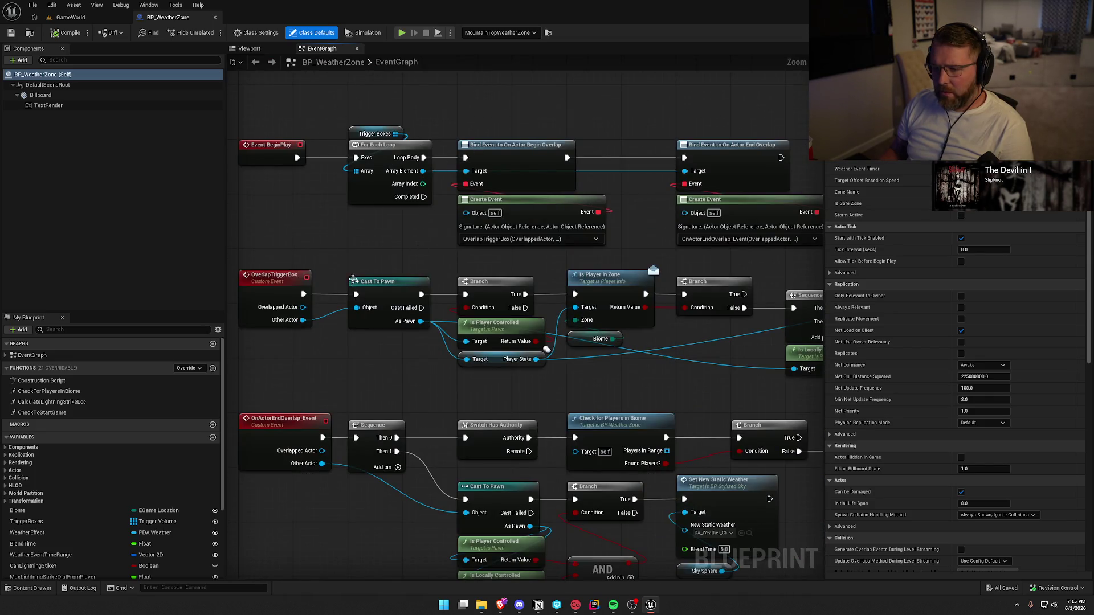
scroll(399, 396, "down", 5)
left_click_drag(279, 240, 488, 448)
left_click_drag(665, 456, 570, 429)
left_click(497, 244)
mouse_move(670, 393)
left_mouse_down()
mouse_move(485, 393)
mouse_move(311, 304)
mouse_move(552, 288)
left_mouse_up()
mouse_move(446, 331)
left_mouse_down()
mouse_move(322, 230)
mouse_move(469, 369)
mouse_move(303, 411)
left_mouse_up()
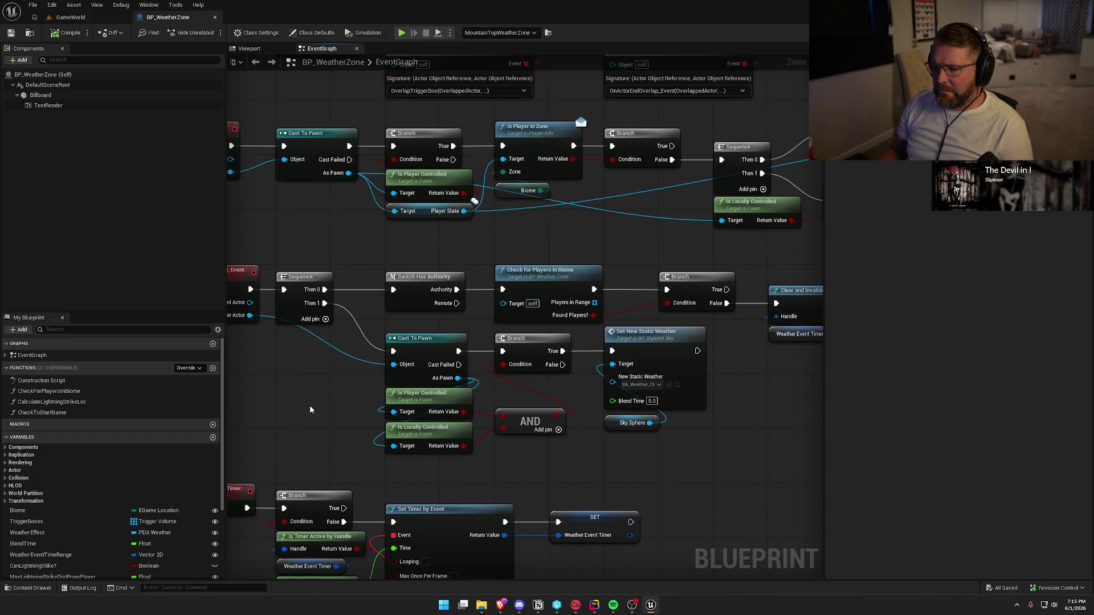
left_click(557, 274)
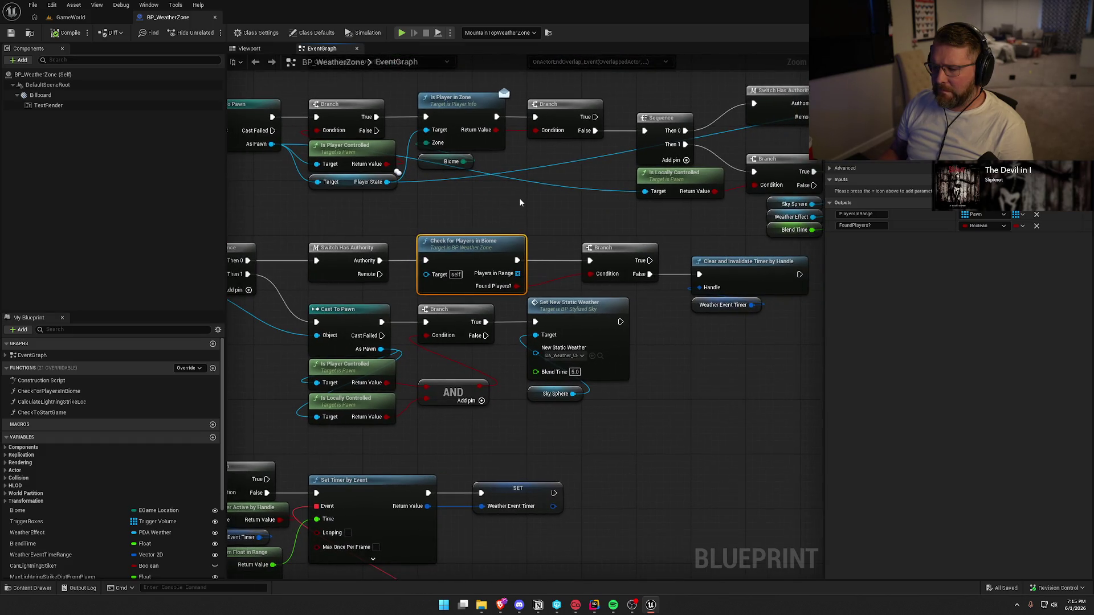
Step: Open the CheckForPlayersInBiome function and pan over its Get Overlapping Actors, Branch and AddUnique nodes
double_click(480, 254)
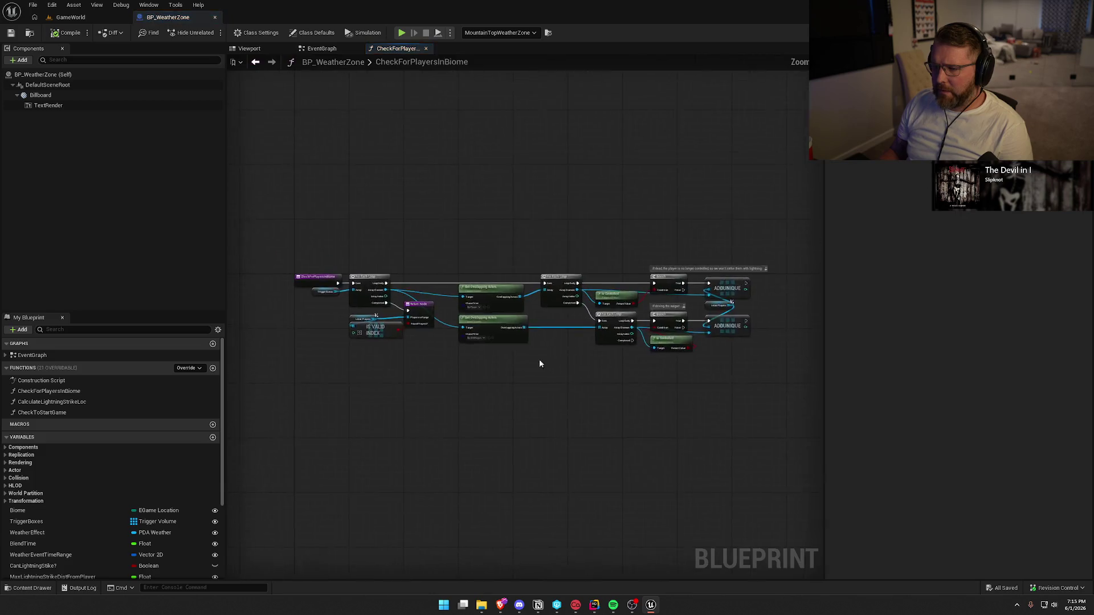
left_click_drag(558, 430, 425, 413)
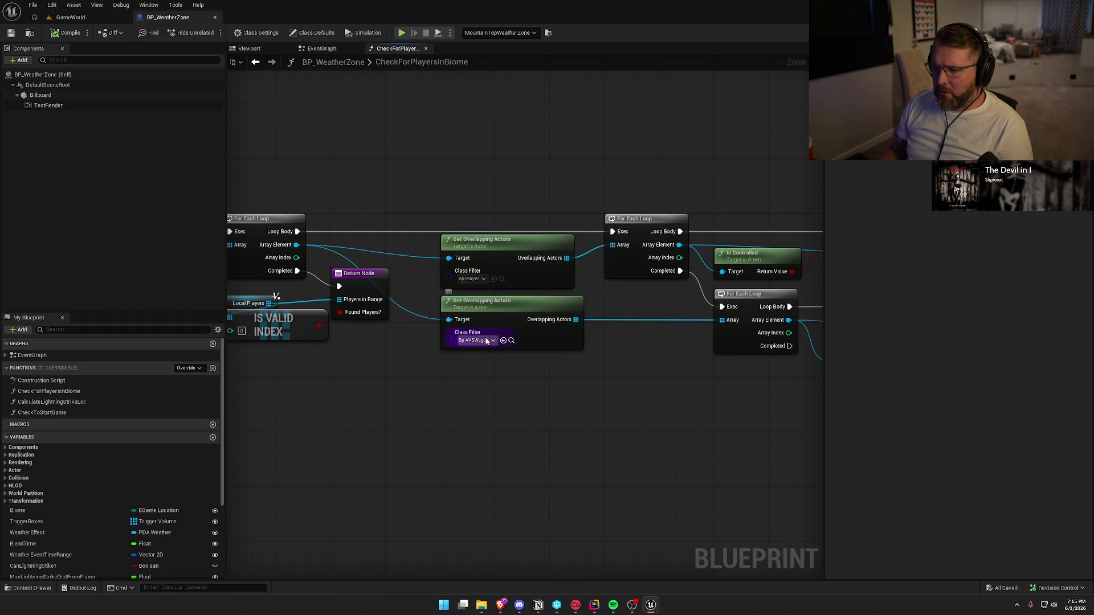
left_click_drag(682, 375, 424, 363)
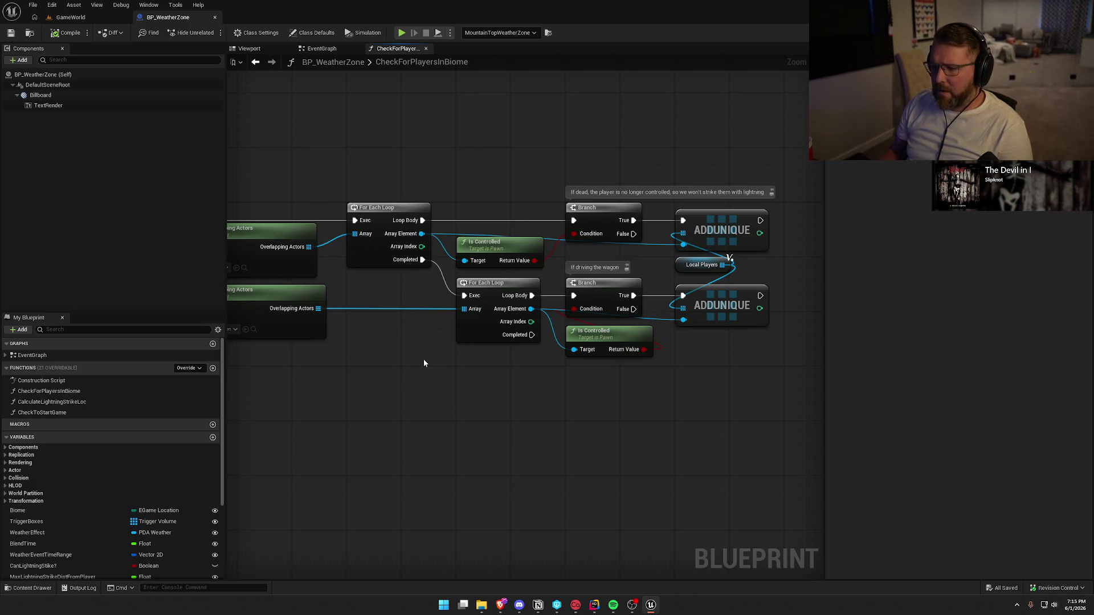
left_click_drag(423, 363, 511, 350)
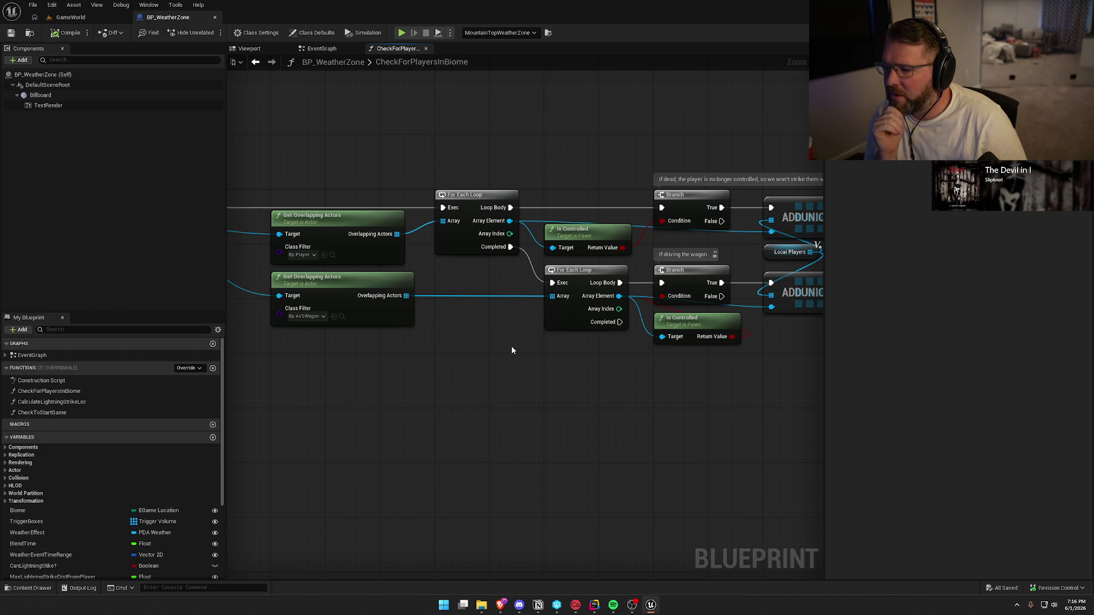
left_click_drag(511, 351, 361, 357)
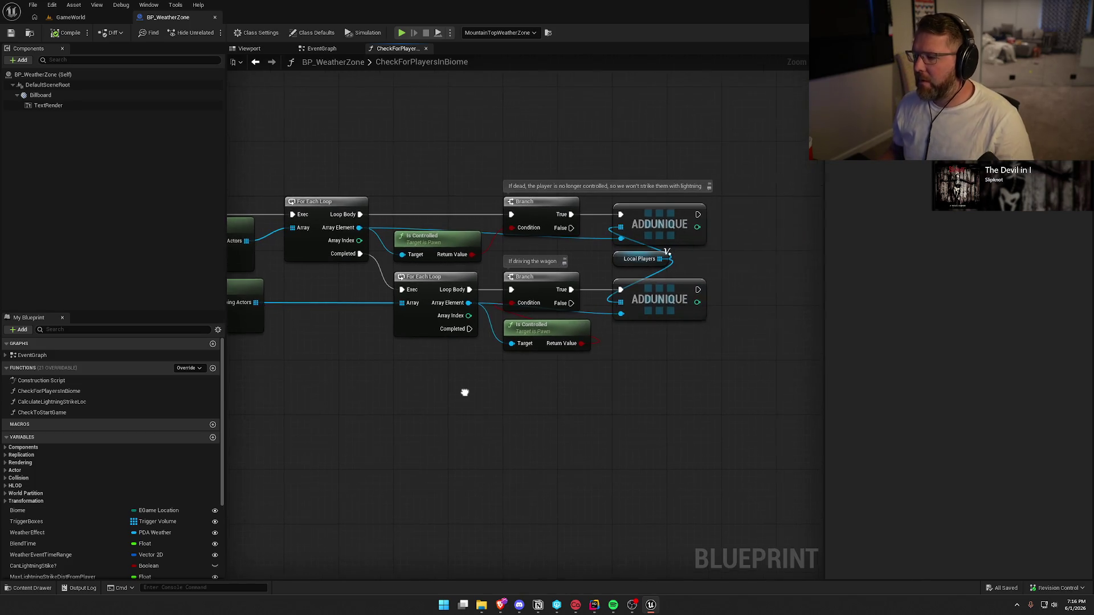
mouse_move(465, 397)
left_mouse_down()
mouse_move(579, 327)
mouse_move(647, 345)
mouse_move(729, 327)
mouse_move(534, 320)
mouse_move(685, 322)
left_mouse_up()
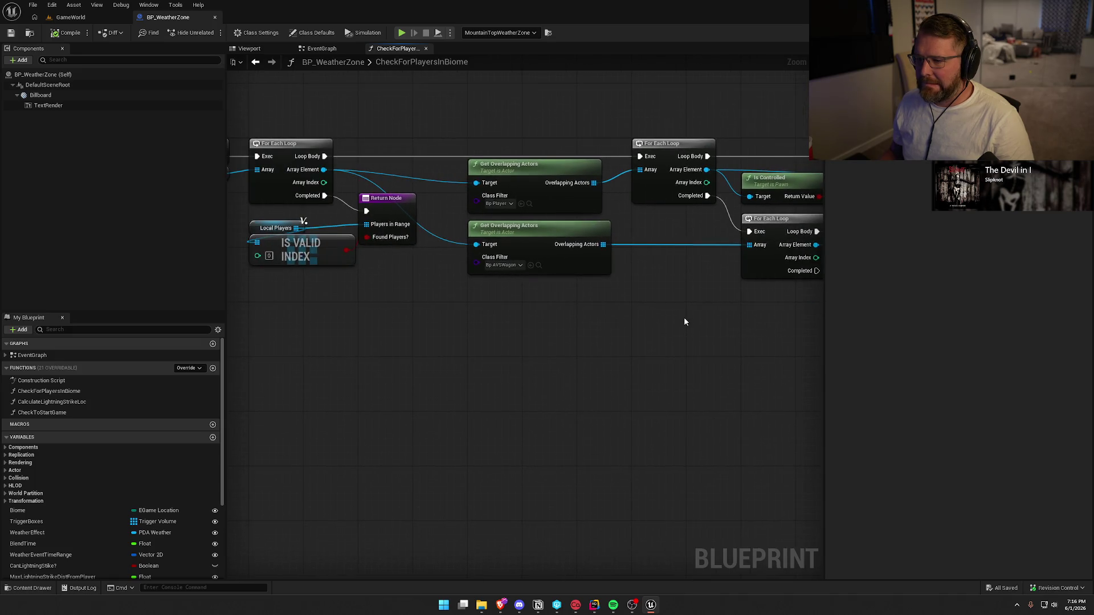
Step: Set the player Get Overlapping Actors Class Filter to Pawn
left_click(502, 206)
type("pawn")
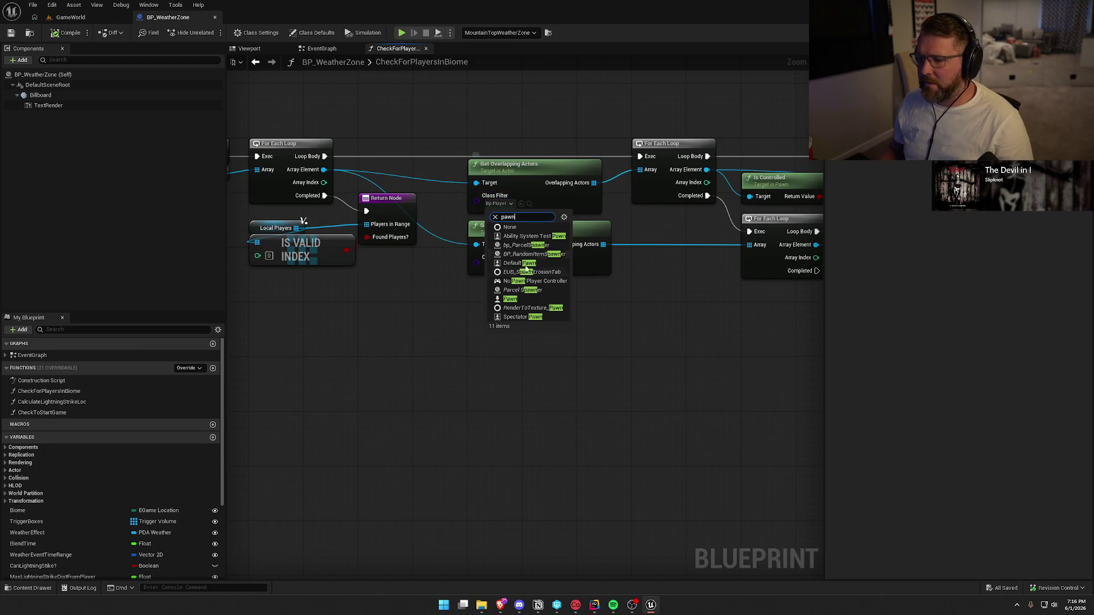
left_click(510, 299)
Step: Select and remove the wagon-check For Each Loop, Branch and AddUnique nodes
mouse_move(570, 330)
left_mouse_down()
mouse_move(516, 344)
mouse_move(385, 327)
left_mouse_up()
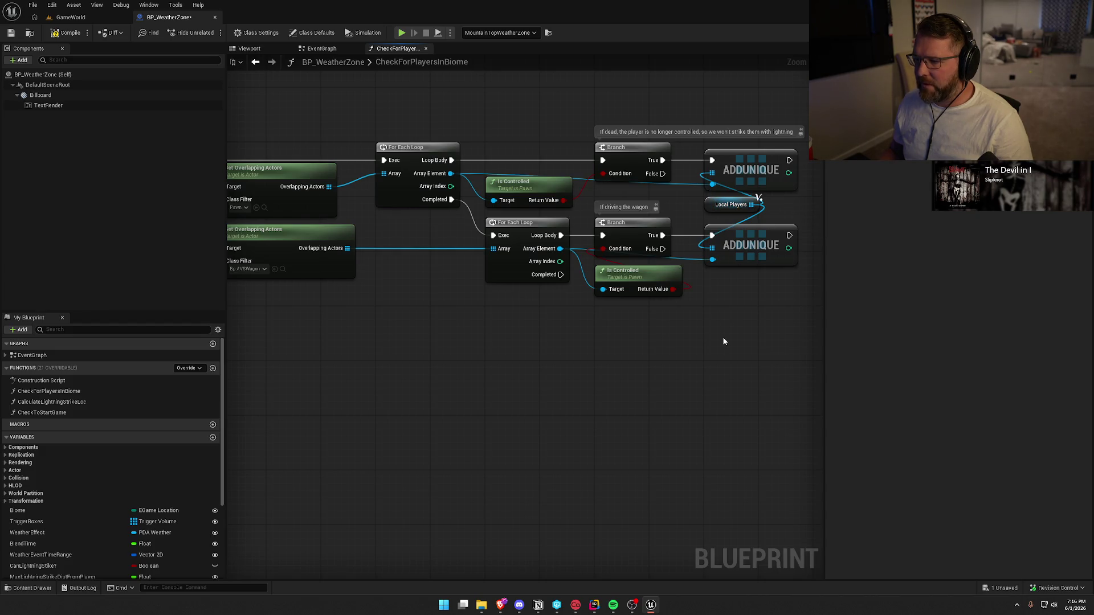
mouse_move(314, 325)
left_mouse_down()
mouse_move(527, 319)
mouse_move(291, 301)
left_mouse_up()
left_click_drag(758, 279, 463, 205)
left_click_drag(524, 299, 696, 306)
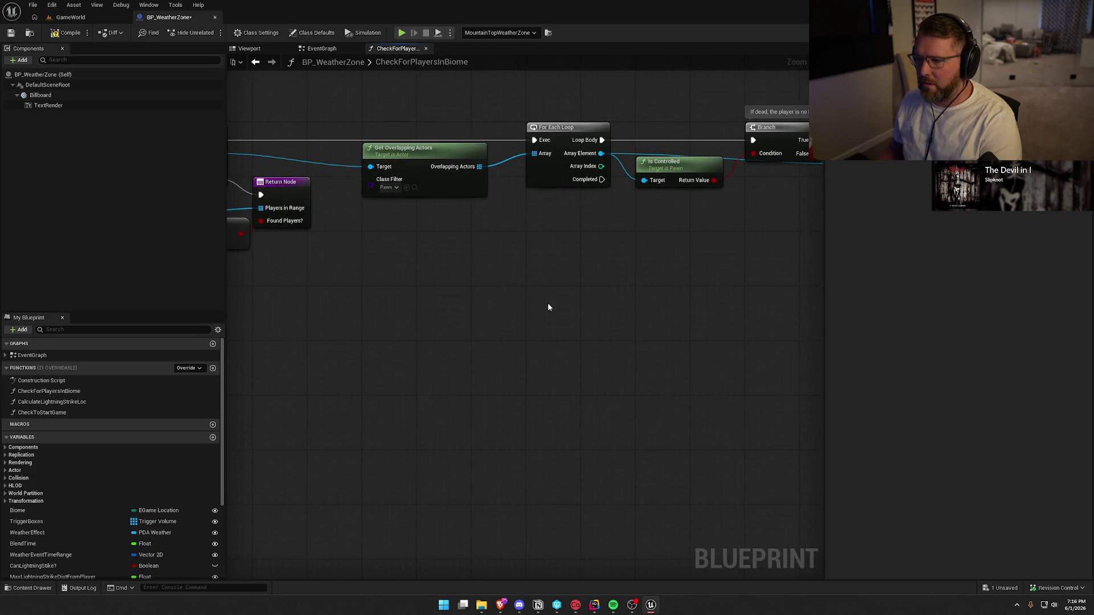
mouse_move(584, 293)
left_mouse_down()
mouse_move(389, 330)
mouse_move(621, 344)
mouse_move(392, 346)
left_mouse_up()
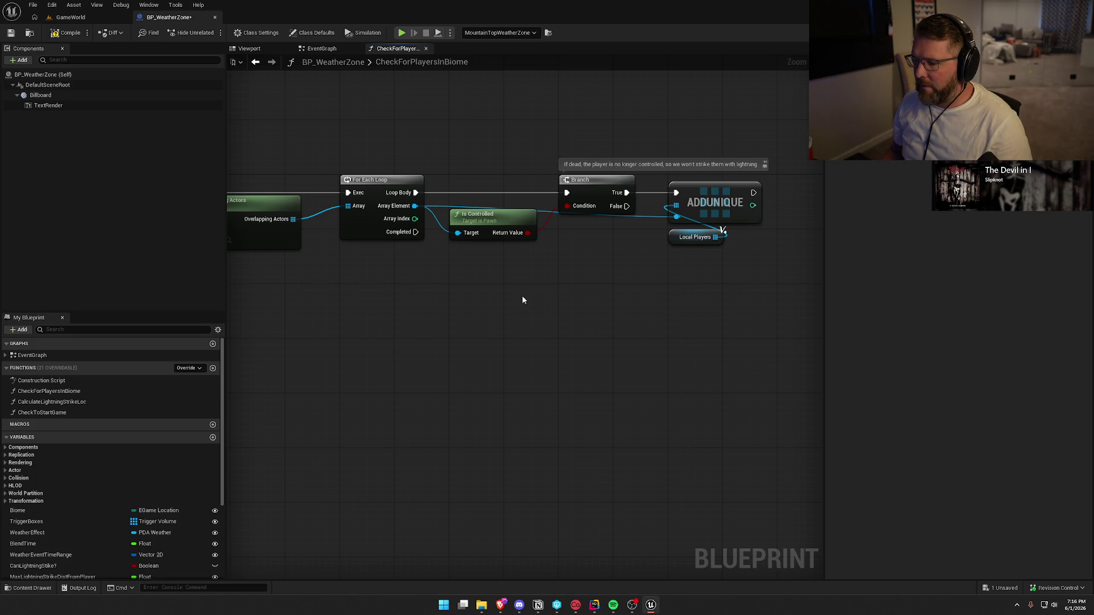
left_click_drag(435, 319, 763, 318)
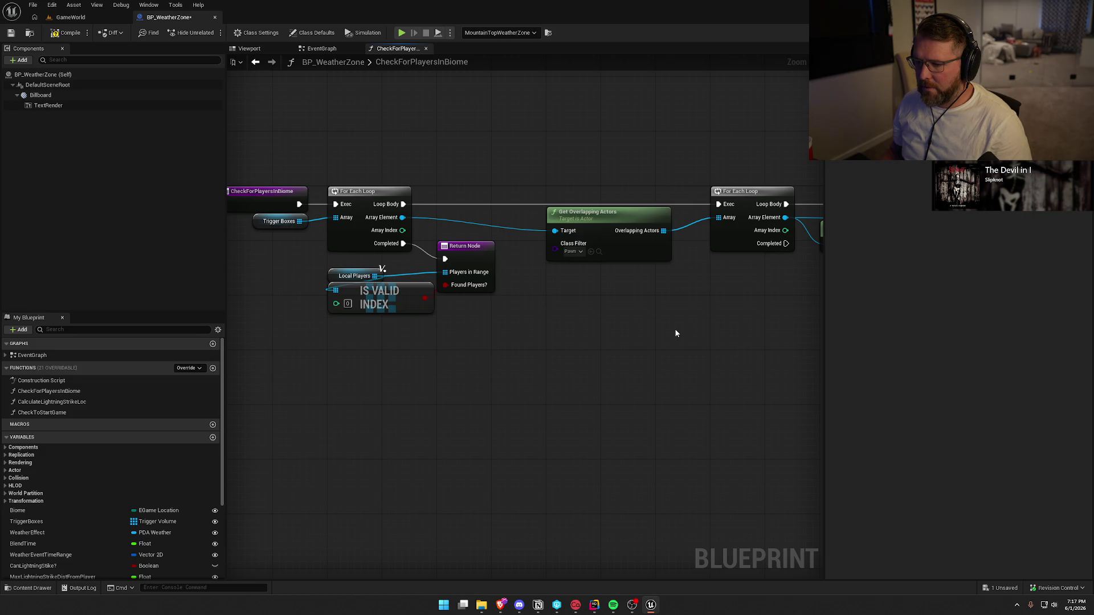
Step: Rewire the loop: Overlapping Actors into the For Each Loop Array, Array Element into Is Controlled's Target
left_click(67, 33)
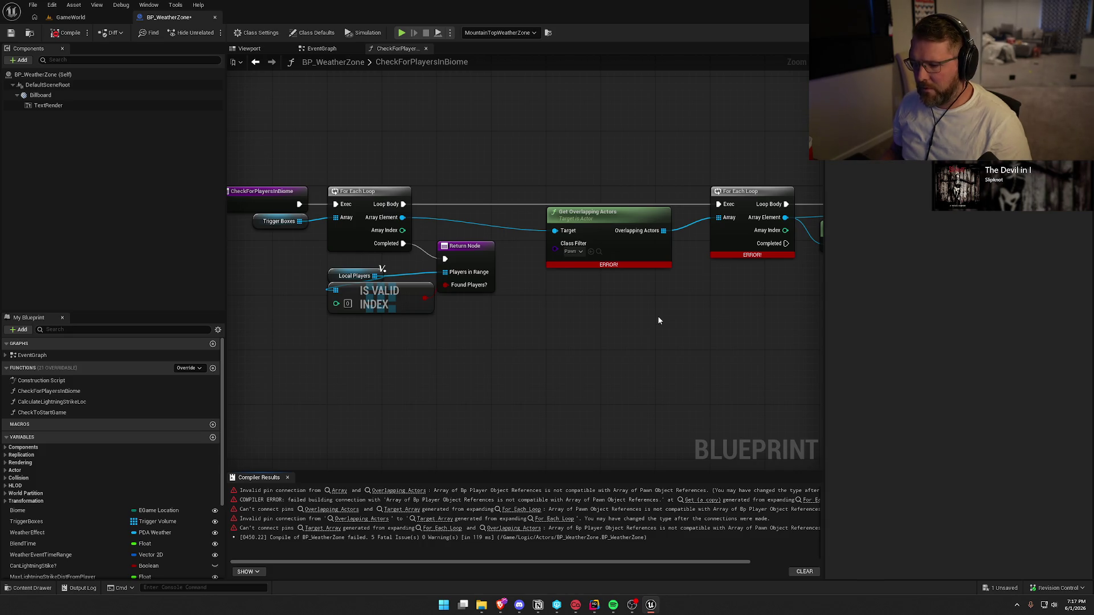
mouse_move(647, 374)
left_mouse_down()
mouse_move(511, 353)
mouse_move(506, 291)
mouse_move(395, 295)
mouse_move(386, 281)
mouse_move(484, 229)
mouse_move(492, 235)
left_mouse_up()
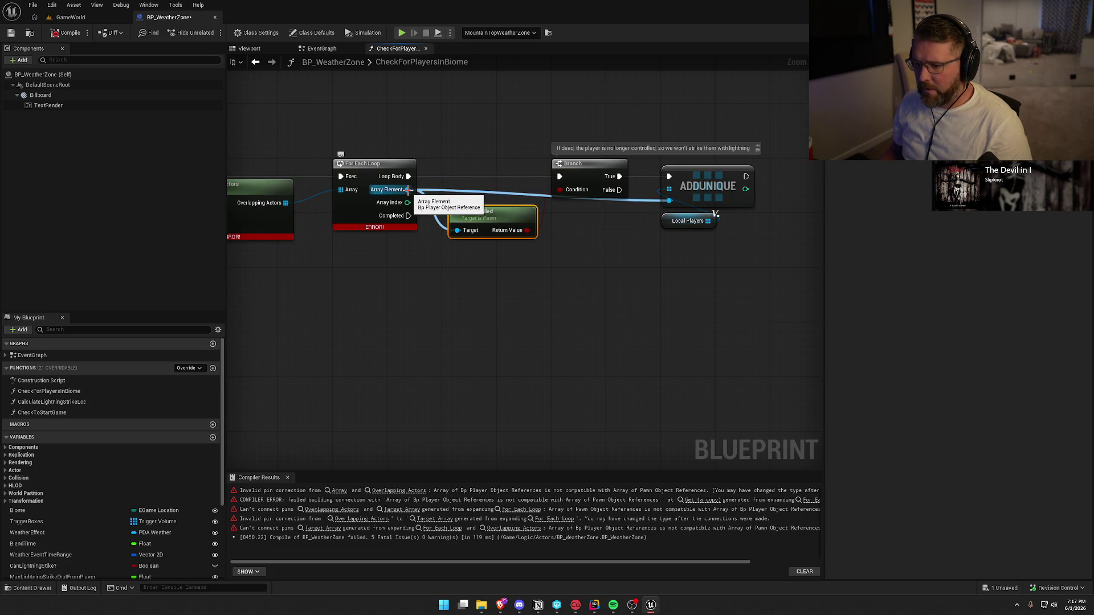
left_click(407, 190, "alt")
left_click(66, 32)
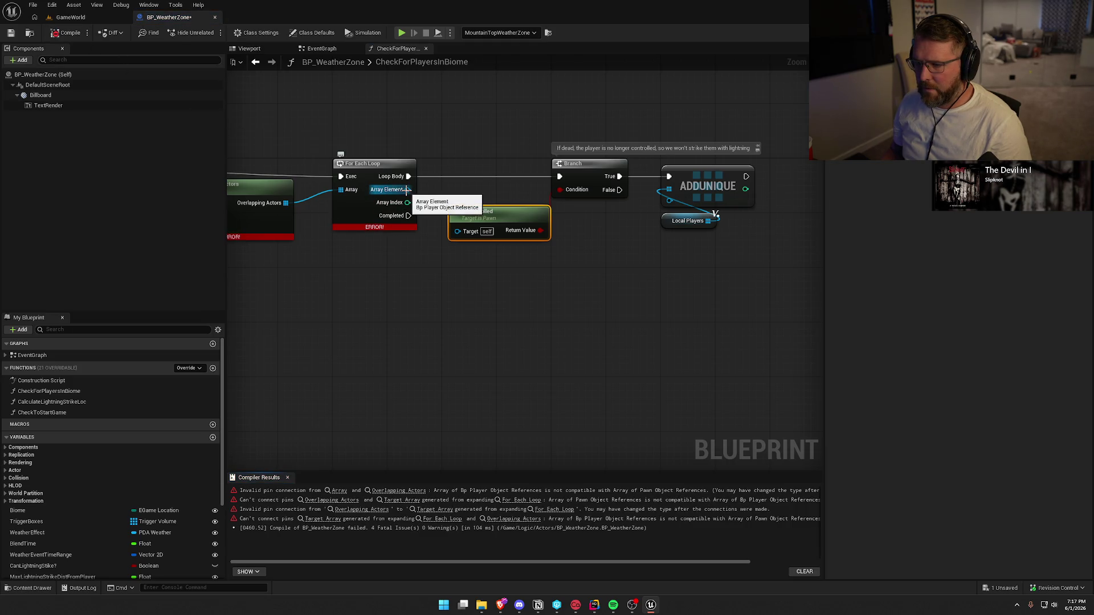
left_click(346, 193, "alt")
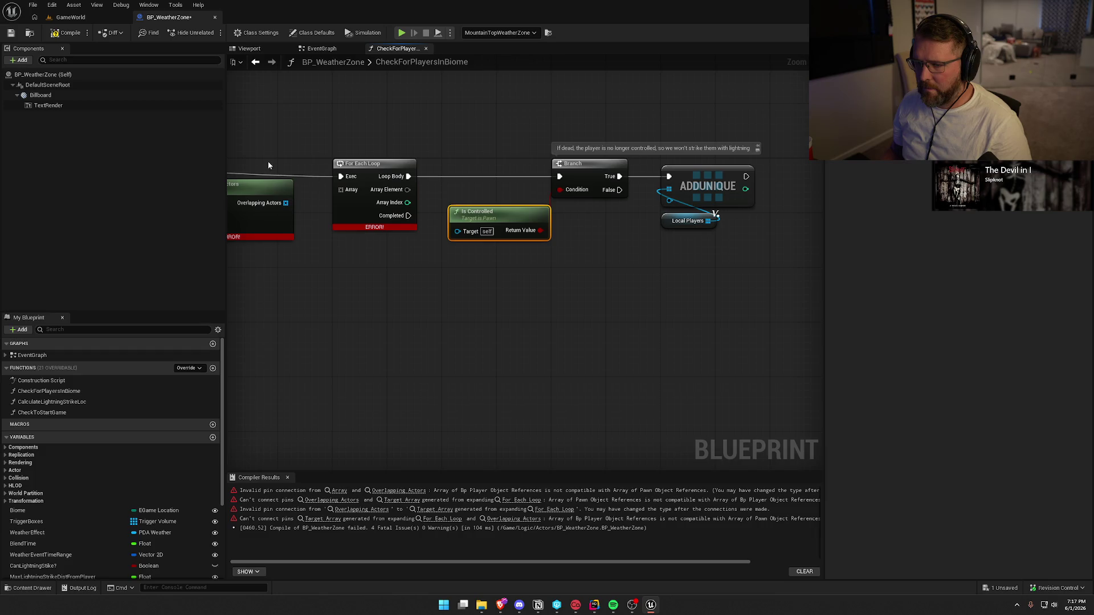
left_click(54, 33)
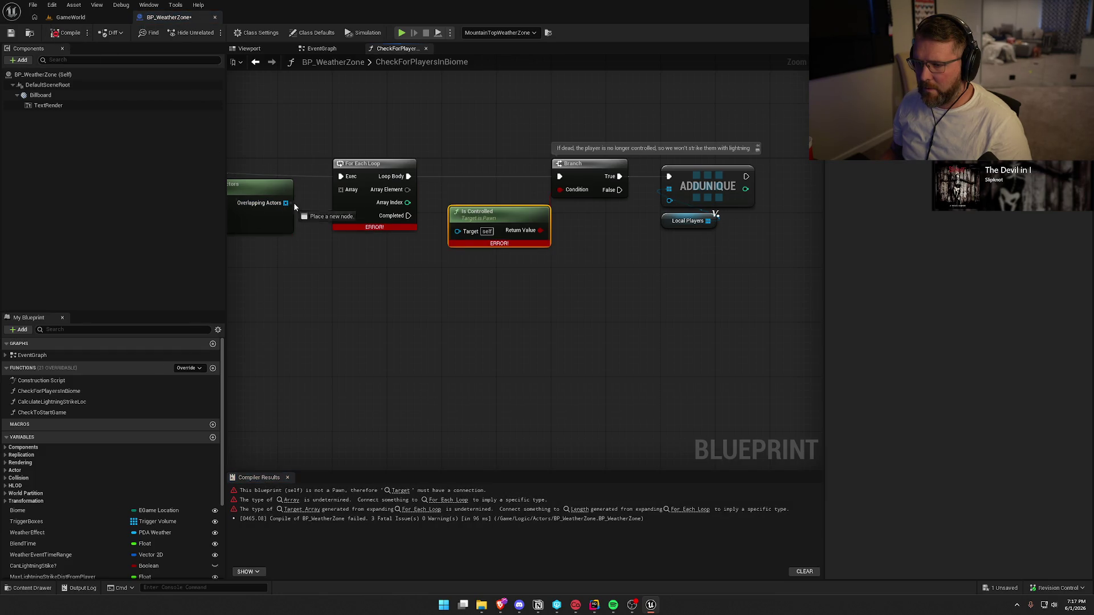
left_click_drag(408, 190, 457, 230)
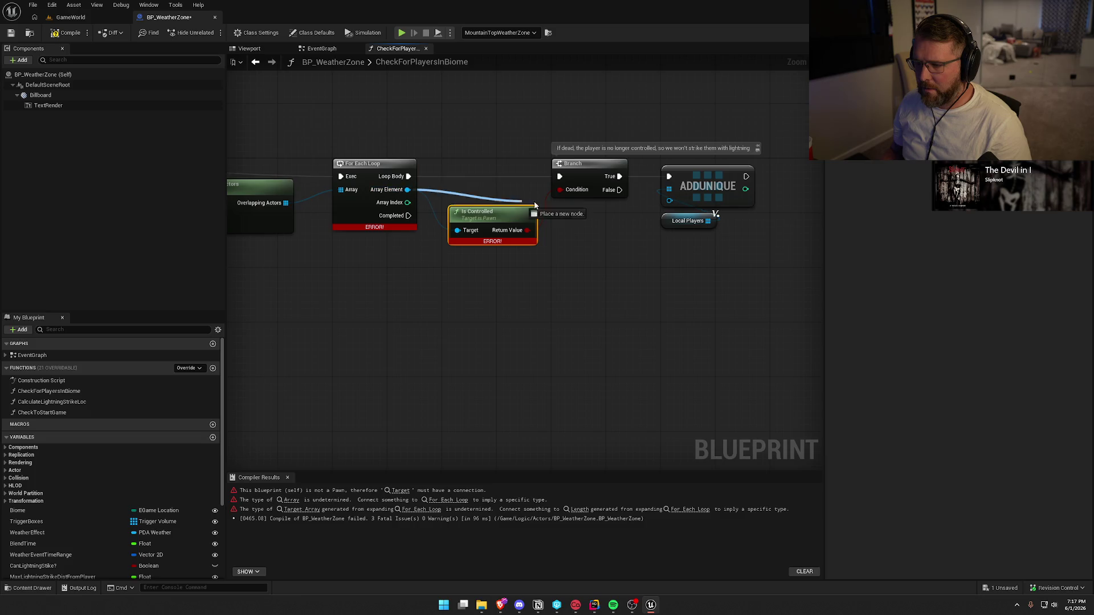
Step: Compile BP_WeatherZone, confirm checking out the asset, and review the function's nodes
left_click(69, 33)
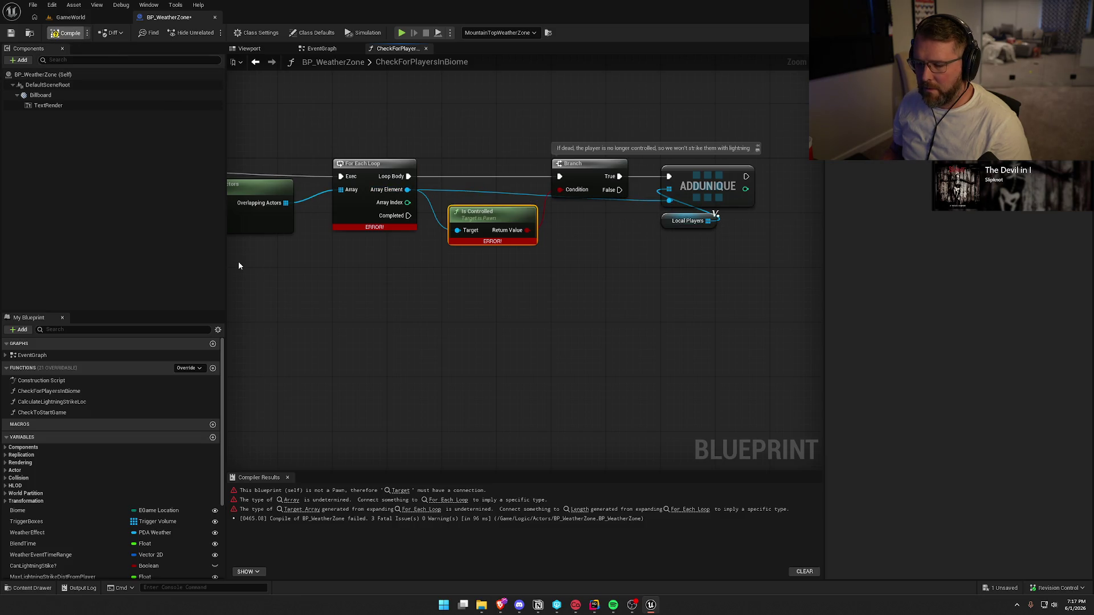
left_click(564, 399)
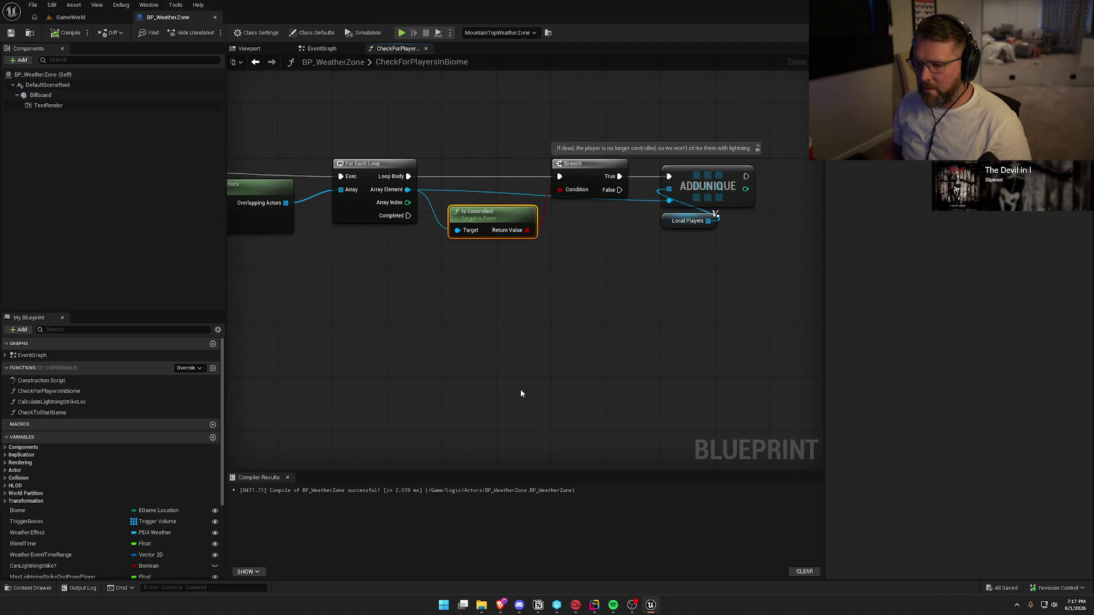
mouse_move(466, 361)
left_mouse_down()
mouse_move(730, 357)
mouse_move(610, 362)
mouse_move(347, 333)
left_mouse_up()
left_click_drag(327, 137, 717, 281)
left_click(527, 371)
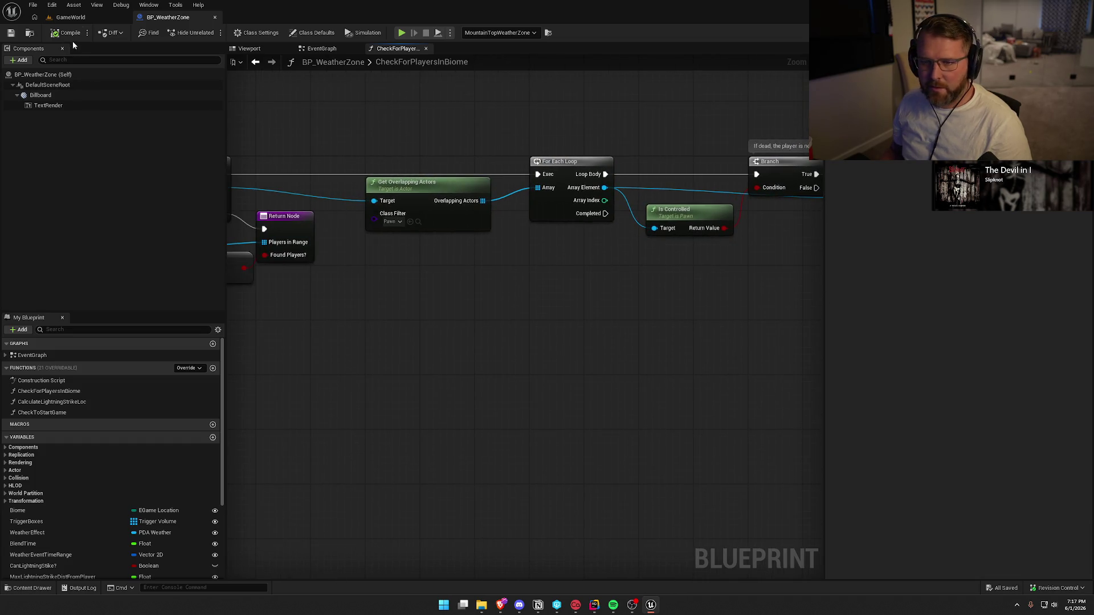
Step: Switch to the EventGraph and bring the begin- and end-overlap chains into view
left_click(339, 49)
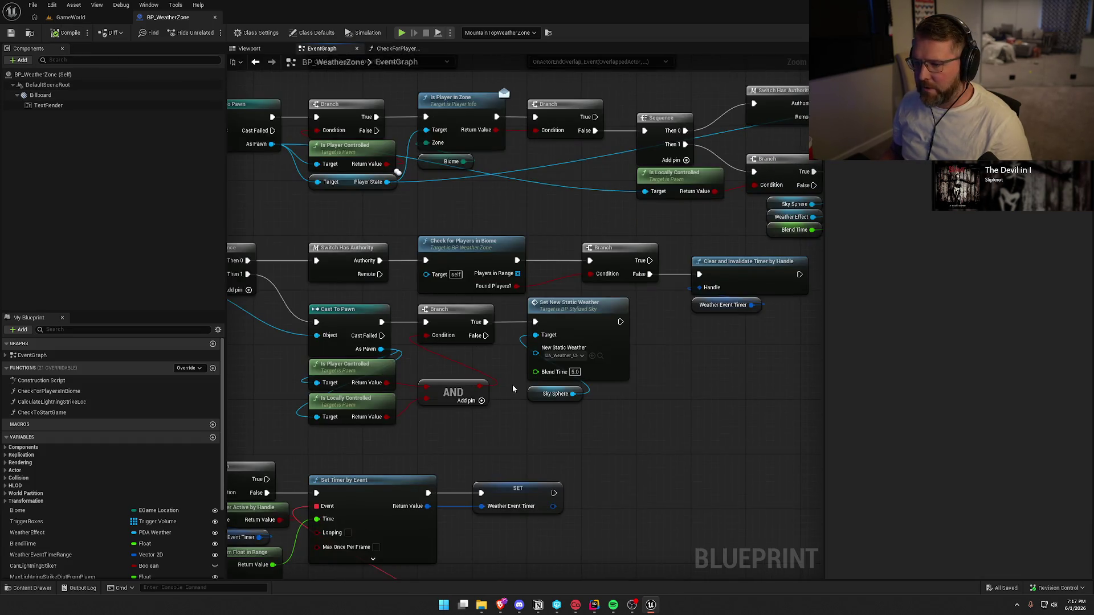
mouse_move(659, 254)
left_mouse_down()
mouse_move(711, 365)
mouse_move(564, 251)
left_mouse_up()
left_click(711, 365)
left_click(710, 388)
mouse_move(710, 388)
left_mouse_down()
mouse_move(747, 515)
mouse_move(802, 387)
left_mouse_up()
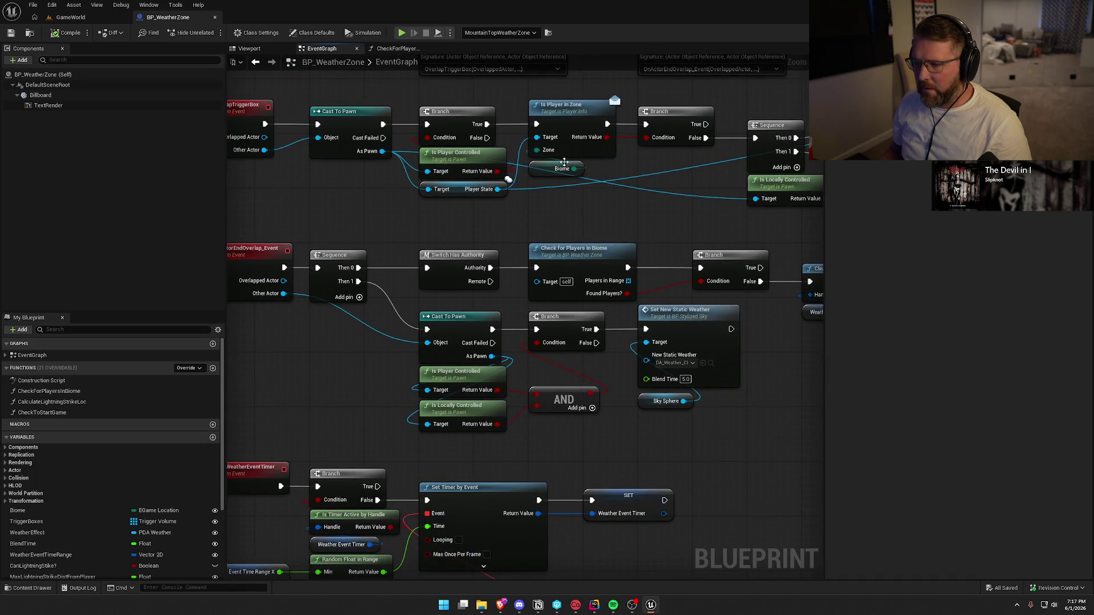
left_click_drag(564, 162, 556, 260)
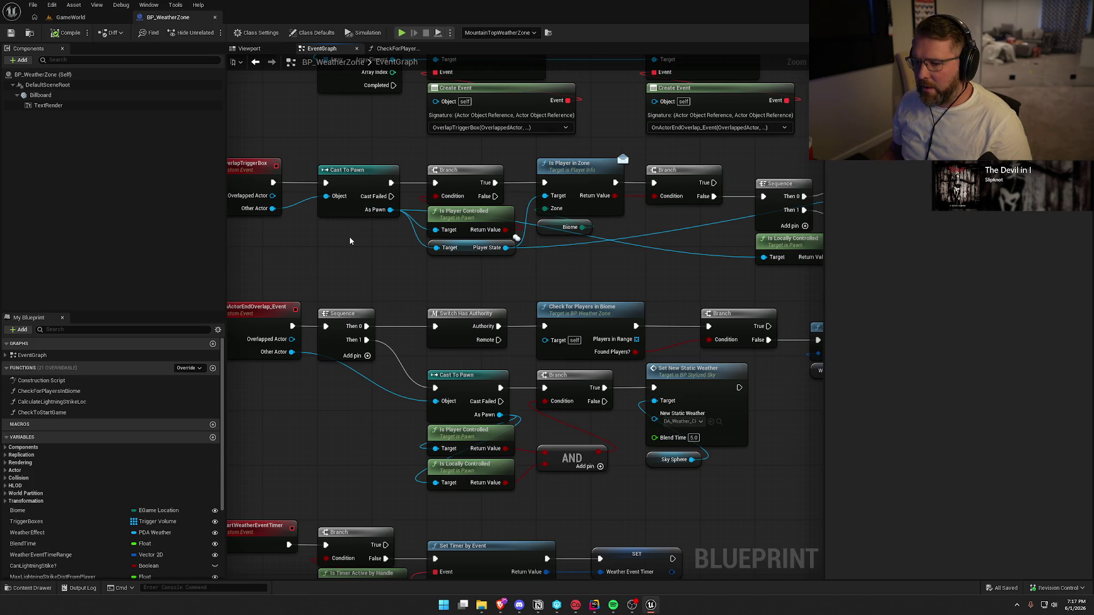
mouse_move(354, 290)
left_mouse_down()
mouse_move(361, 237)
mouse_move(338, 238)
mouse_move(354, 189)
left_mouse_up()
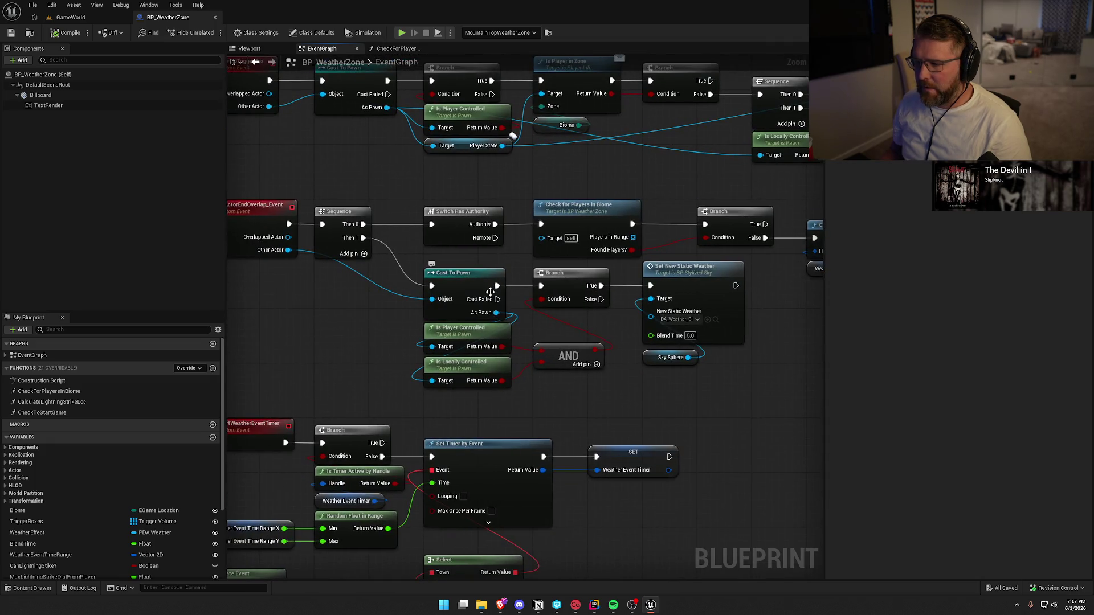
Step: Move Set New Static Weather and Sky Sphere aside, then select Is Player in Zone, Biome and Branch
left_click_drag(686, 403, 436, 288)
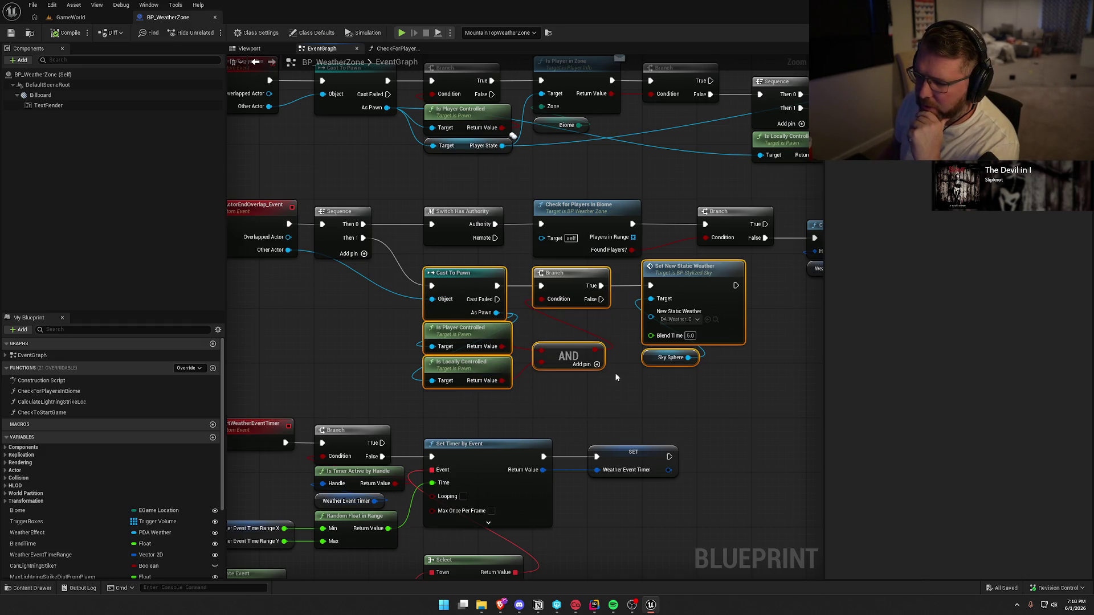
left_click_drag(375, 329, 400, 380)
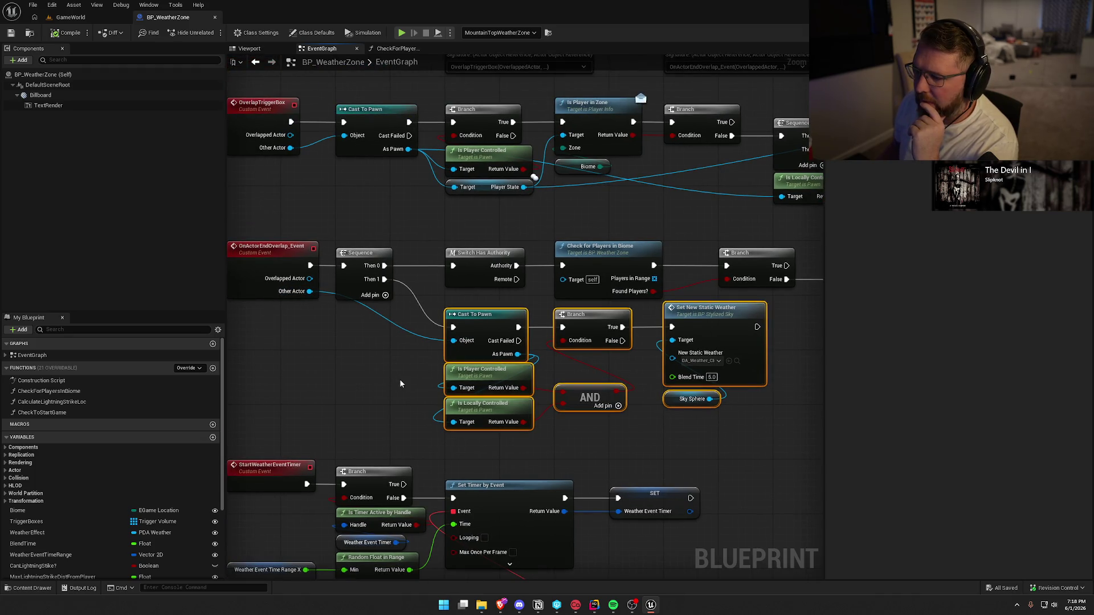
left_click(587, 167)
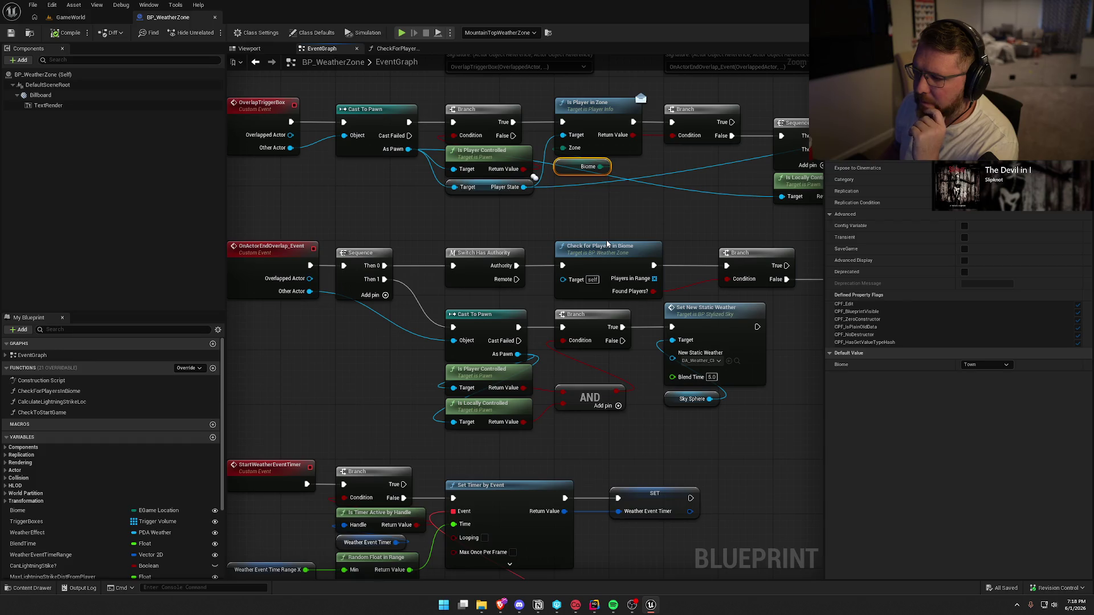
left_click(560, 129, "ctrl")
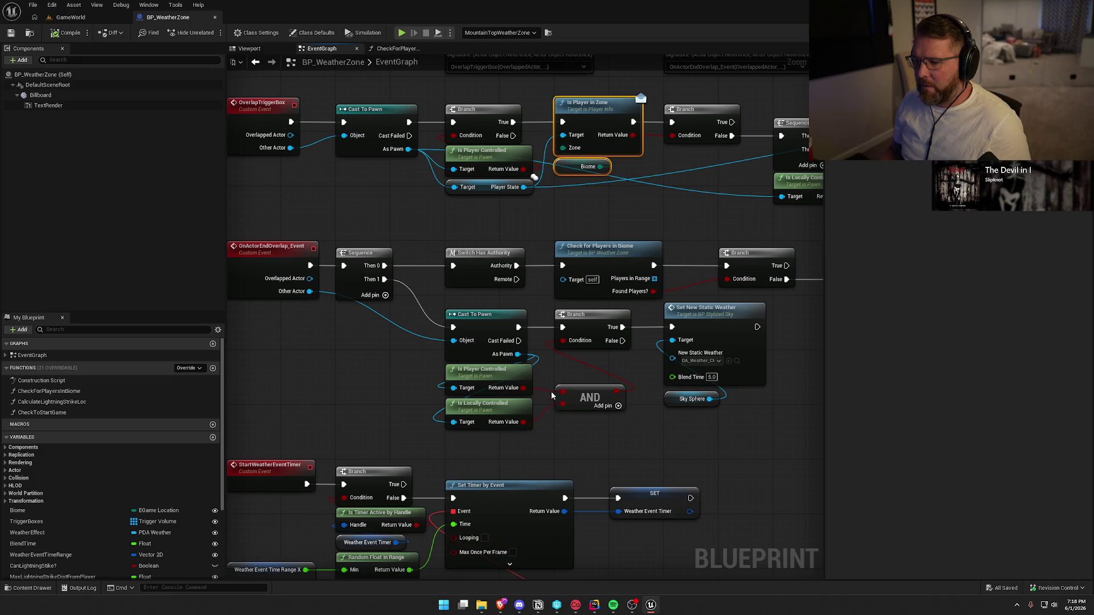
left_click_drag(543, 426, 332, 407)
mouse_move(575, 381)
left_mouse_down()
mouse_move(492, 297)
mouse_move(663, 358)
left_mouse_up()
mouse_move(483, 306)
left_mouse_down()
mouse_move(534, 338)
mouse_move(563, 339)
left_mouse_up()
mouse_move(559, 199)
left_mouse_down()
mouse_move(512, 156)
mouse_move(455, 129)
left_mouse_up()
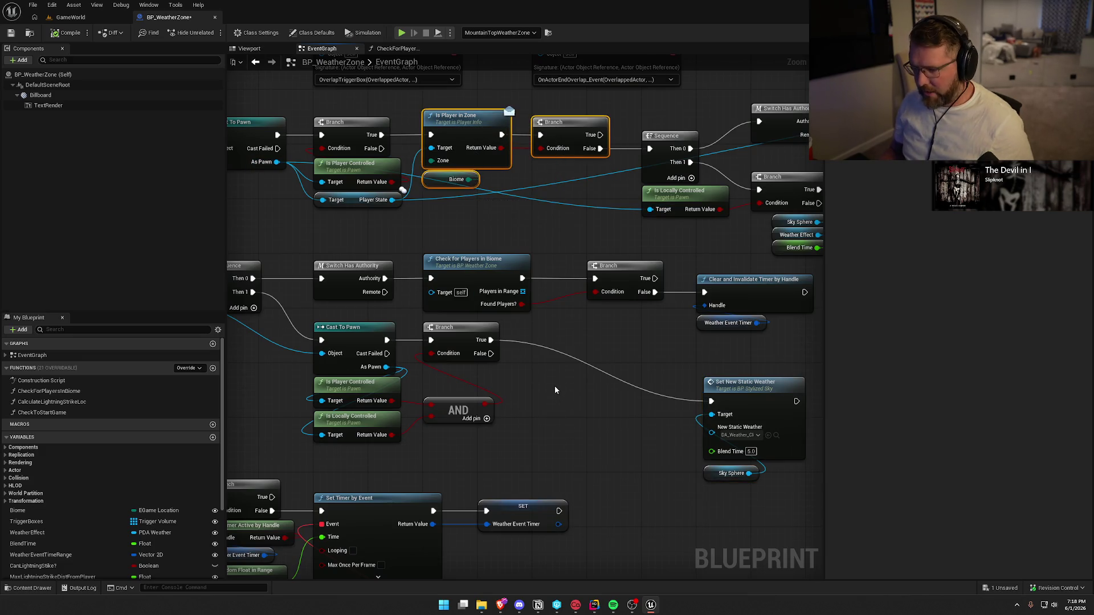
Step: Paste a copy of the zone-check nodes into the end-overlap chain and align them
key("ctrl+c")
key("ctrl+v")
left_click_drag(556, 350, 575, 324)
mouse_move(708, 426)
left_mouse_down()
mouse_move(630, 366)
mouse_move(422, 306)
mouse_move(420, 320)
left_mouse_up()
left_click_drag(733, 304, 733, 324)
mouse_move(655, 466)
left_mouse_down()
mouse_move(701, 335)
mouse_move(774, 319)
left_mouse_up()
left_click_drag(497, 310, 590, 306)
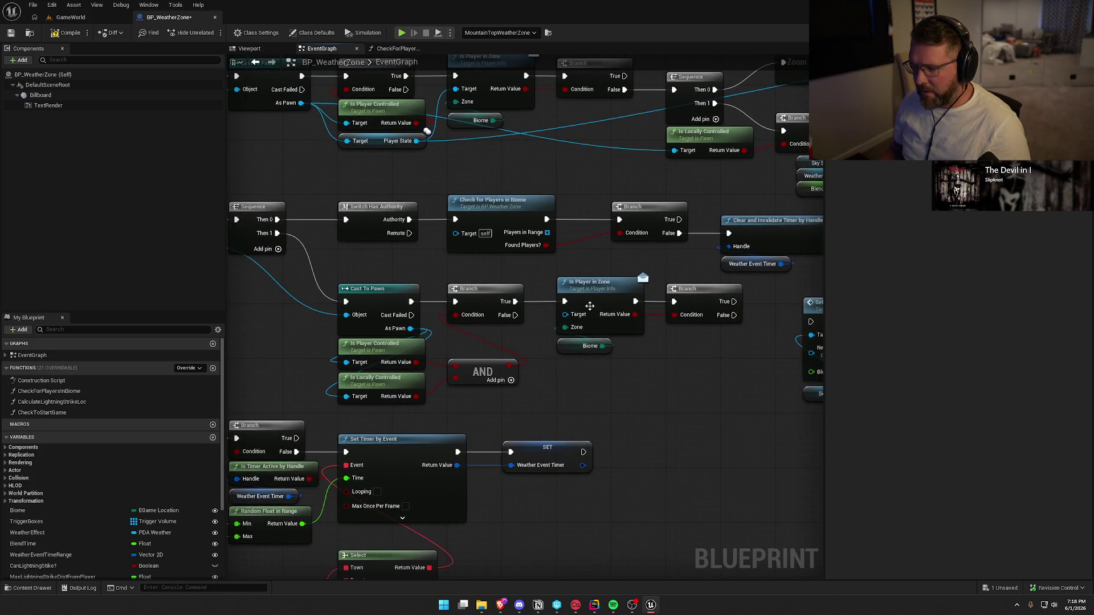
left_click_drag(576, 255, 622, 307)
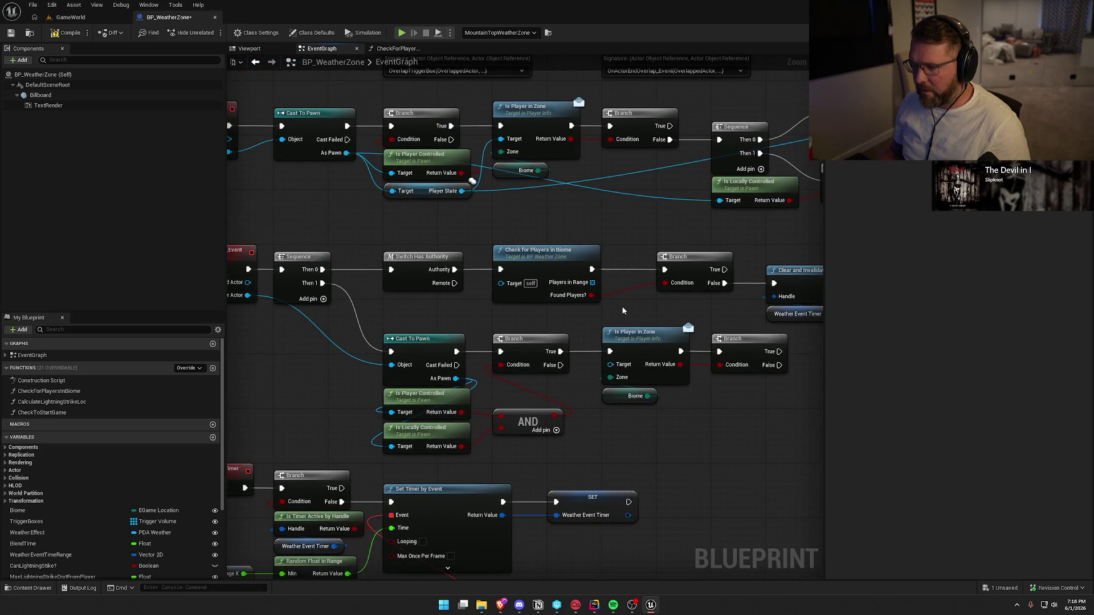
Step: Add Get Player State from As Pawn and feed it into Is Player in Zone
left_click_drag(455, 379, 514, 400)
type("get player state")
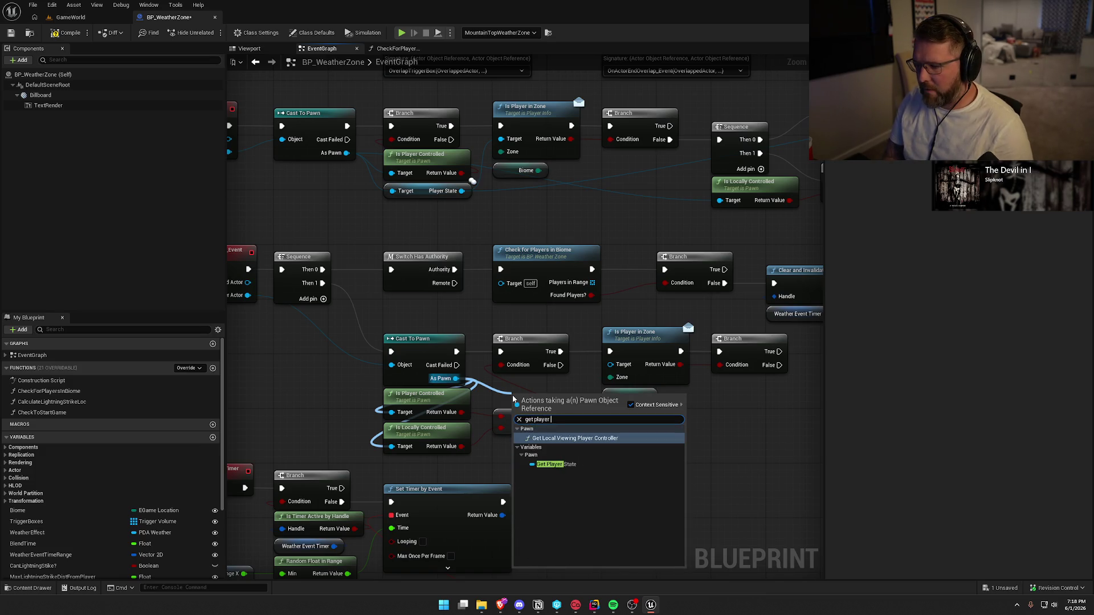
left_click(584, 463)
mouse_move(570, 397)
left_mouse_down()
mouse_move(549, 389)
mouse_move(616, 367)
left_mouse_up()
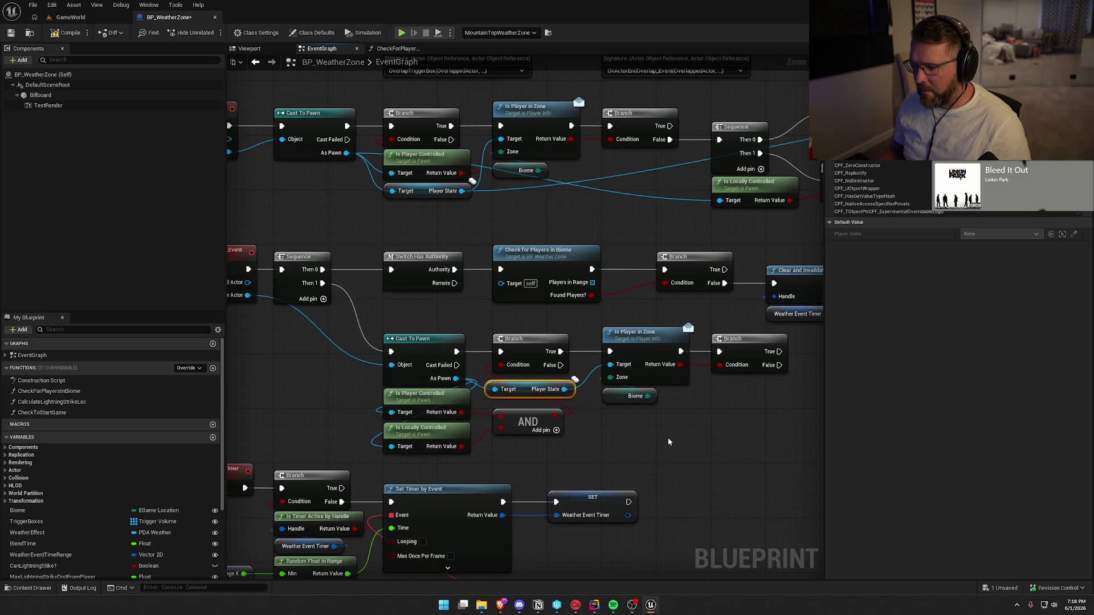
left_click_drag(689, 436, 608, 438)
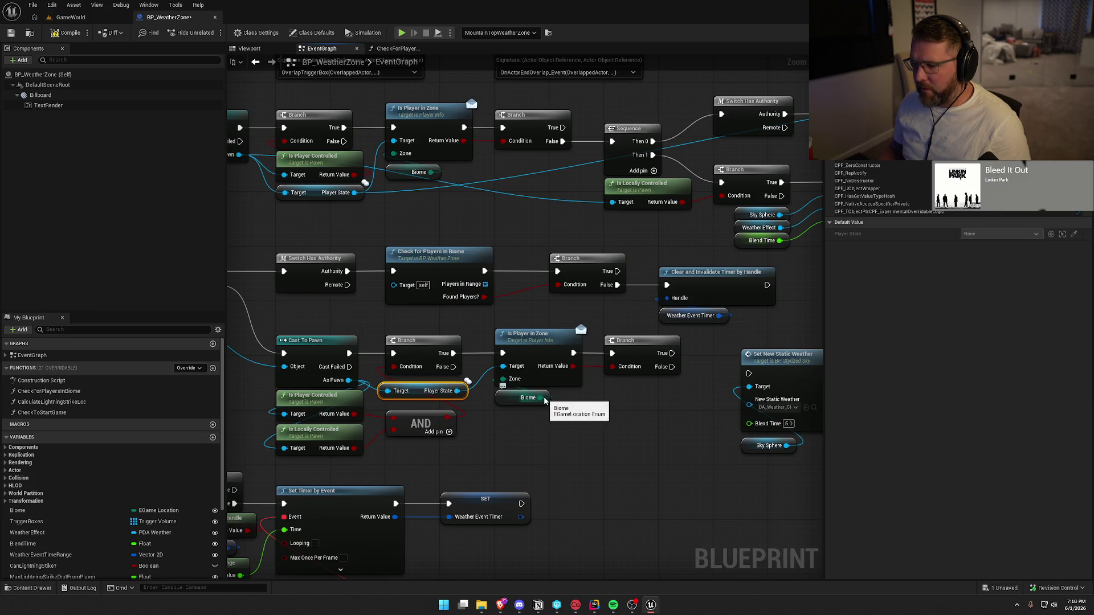
left_click_drag(528, 403, 430, 402)
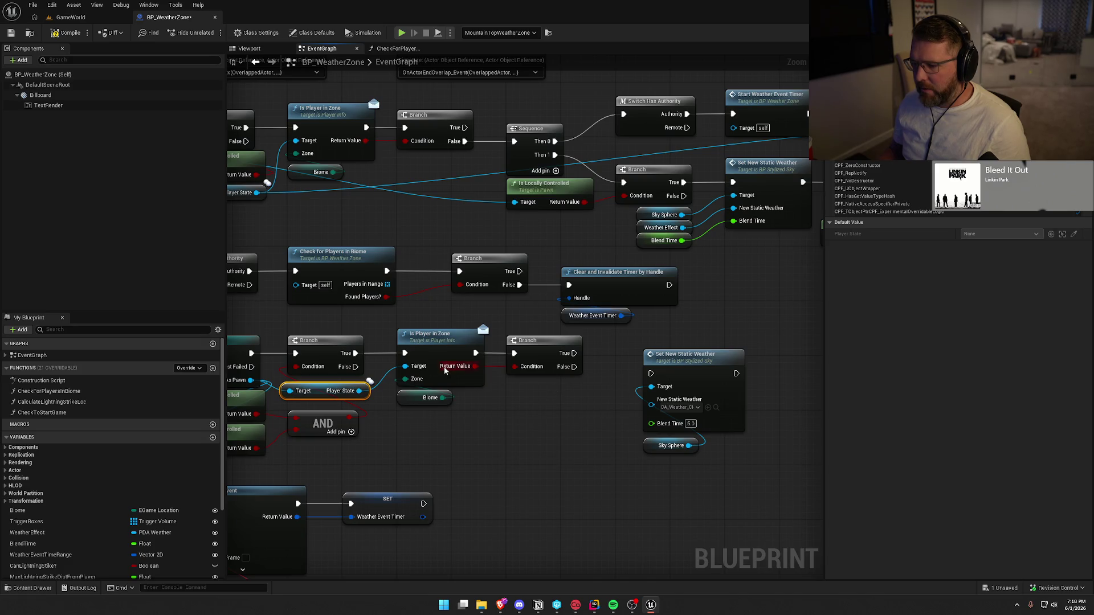
Step: Wire the Branch's False output to Set New Static Weather, tidy the nodes, and compile
mouse_move(575, 367)
left_mouse_down()
mouse_move(593, 378)
mouse_move(650, 374)
left_mouse_up()
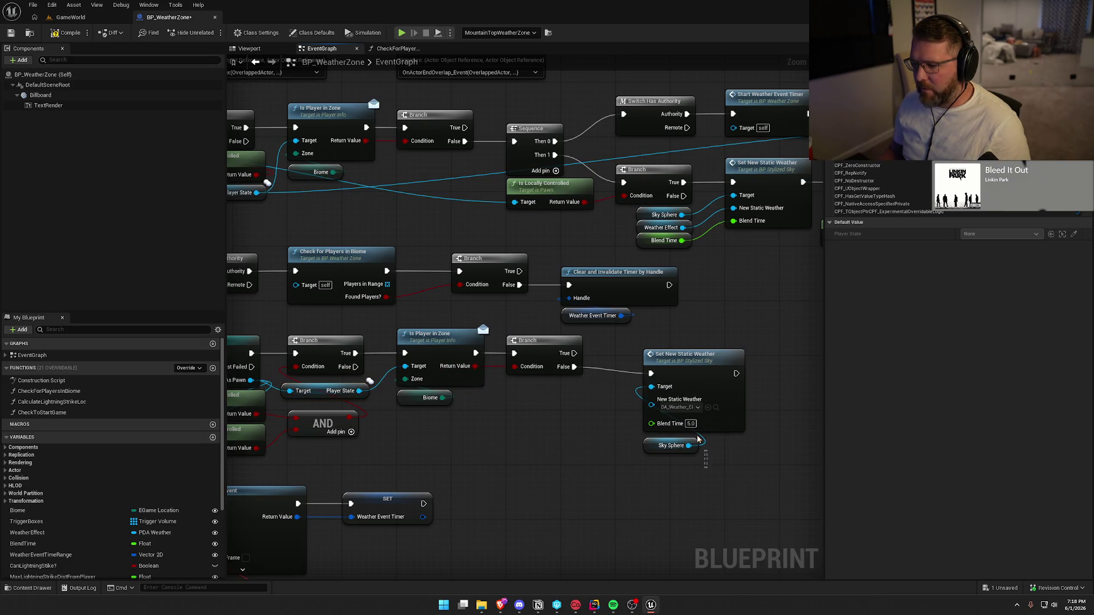
left_click_drag(698, 440, 638, 342)
left_click_drag(671, 362, 644, 355)
left_click_drag(604, 402, 730, 387)
left_click(66, 33)
left_click(71, 17)
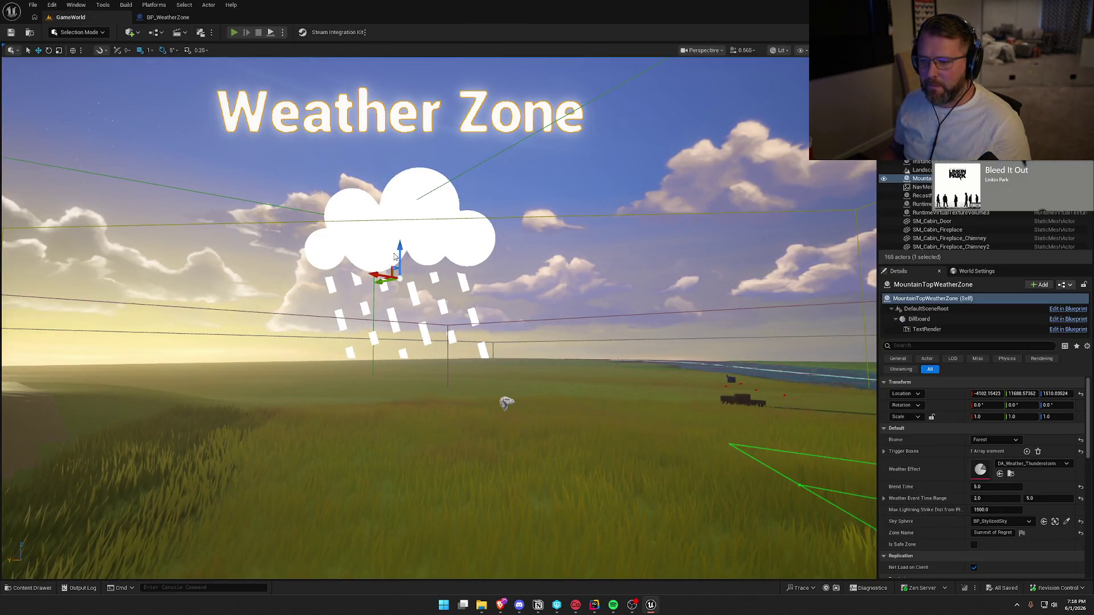
Step: Play-test by walking into the Summit of Regret zone until rain starts, crouch, then return to BP_WeatherZone
key("alt+p")
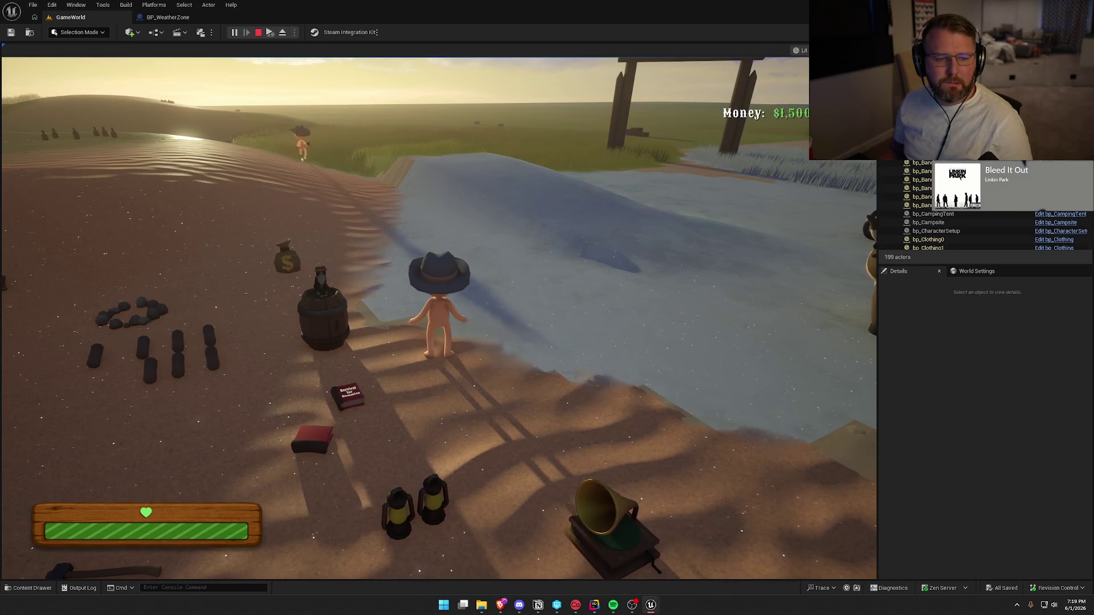
key("super")
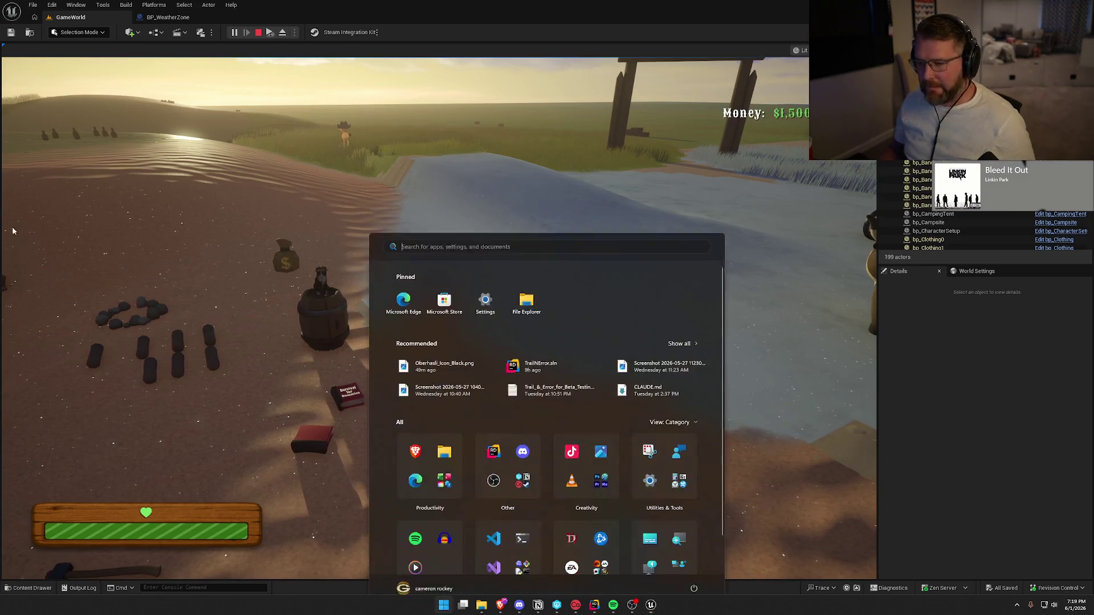
left_click(13, 231)
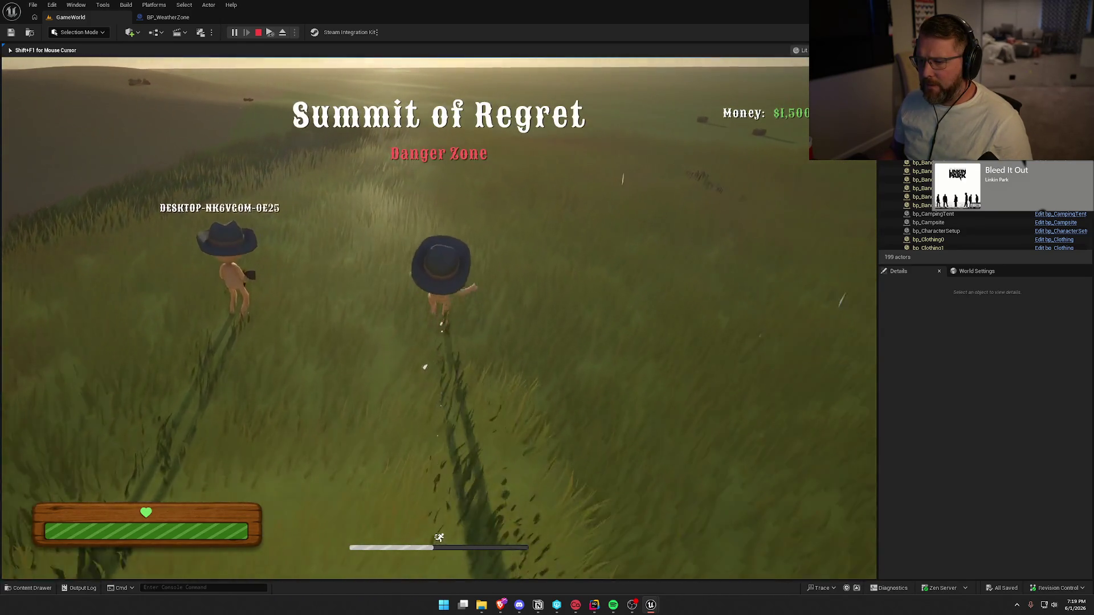
key("super")
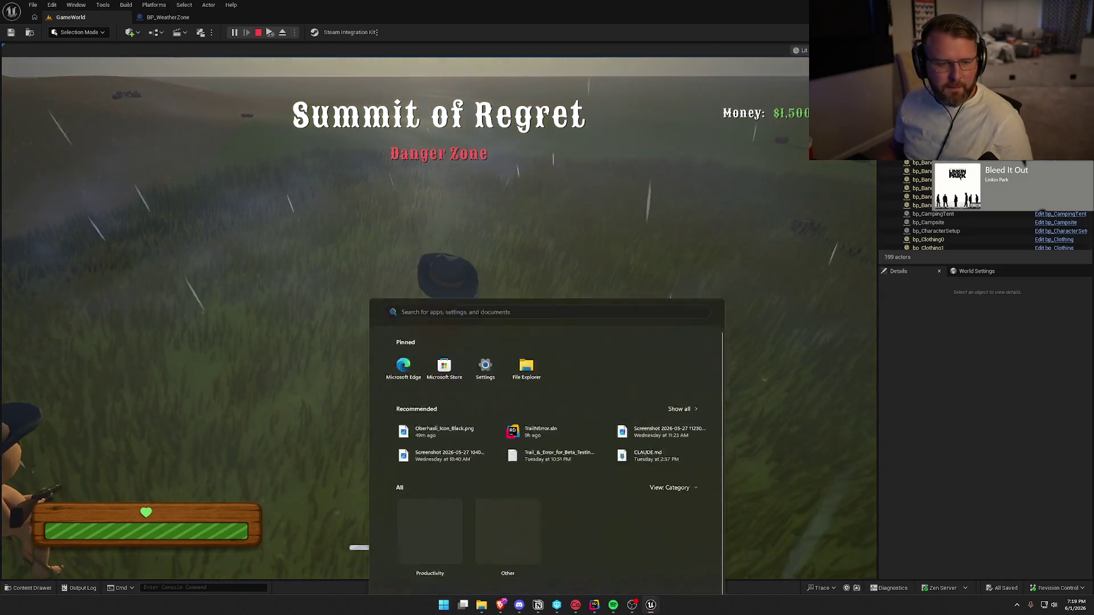
key("Escape")
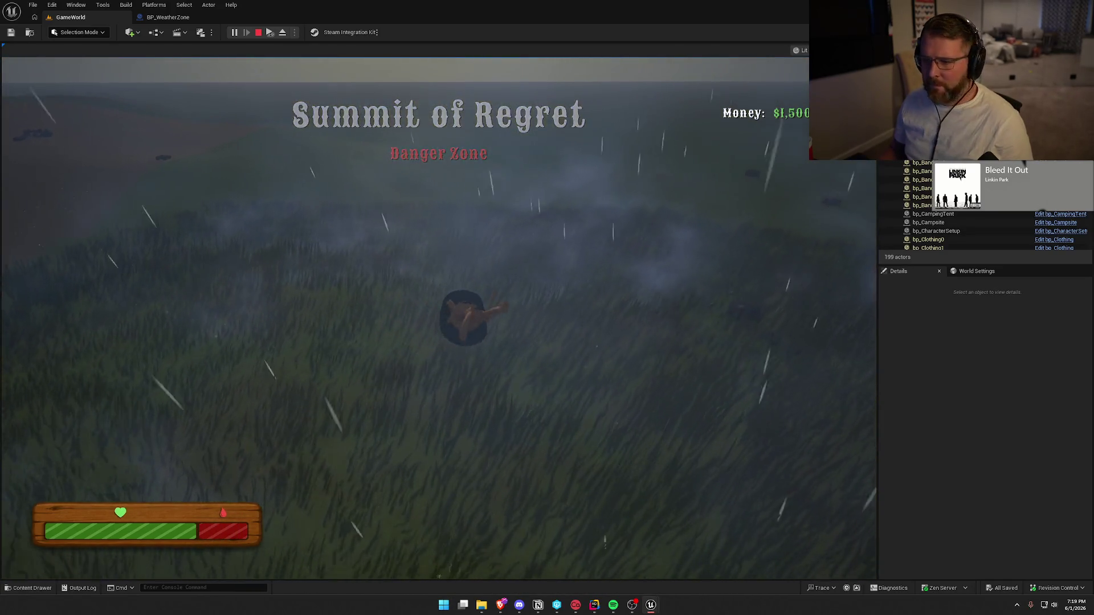
key("c")
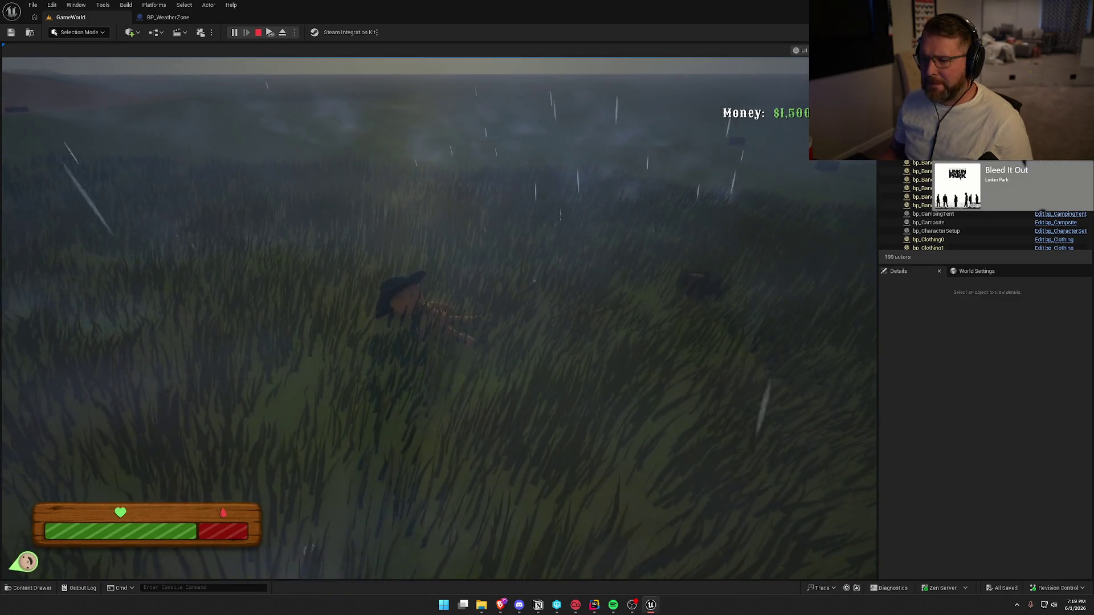
key("c")
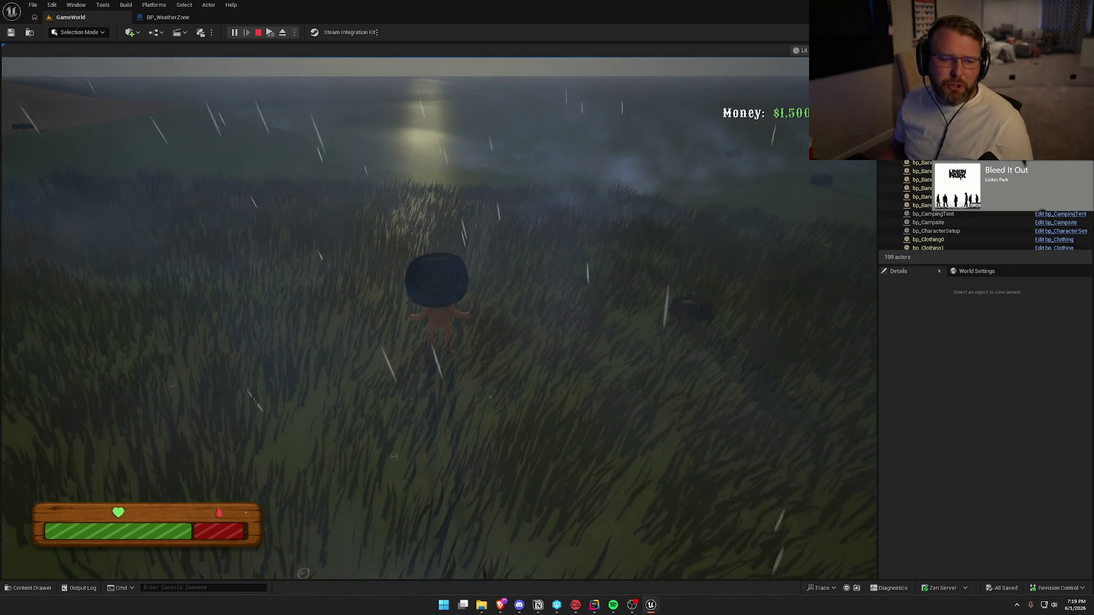
key("Escape")
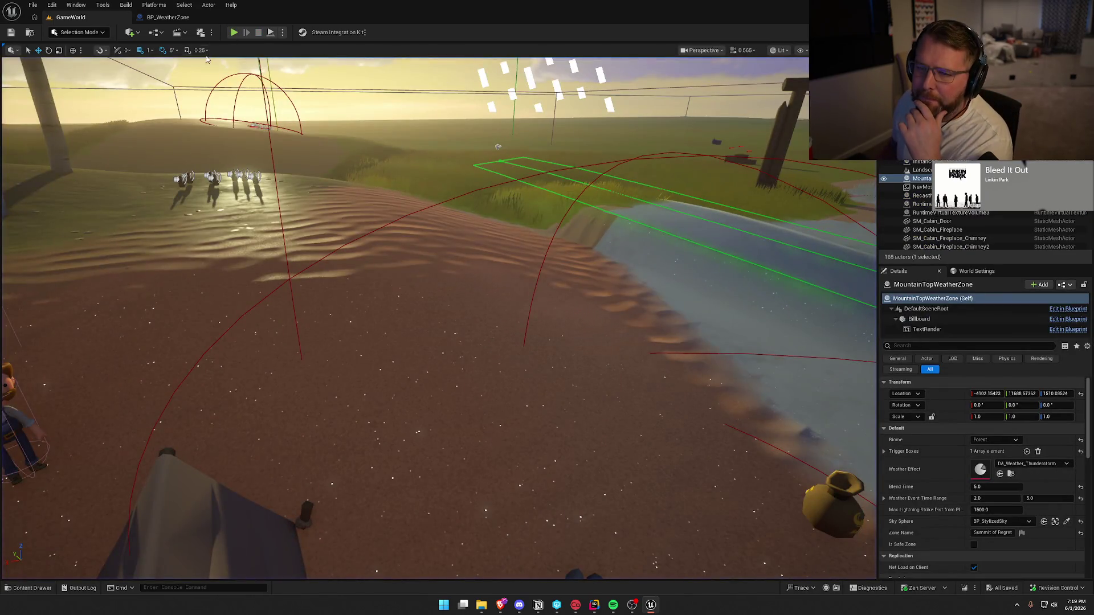
left_click(168, 17)
scroll(524, 407, "up", 2)
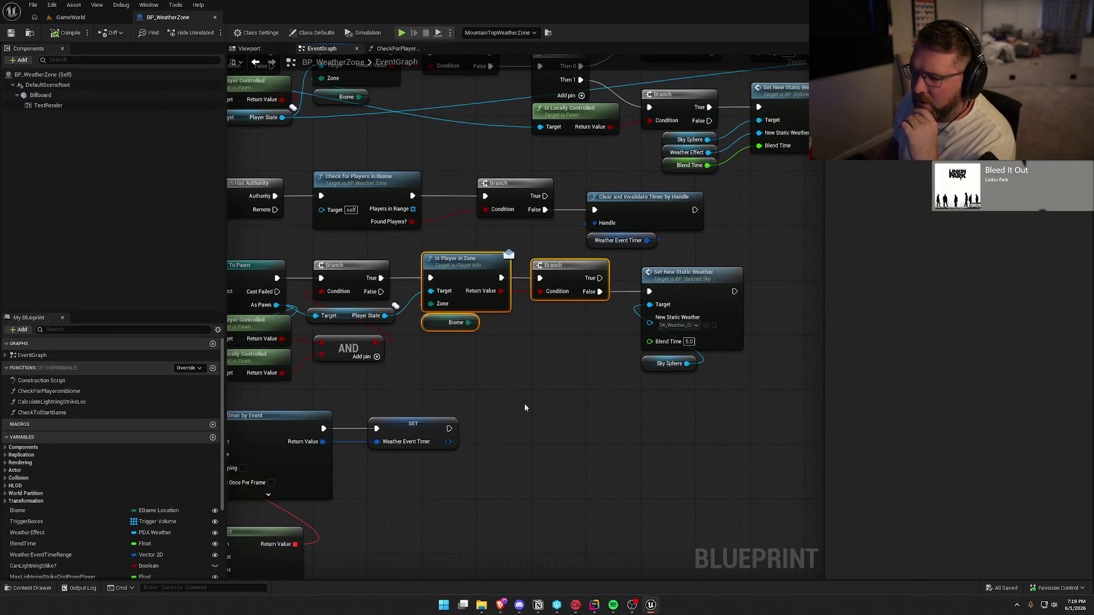
scroll(570, 339, "down", 1)
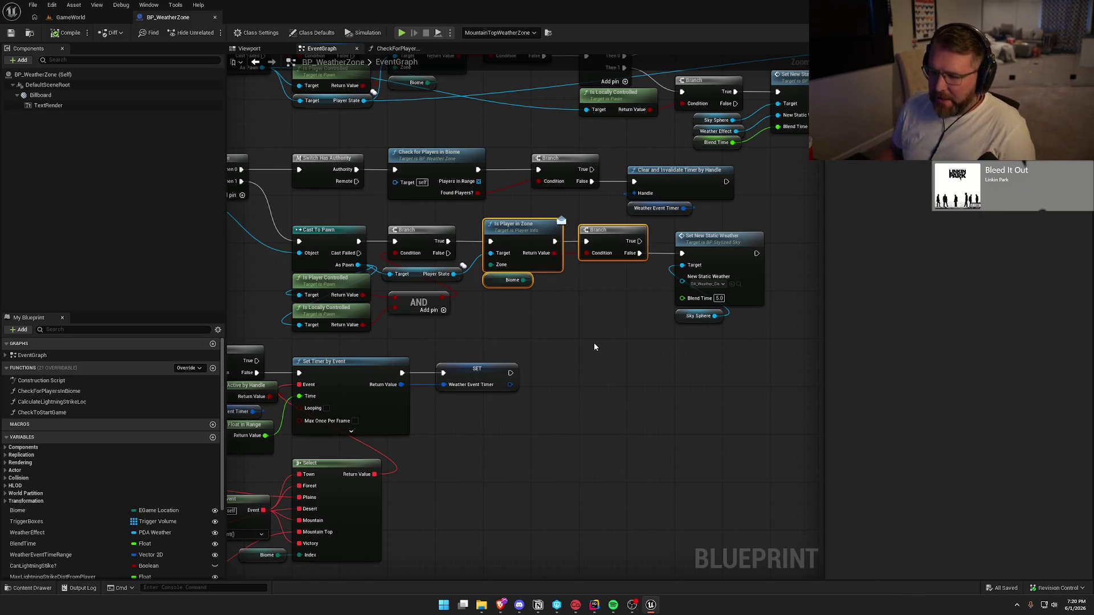
left_click_drag(358, 265, 488, 320)
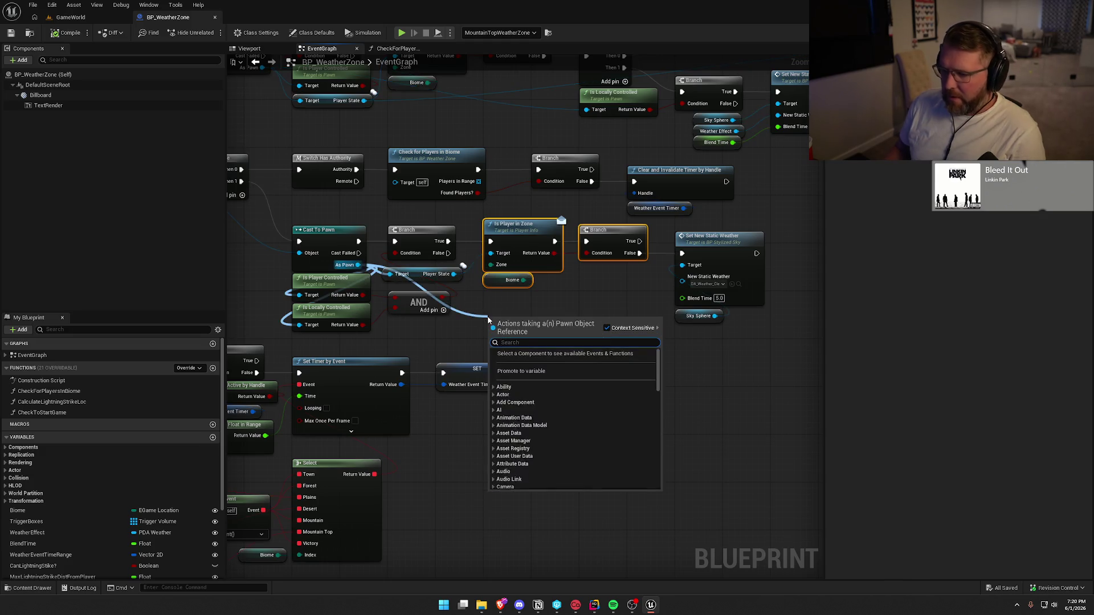
Step: Add Get Ability System Component and Has Matching Gameplay Tag (Player.Status.Ragdoll), feeding the Branch condition
type("get abi")
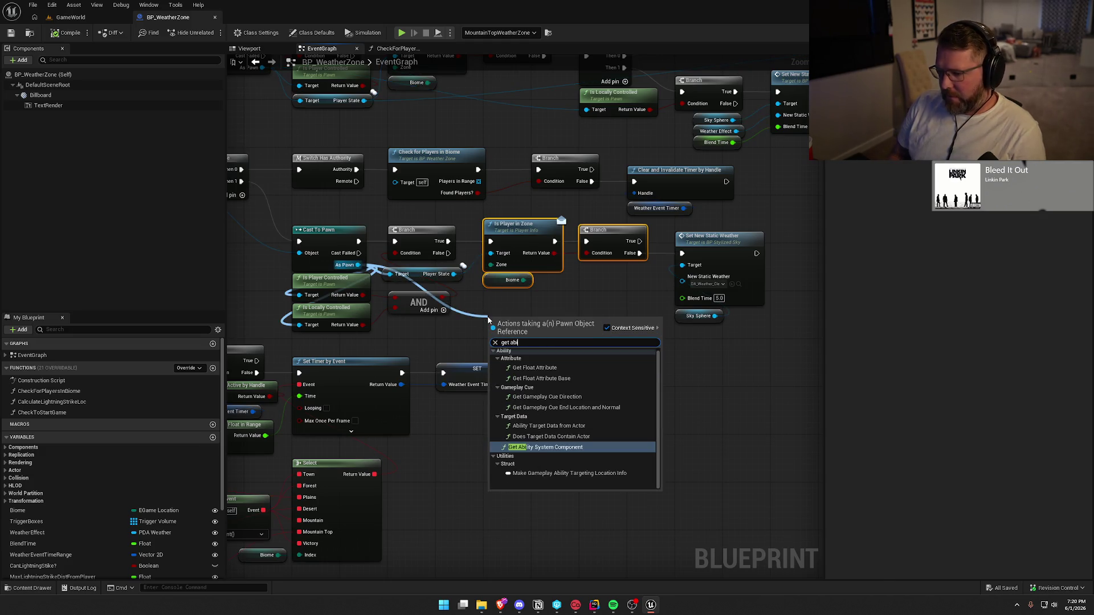
left_click(546, 448)
left_click_drag(431, 328, 504, 330)
type("has")
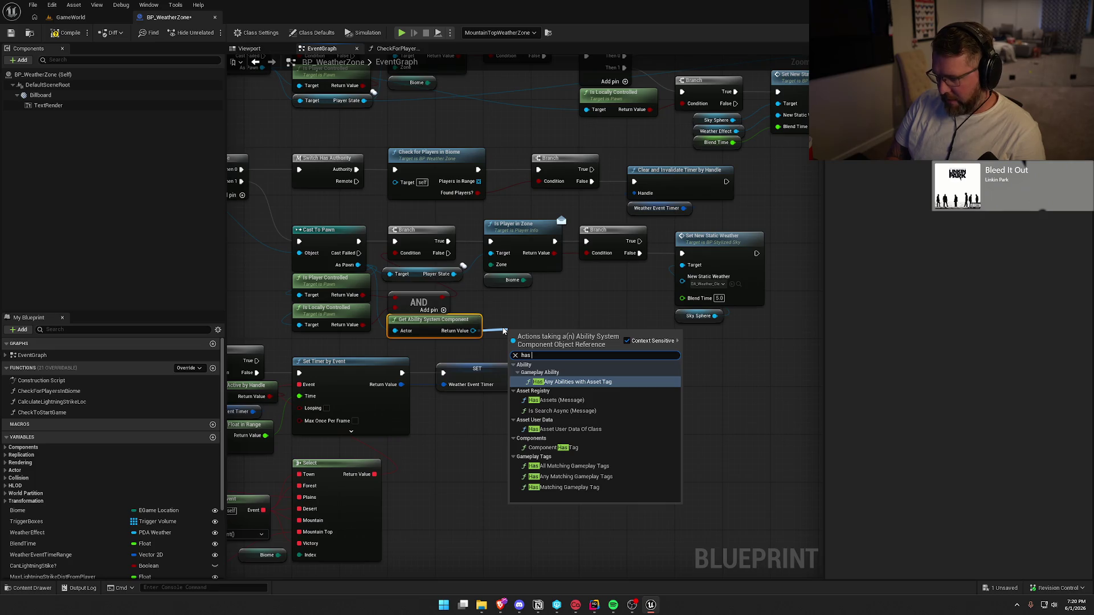
left_click(564, 488)
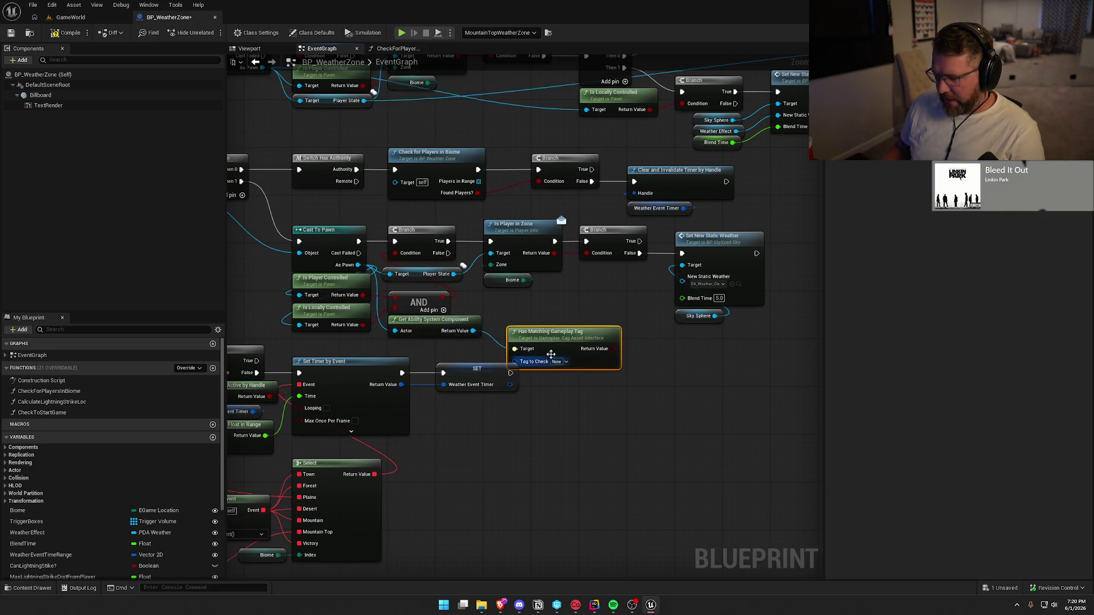
left_click_drag(551, 354, 545, 318)
left_click(551, 328)
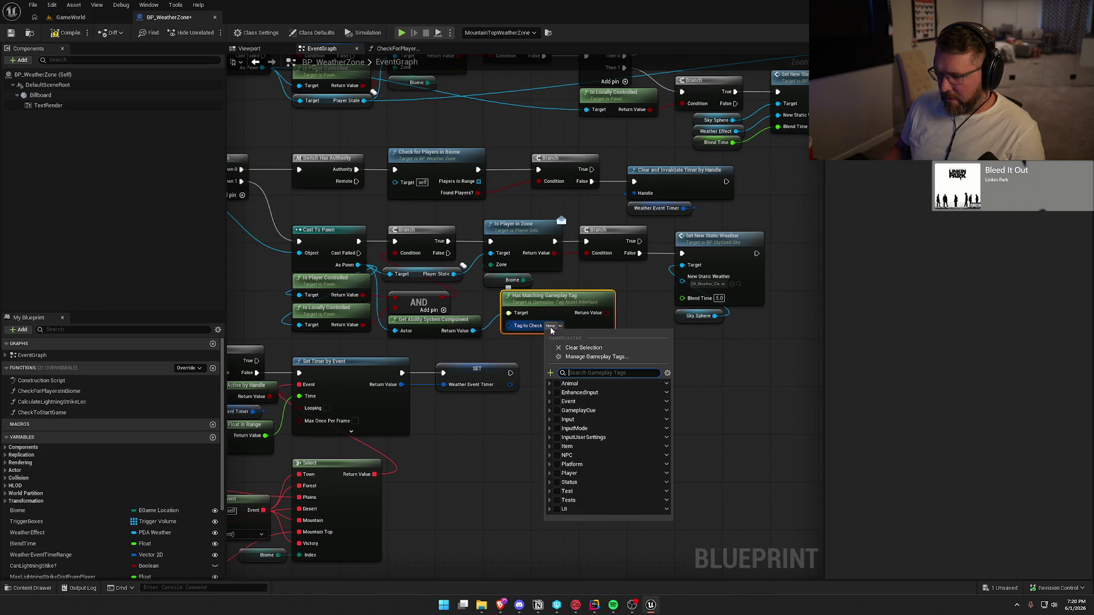
type("rag")
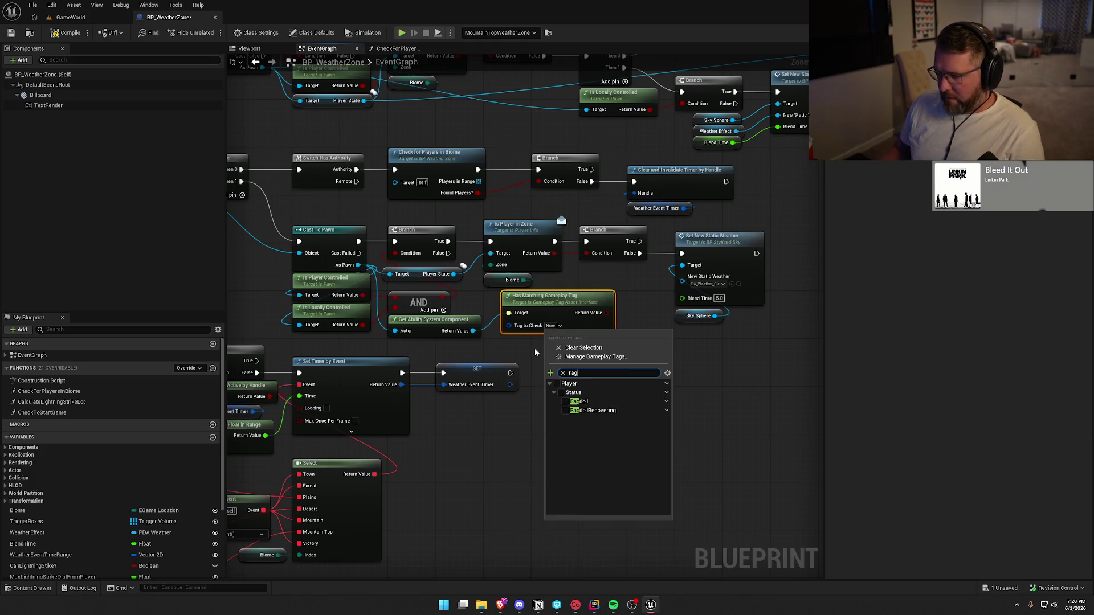
left_click(565, 401)
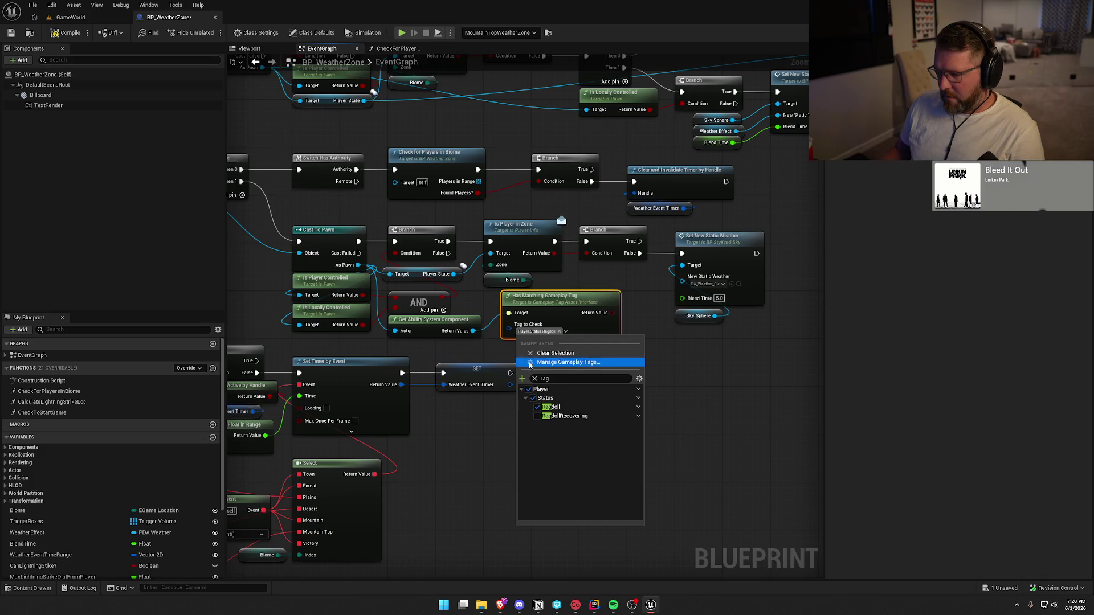
left_click(539, 348)
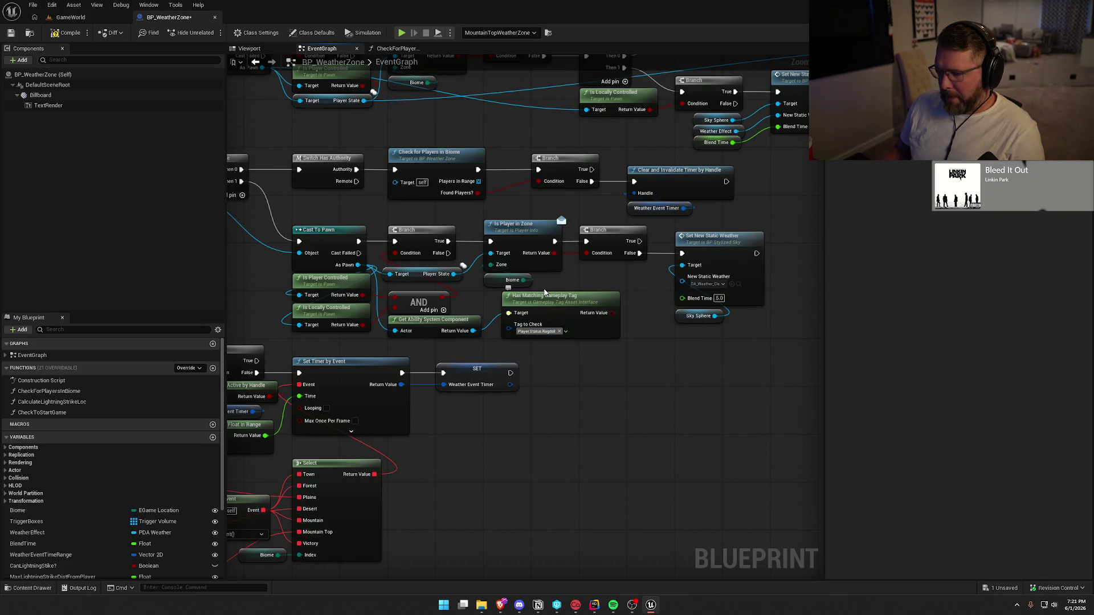
left_click_drag(612, 313, 587, 253)
Step: Delete Is Player in Zone and Biome, reconnect the true path, and start a play-test in GameWorld
left_click(491, 247)
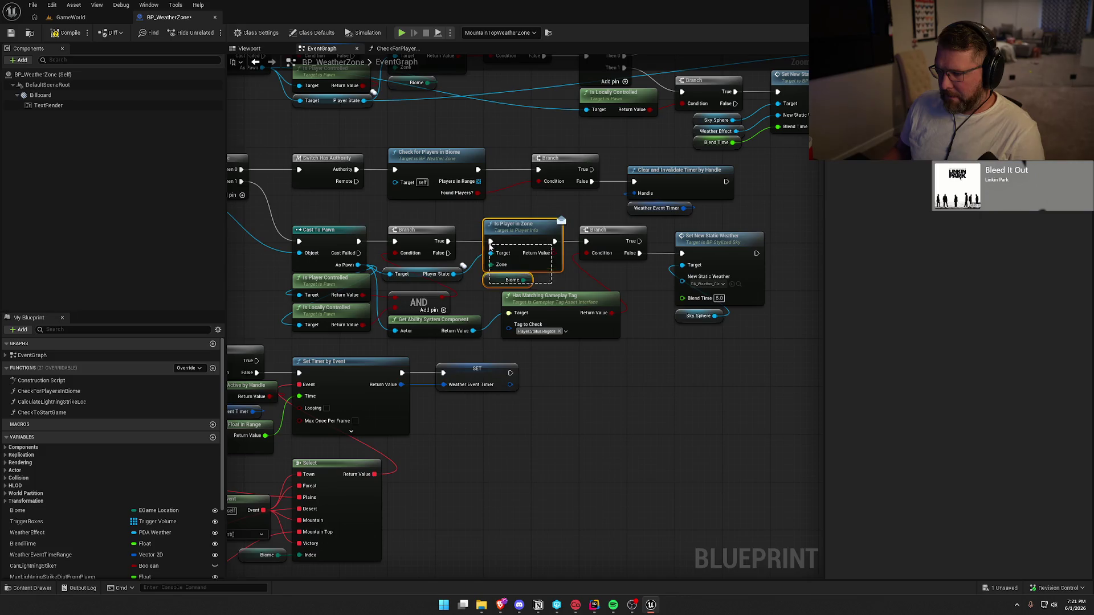
key("Delete")
left_click_drag(449, 241, 586, 242)
left_click_drag(543, 302, 501, 273)
left_click(600, 320)
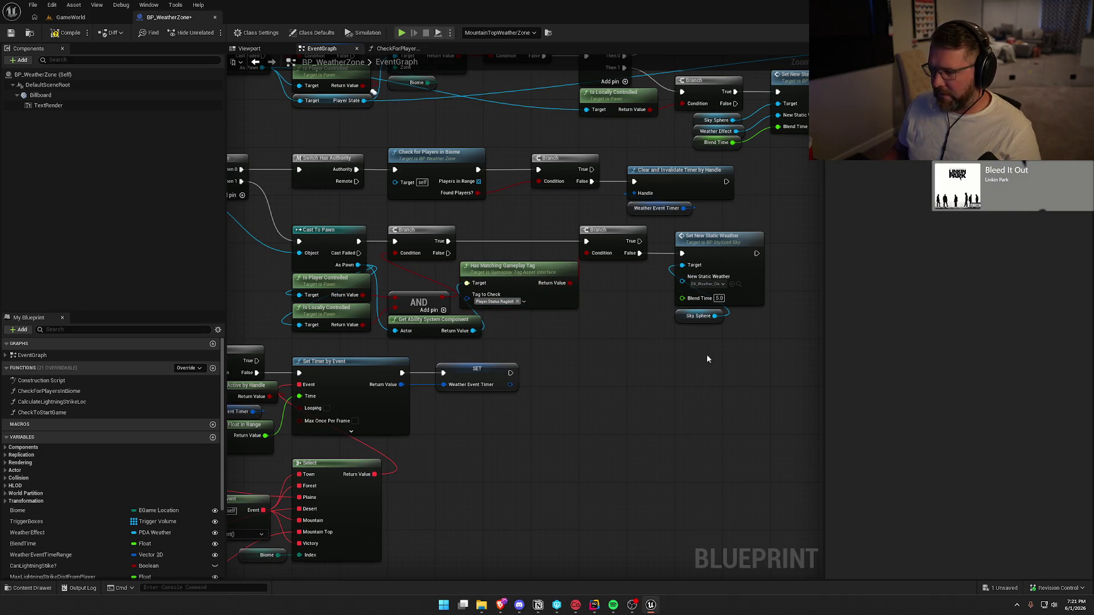
left_click(71, 18)
left_click(245, 27)
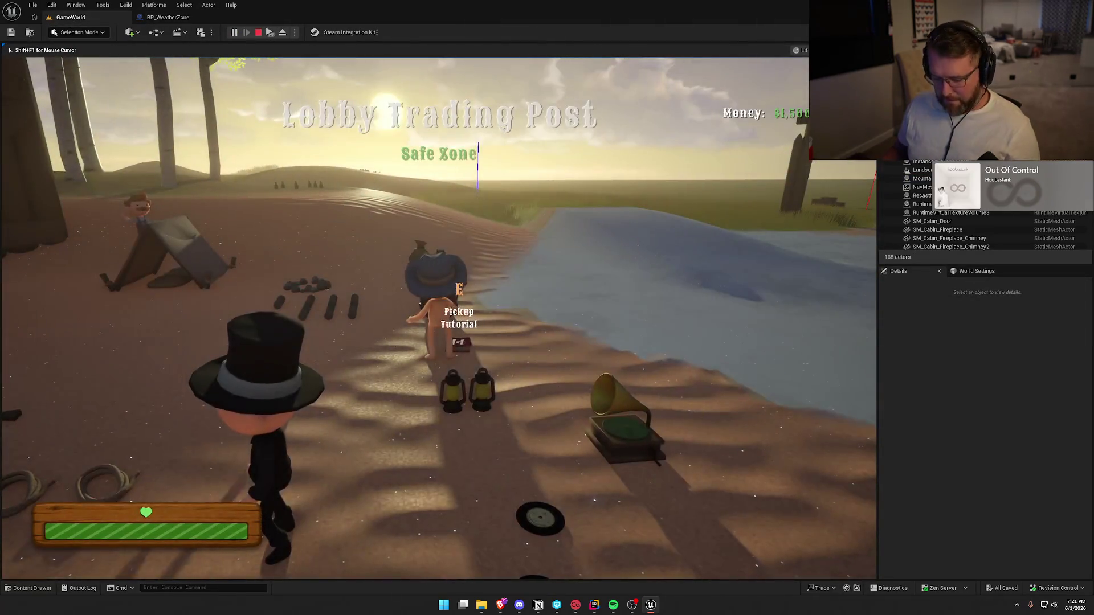
Step: Sprint the character into the Summit of Regret zone and walk through the rainy grass
key("super")
key("super")
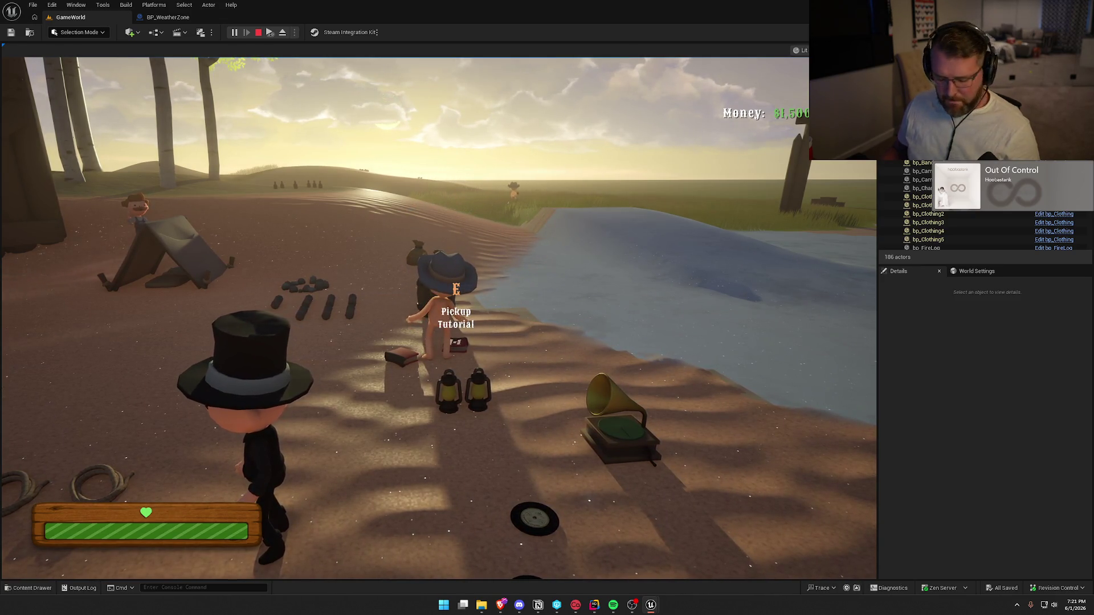
key("super")
key("super")
key("shift+w")
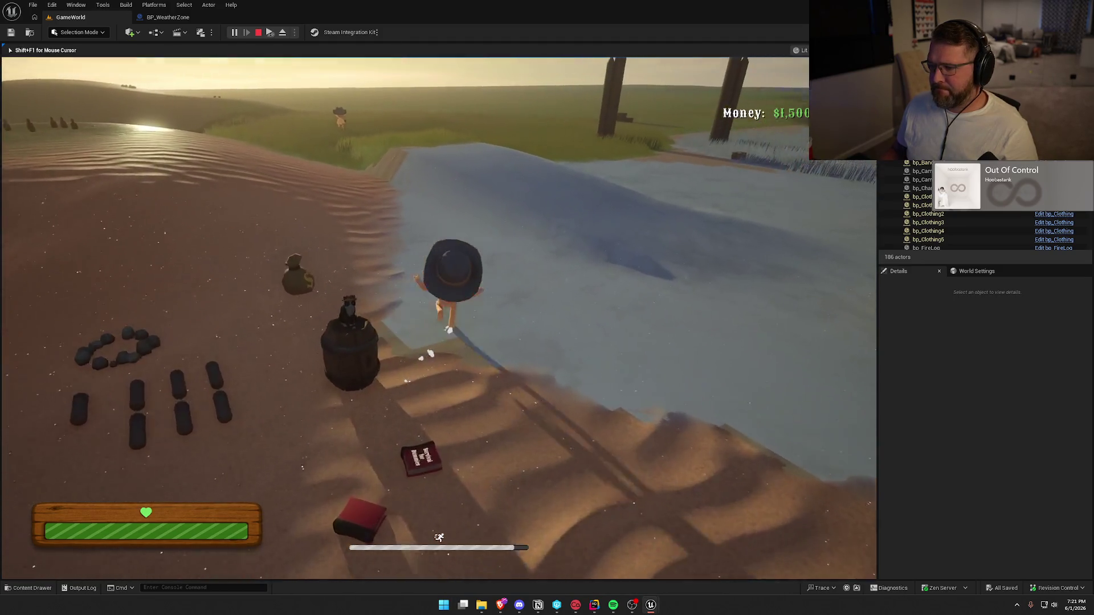
key("shift+w")
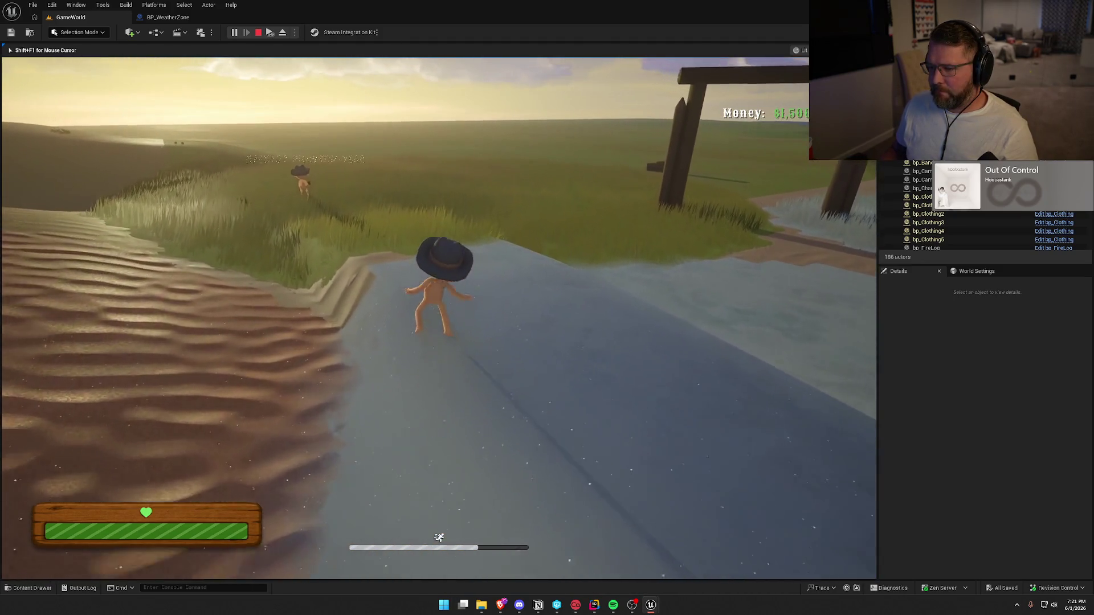
key("w")
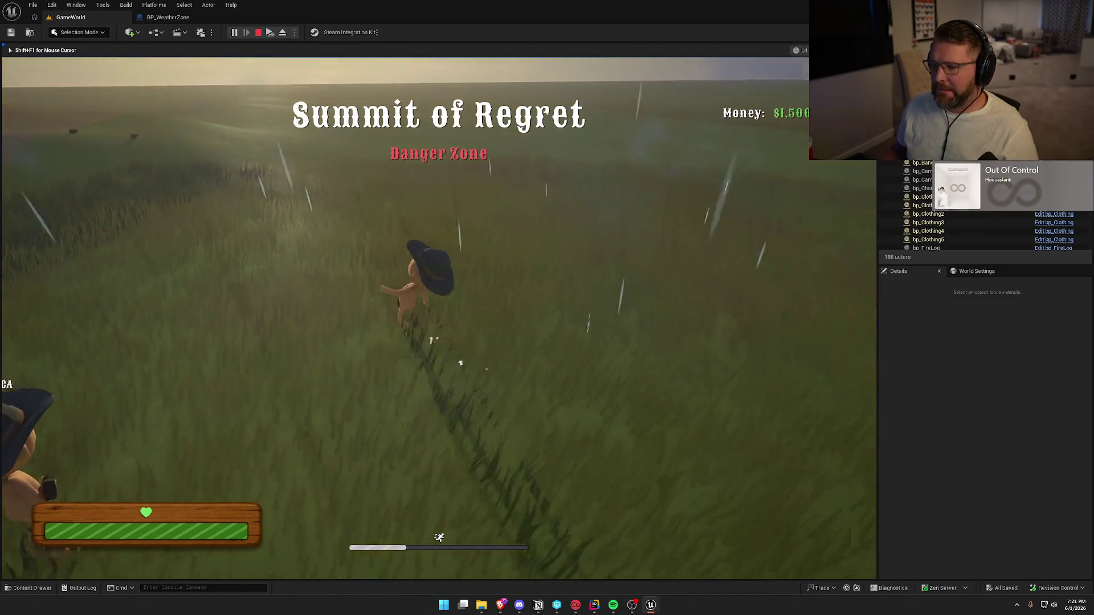
key("super")
key("super")
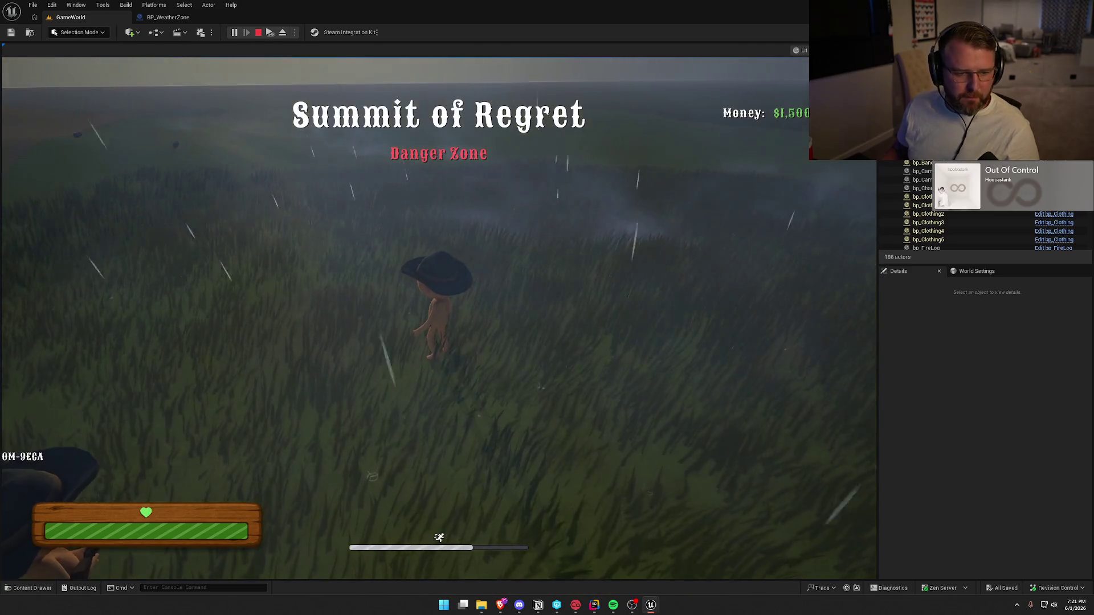
key("s")
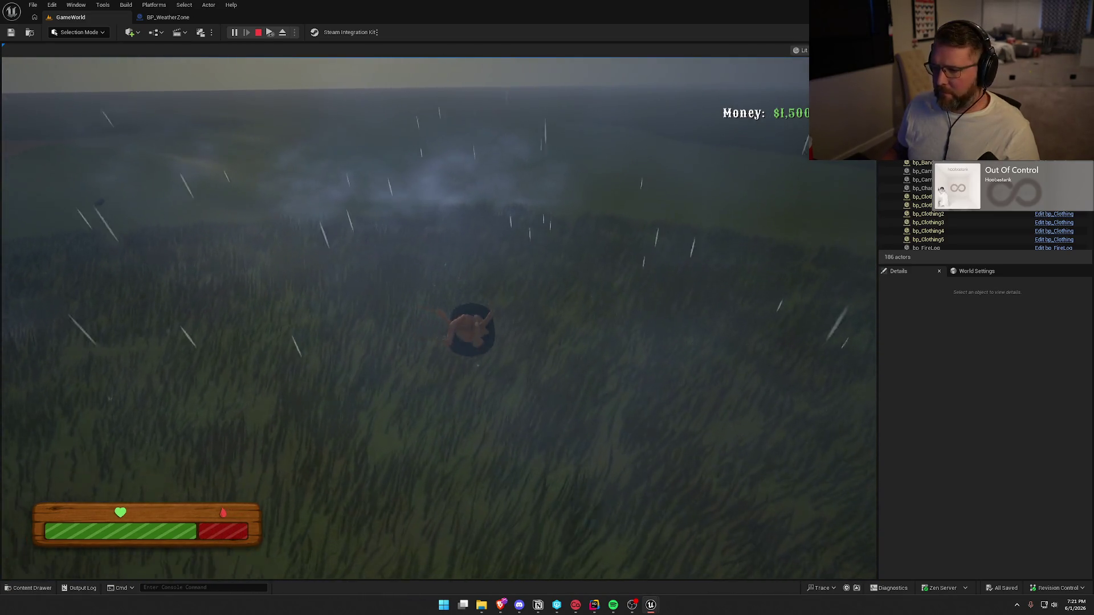
key("w")
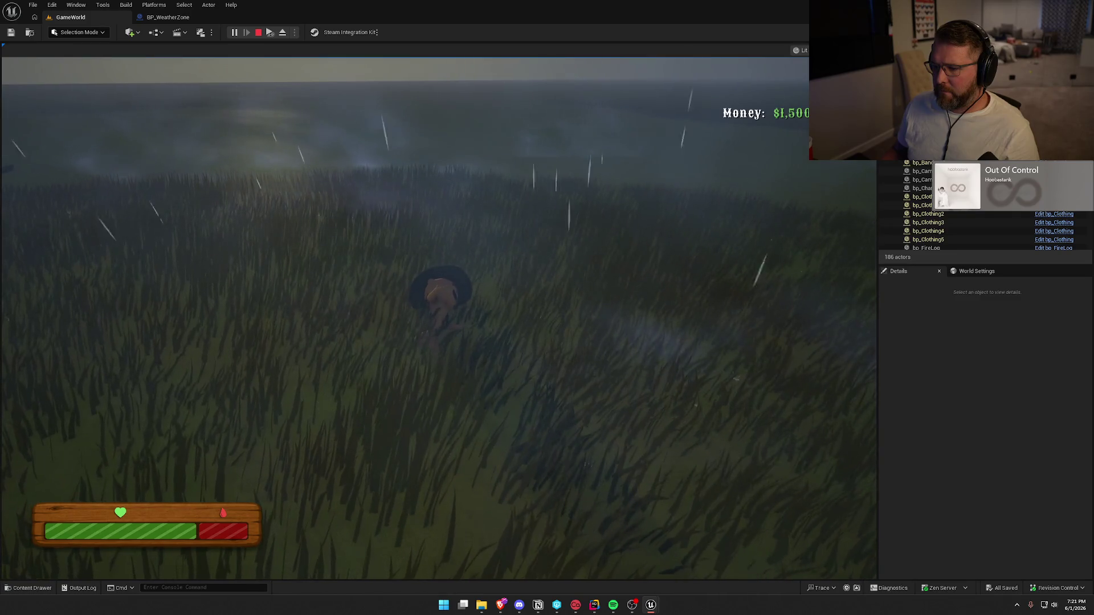
key("w")
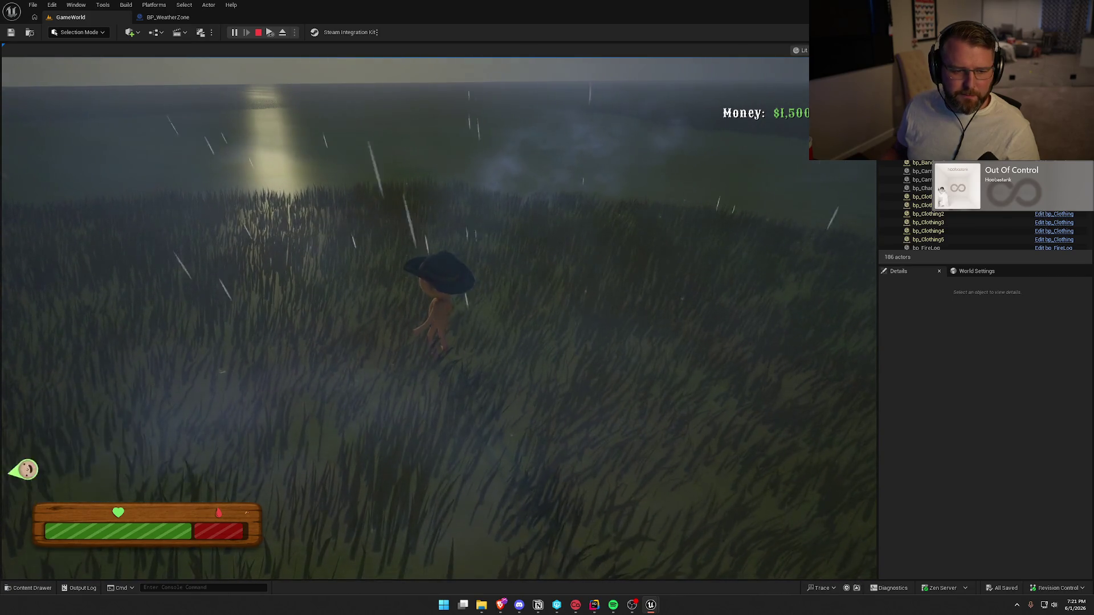
Step: Pick up the gun, shoot the other player, then stop and reopen BP_WeatherZone
key("super")
key("super")
key("w")
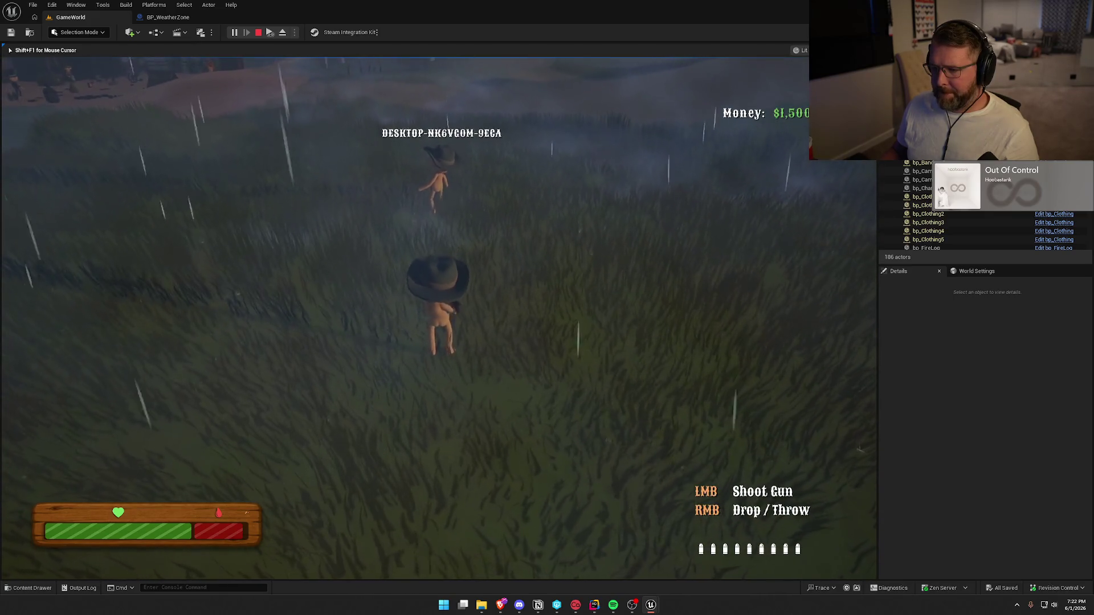
left_click(439, 308)
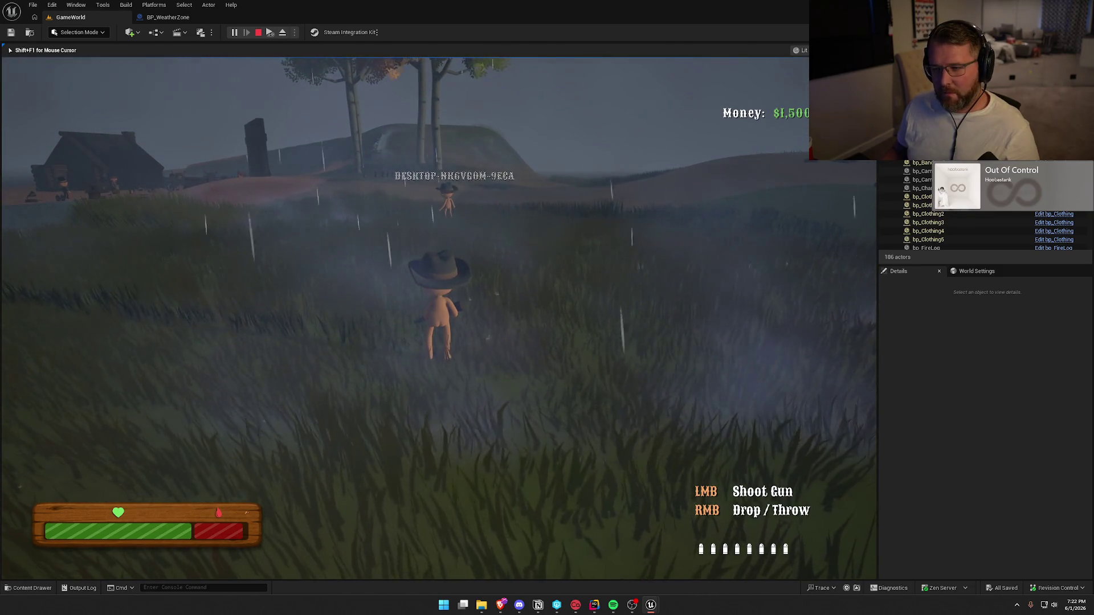
key("shift+w")
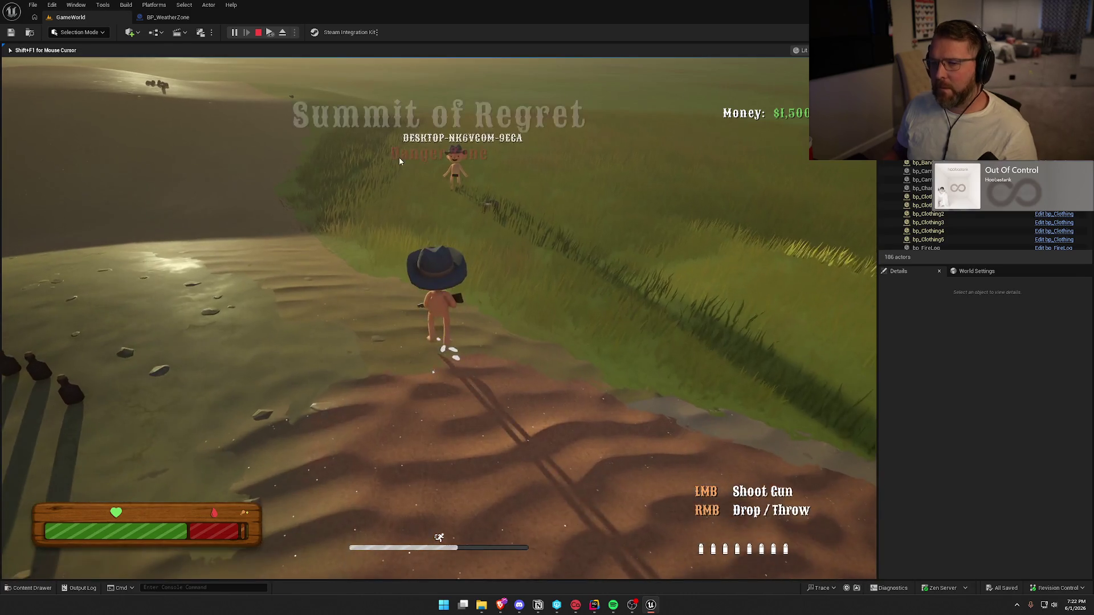
key("Escape")
left_click(168, 17)
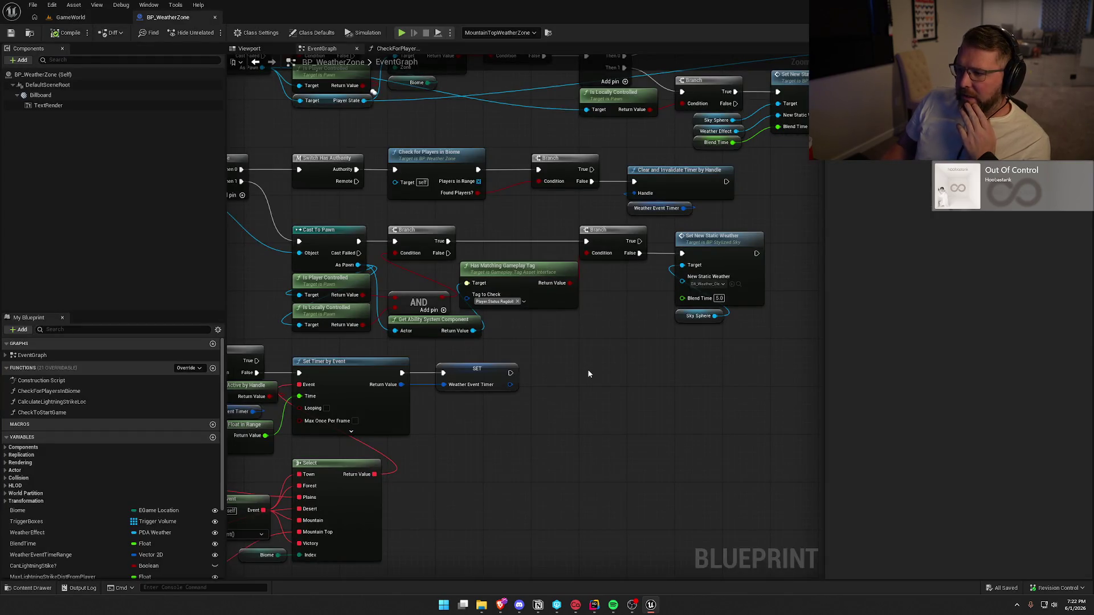
Step: Open the CheckForPlayersInBiome function graph and frame its loop, branch and AddUnique nodes
left_click_drag(446, 166, 463, 206)
left_click(461, 207)
double_click(484, 238)
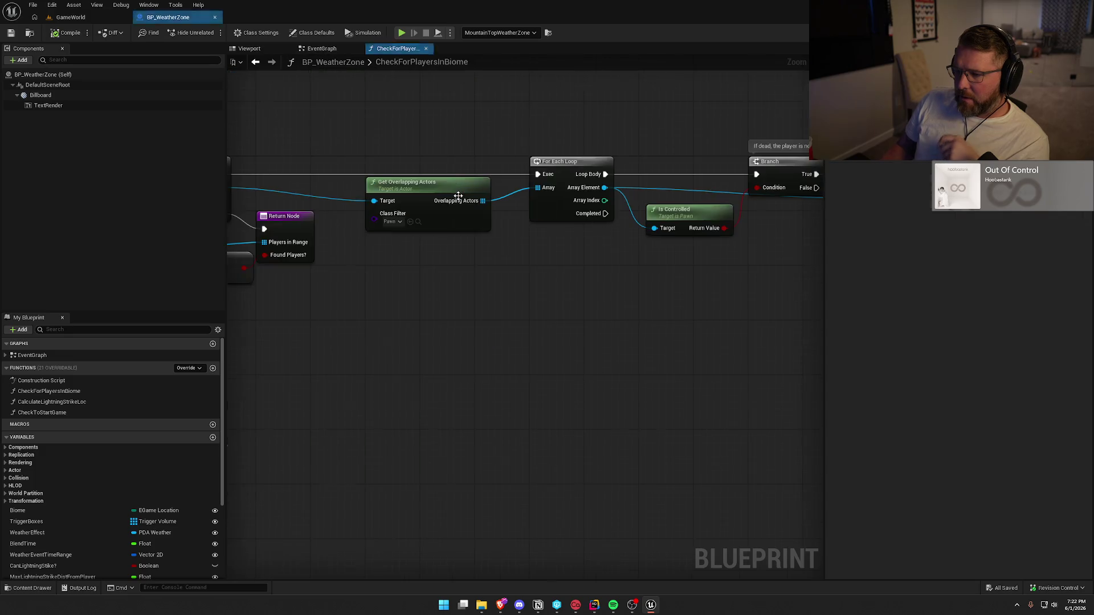
mouse_move(456, 307)
left_mouse_down()
mouse_move(509, 315)
mouse_move(356, 315)
left_mouse_up()
left_click_drag(366, 120, 768, 314)
mouse_move(621, 323)
left_mouse_down()
mouse_move(374, 336)
mouse_move(477, 311)
left_mouse_up()
left_click(383, 338)
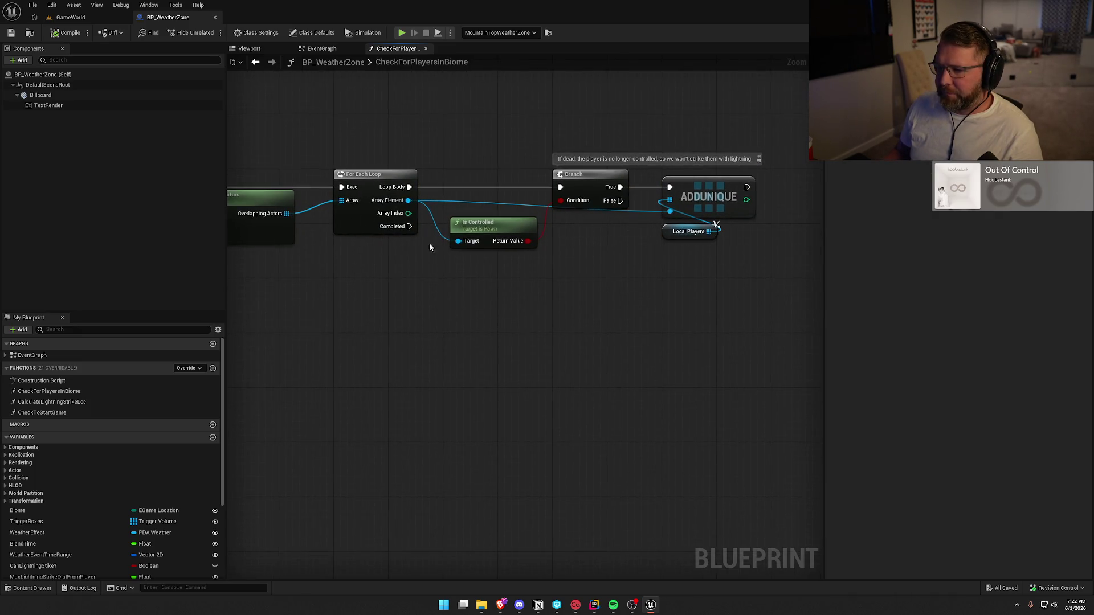
Step: Browse 'is a' actions for the loop's Array Element, then dismiss without adding a node
mouse_move(407, 200)
left_mouse_down()
mouse_move(441, 285)
mouse_move(430, 277)
left_mouse_up()
type("is a")
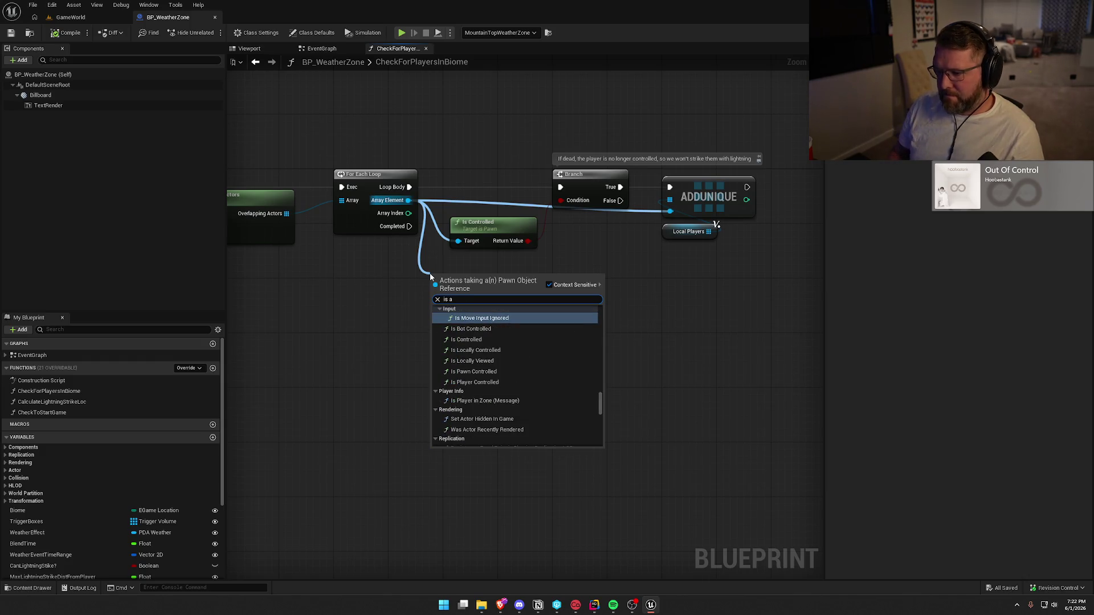
scroll(549, 410, "down", 10)
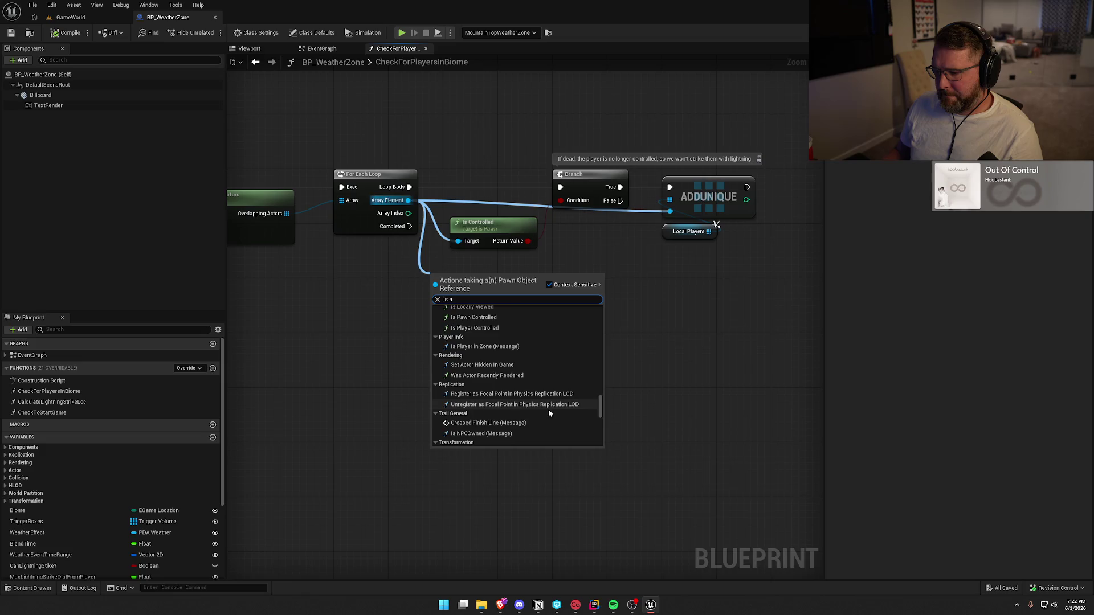
scroll(548, 409, "down", 5)
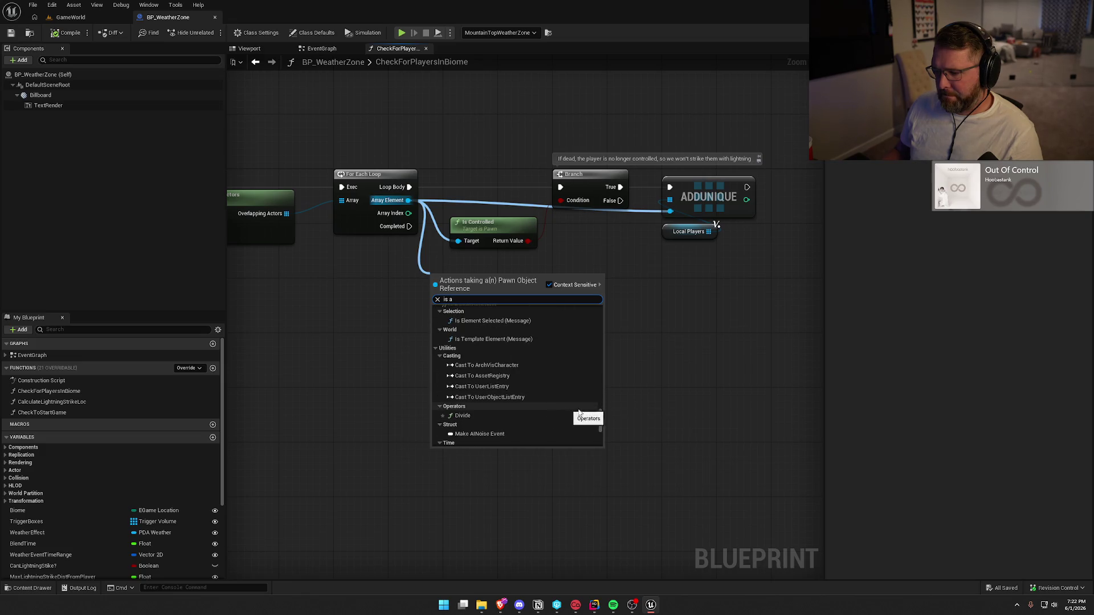
mouse_move(600, 420)
left_mouse_down()
mouse_move(600, 440)
mouse_move(593, 287)
left_mouse_up()
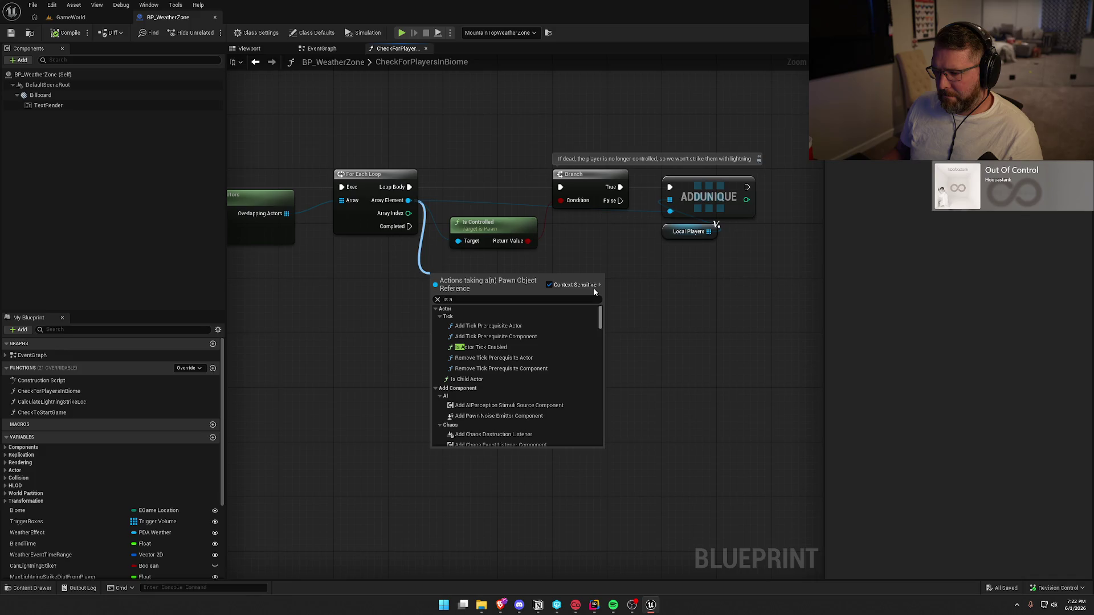
scroll(573, 369, "down", 6)
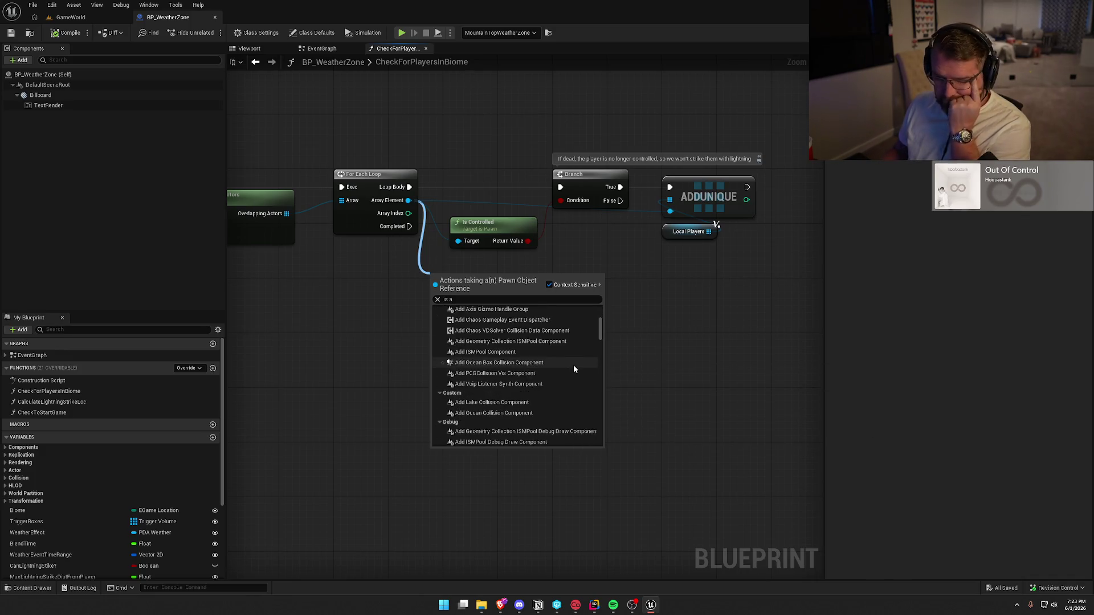
scroll(573, 369, "down", 5)
scroll(562, 365, "down", 8)
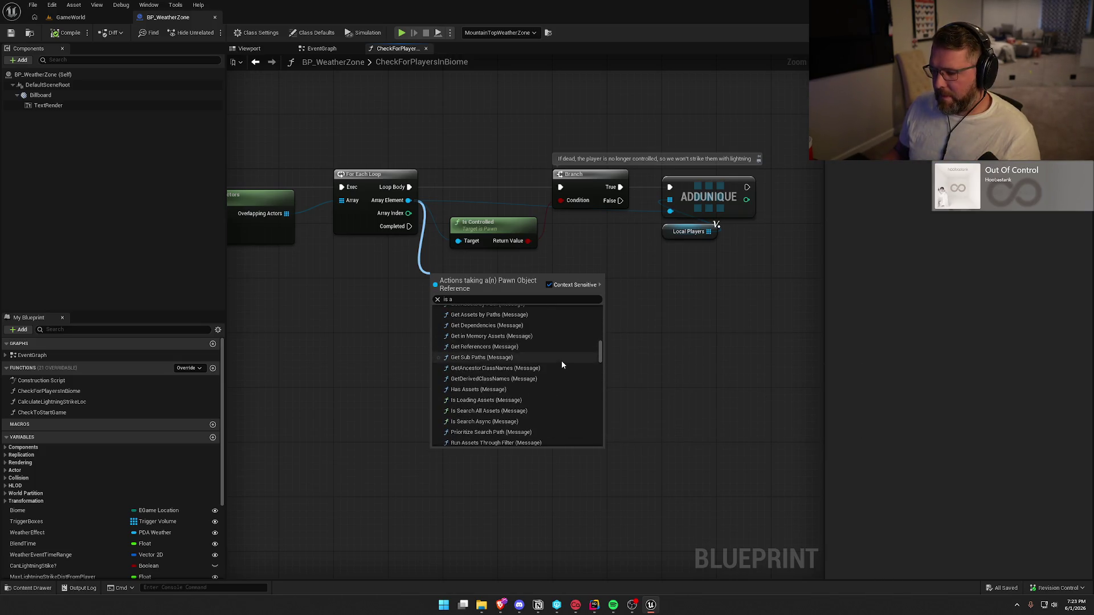
scroll(562, 363, "down", 8)
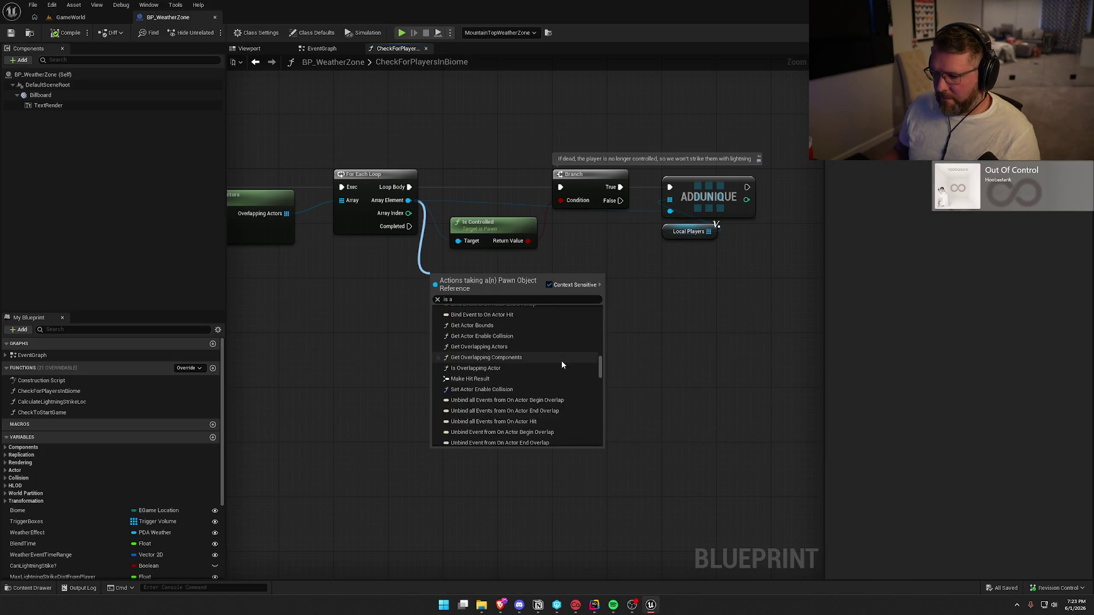
scroll(561, 365, "down", 2)
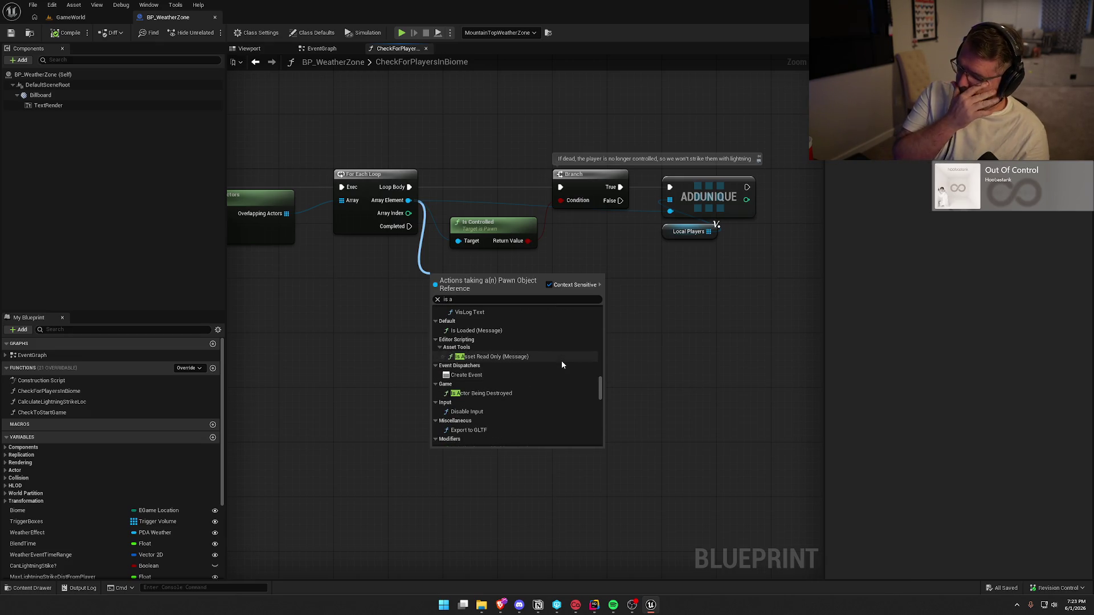
scroll(562, 365, "down", 5)
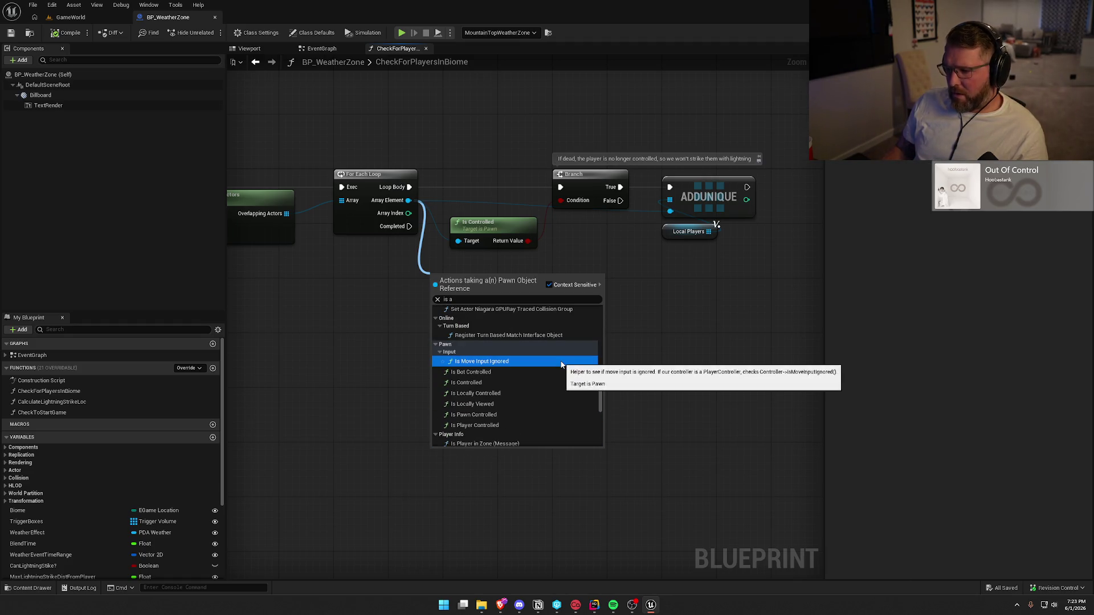
scroll(560, 362, "down", 2)
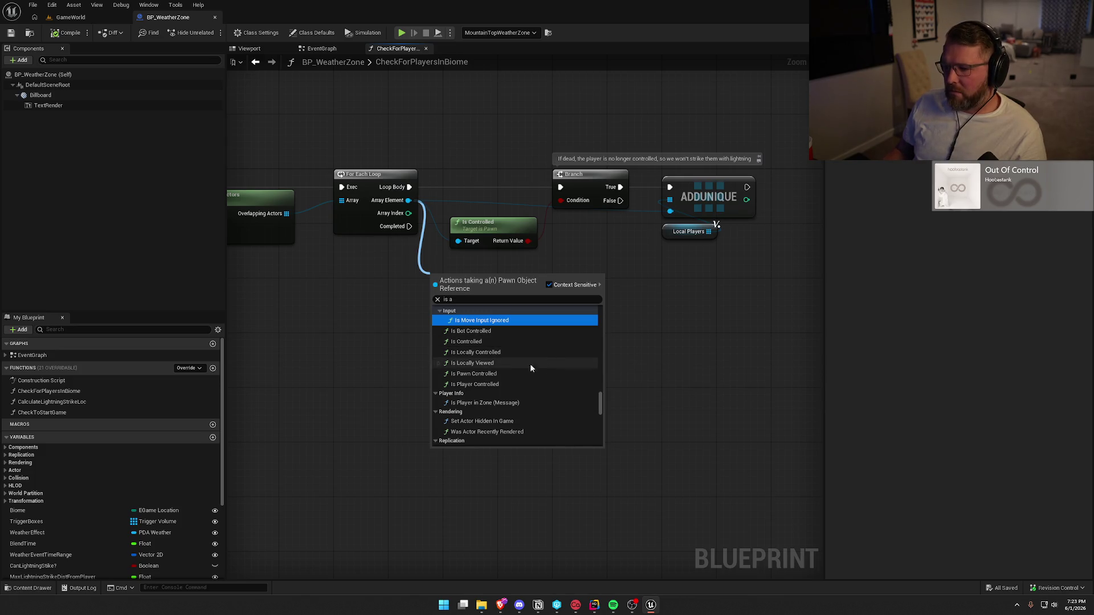
left_click(375, 298)
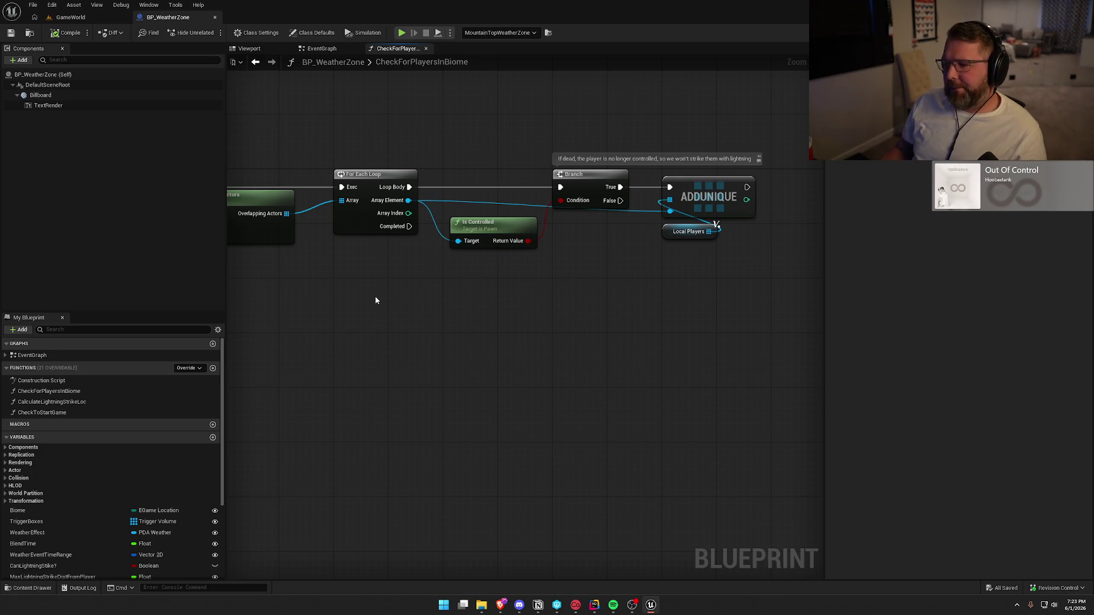
Step: Move the Is Controlled node up into line with the loop
left_click_drag(437, 141, 779, 315)
left_click(491, 245)
left_click_drag(491, 245, 483, 218)
left_click(510, 277)
mouse_move(510, 277)
left_mouse_down()
mouse_move(435, 286)
mouse_move(450, 277)
left_mouse_up()
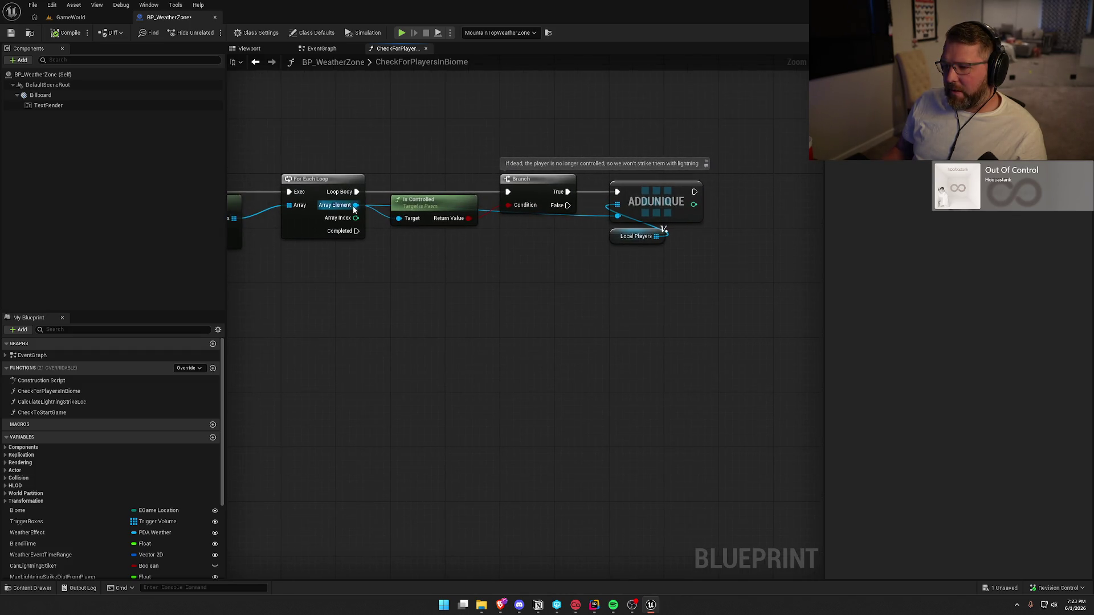
Step: Add a Cast To bp_DeadPlayer on Array Element and shift the downstream nodes to make room
left_click_drag(354, 209, 388, 243)
type("cast to")
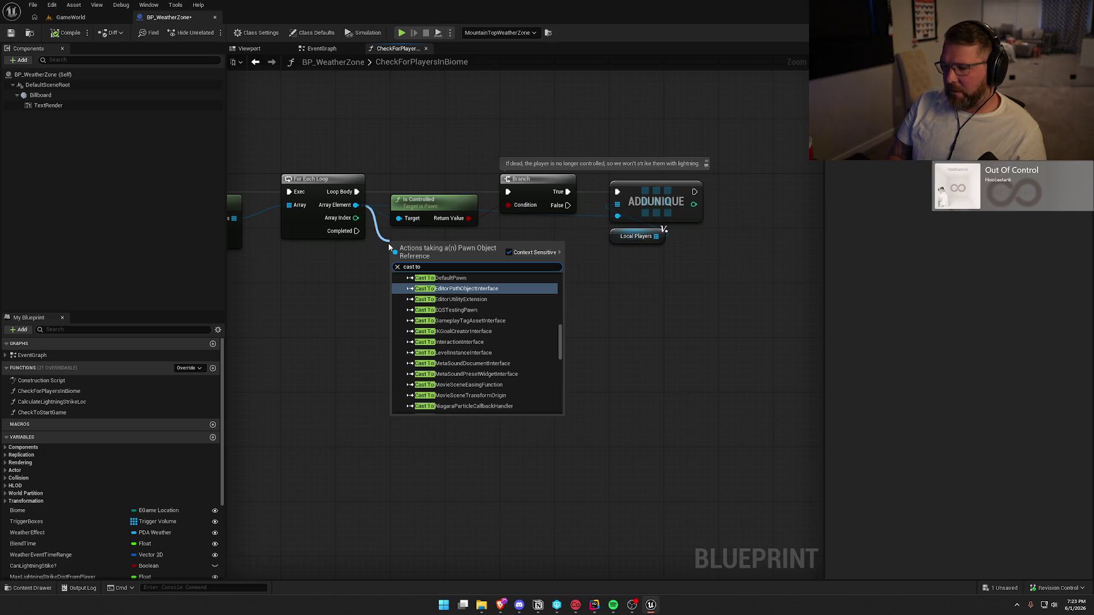
type(" bp deaa")
key("BackSpace")
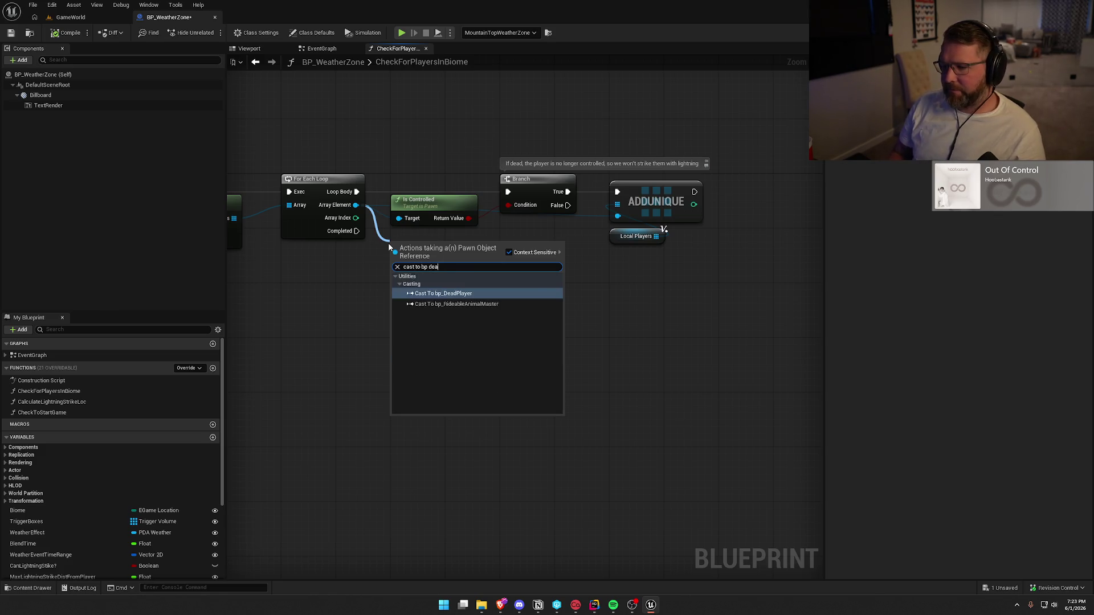
key("Return")
left_click_drag(460, 163, 688, 238)
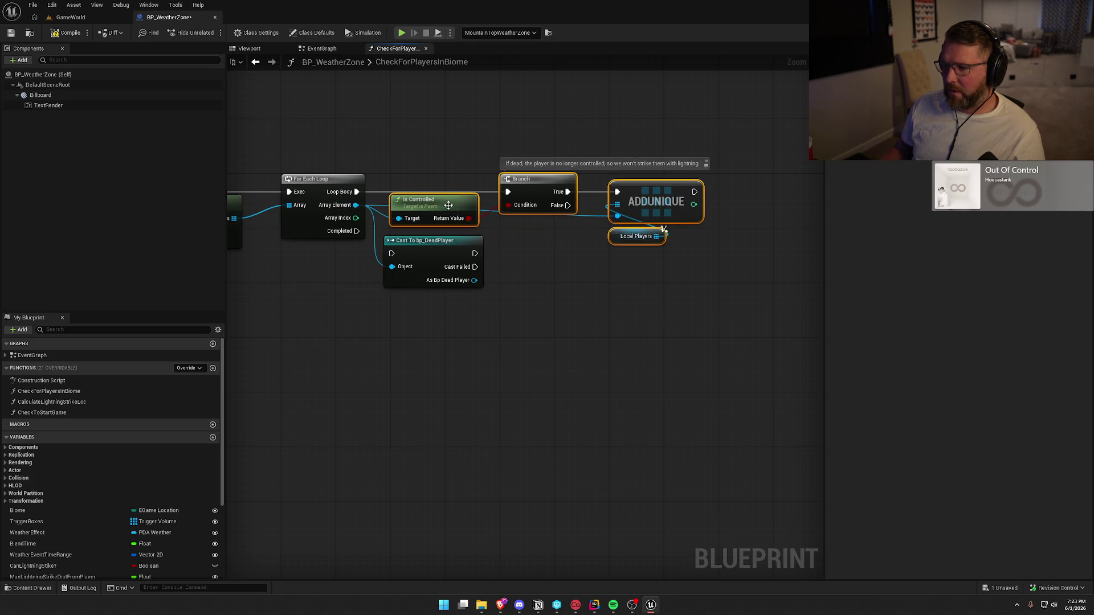
left_click_drag(448, 206, 592, 212)
mouse_move(424, 273)
left_mouse_down()
mouse_move(429, 210)
mouse_move(597, 204)
left_mouse_up()
left_click(412, 294)
Step: Wire Cast Failed into the Branch, place Is Controlled beside the cast, and compile
left_click_drag(513, 156, 758, 254)
left_click_drag(611, 205, 582, 209)
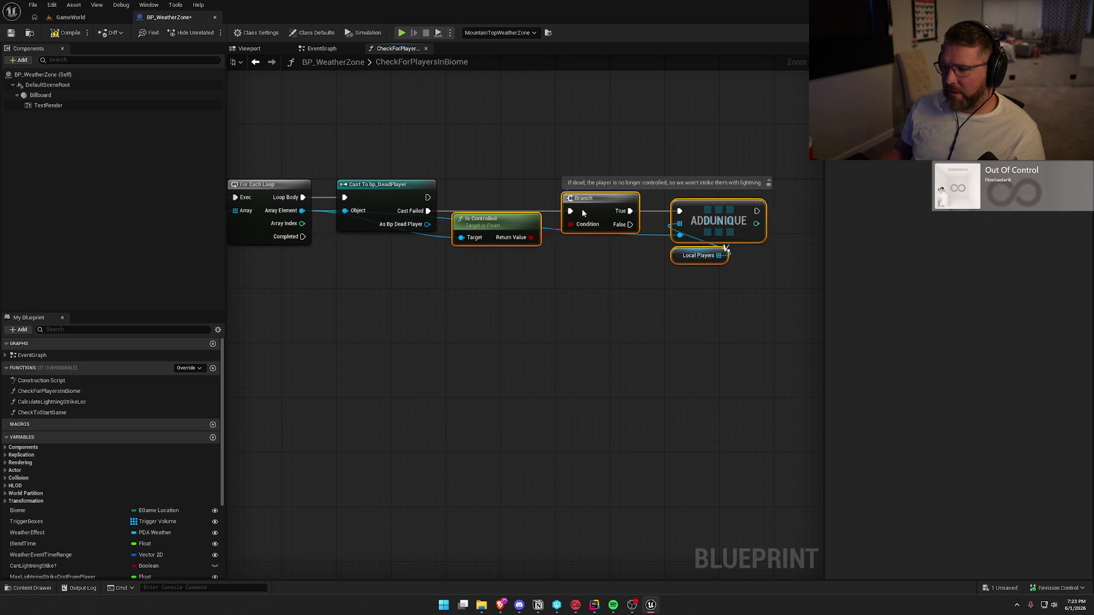
left_click(536, 323)
mouse_move(520, 246)
left_mouse_down()
mouse_move(500, 355)
mouse_move(647, 345)
left_mouse_up()
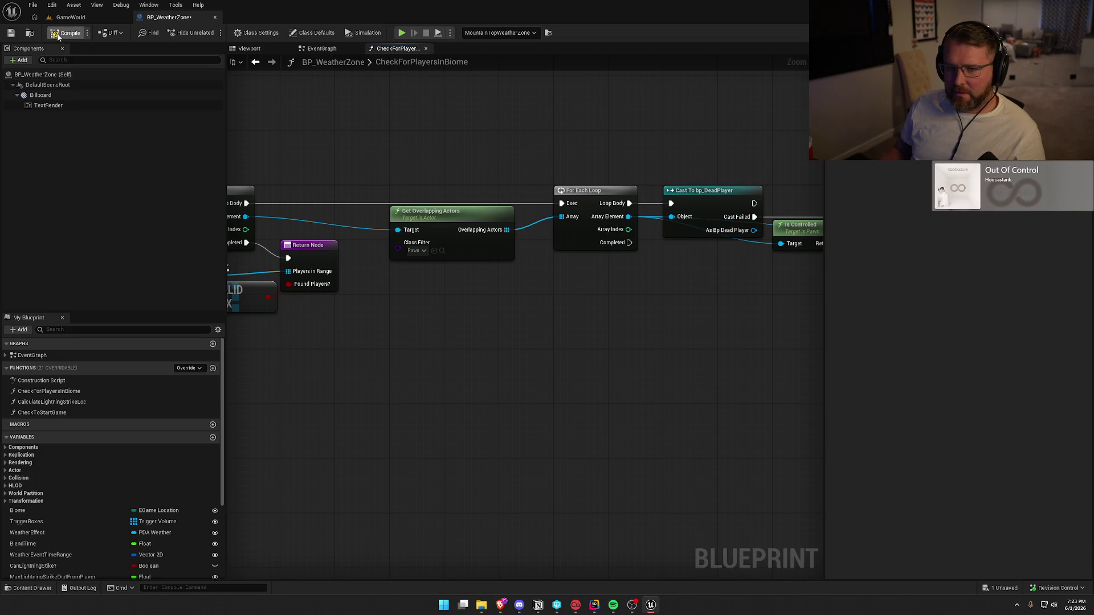
left_click(322, 50)
scroll(495, 239, "up", 3)
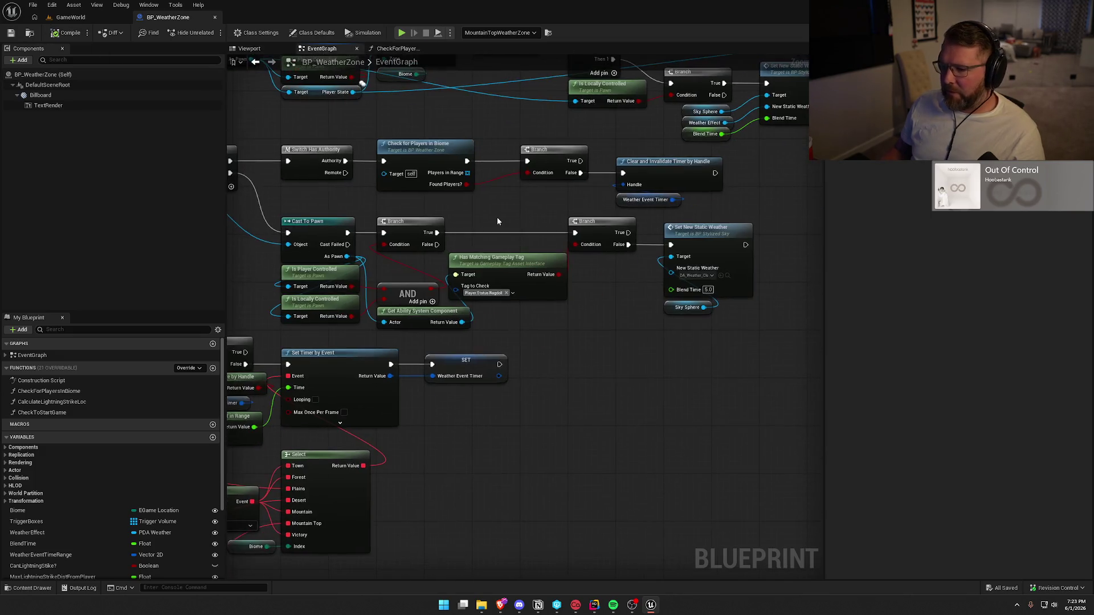
Step: Review the EventGraph's lightning and weather-change nodes, then return to the GameWorld level
left_click(464, 181)
mouse_move(502, 229)
left_mouse_down()
mouse_move(514, 216)
mouse_move(636, 287)
left_mouse_up()
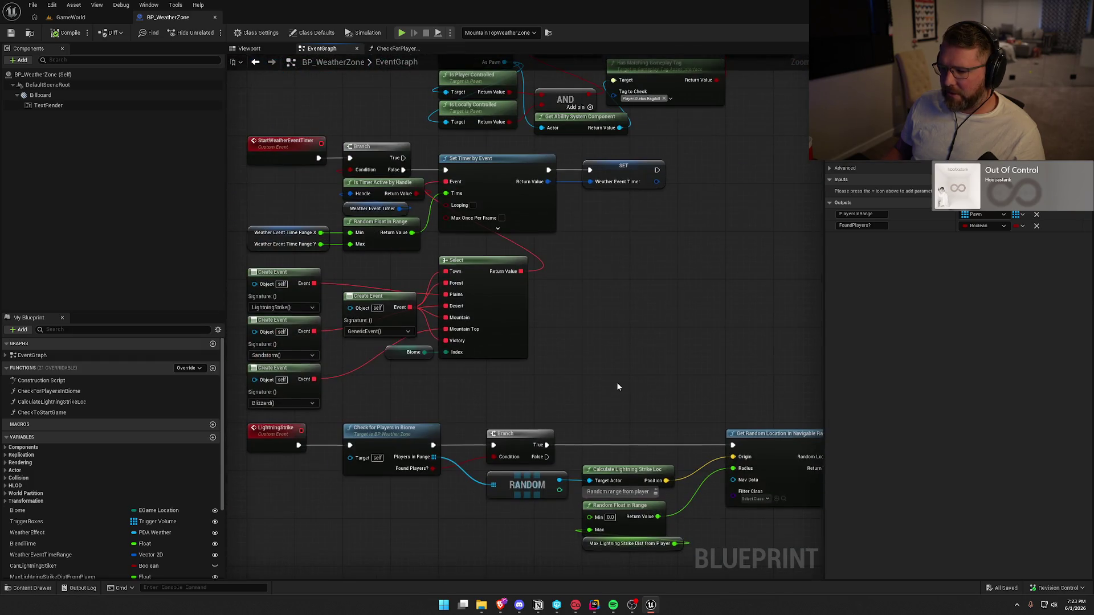
left_click_drag(617, 386, 562, 204)
left_click_drag(623, 361, 469, 381)
mouse_move(635, 264)
left_mouse_down()
mouse_move(452, 344)
mouse_move(416, 344)
mouse_move(501, 471)
mouse_move(648, 381)
mouse_move(612, 490)
left_mouse_up()
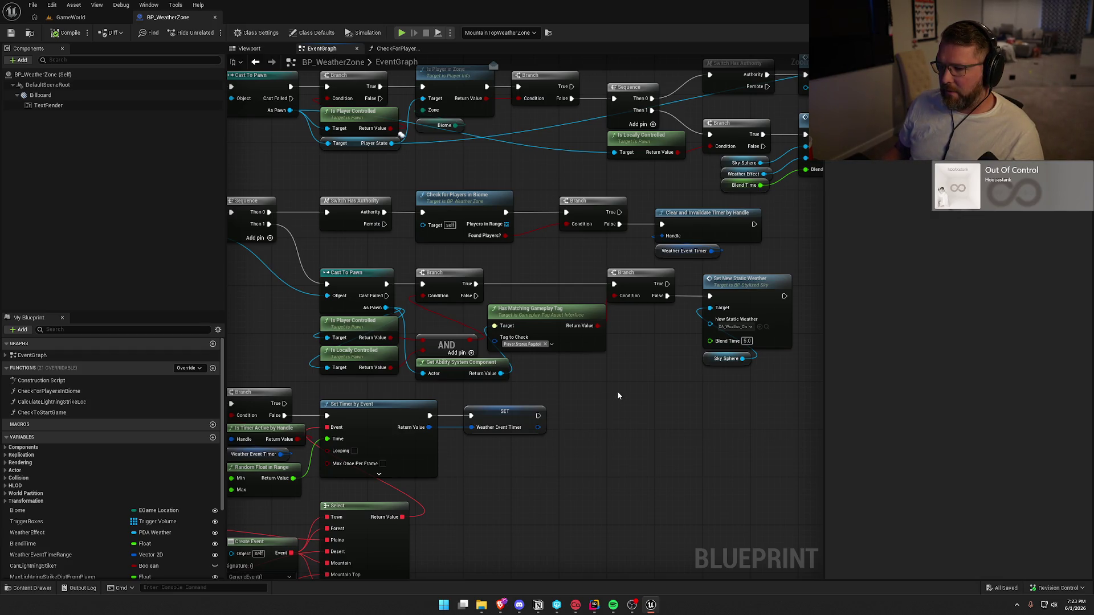
left_click_drag(767, 380, 327, 276)
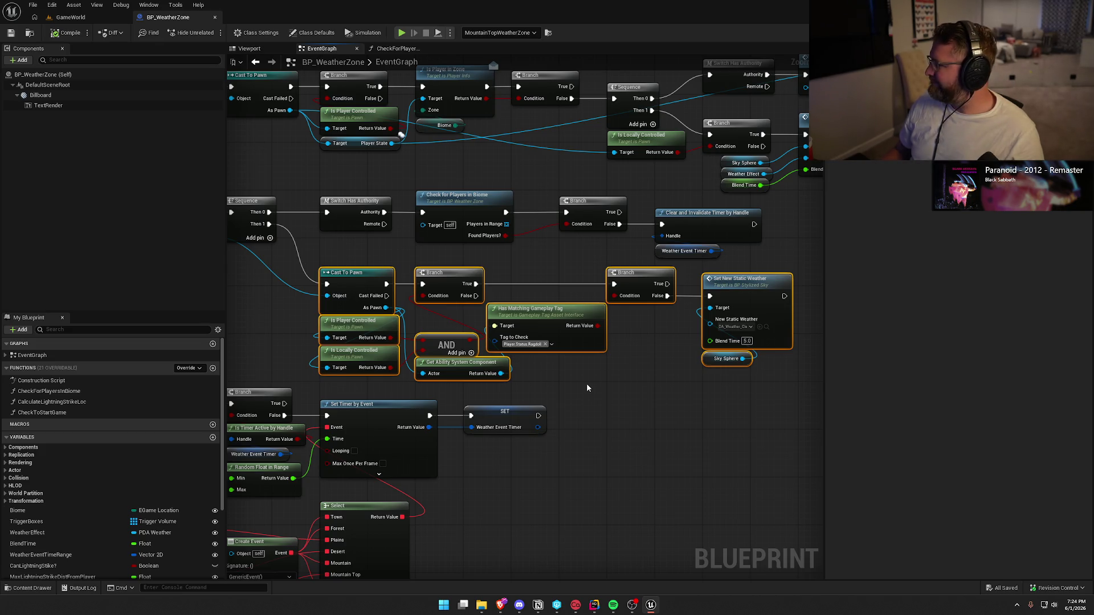
left_click(587, 388)
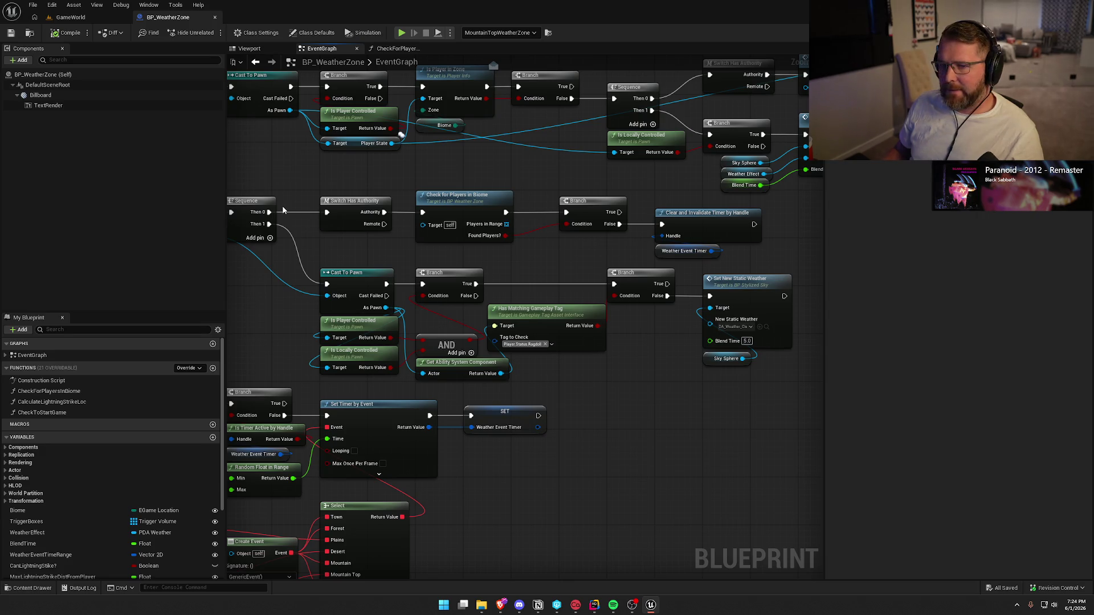
left_click(70, 17)
Step: Start a Play session and run the character from Lobby Trading Post into the rainy Summit of Regret zone
left_click(234, 33)
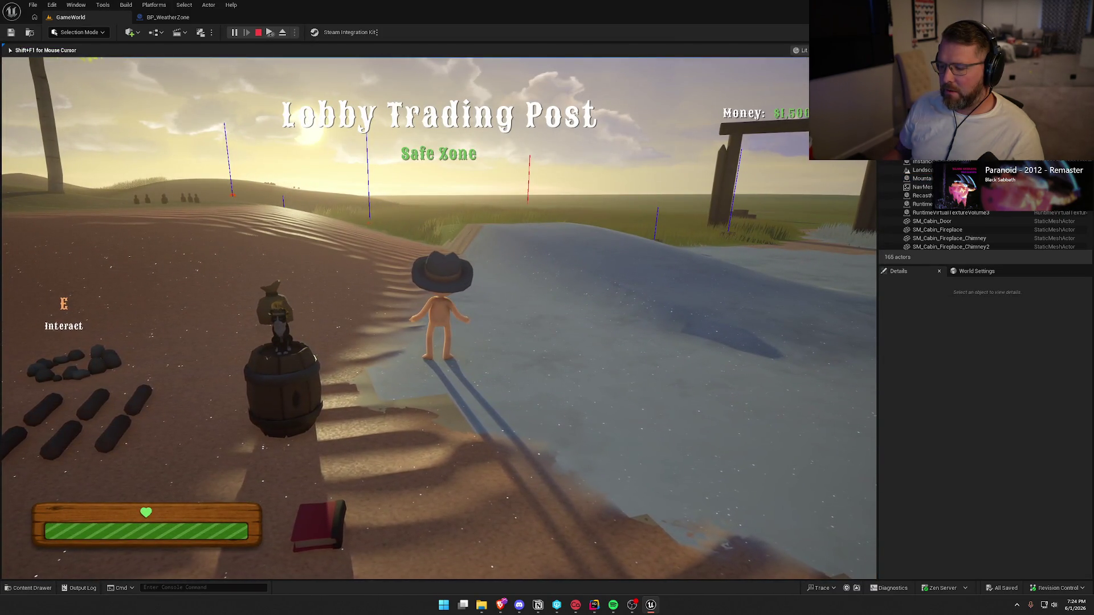
key("super")
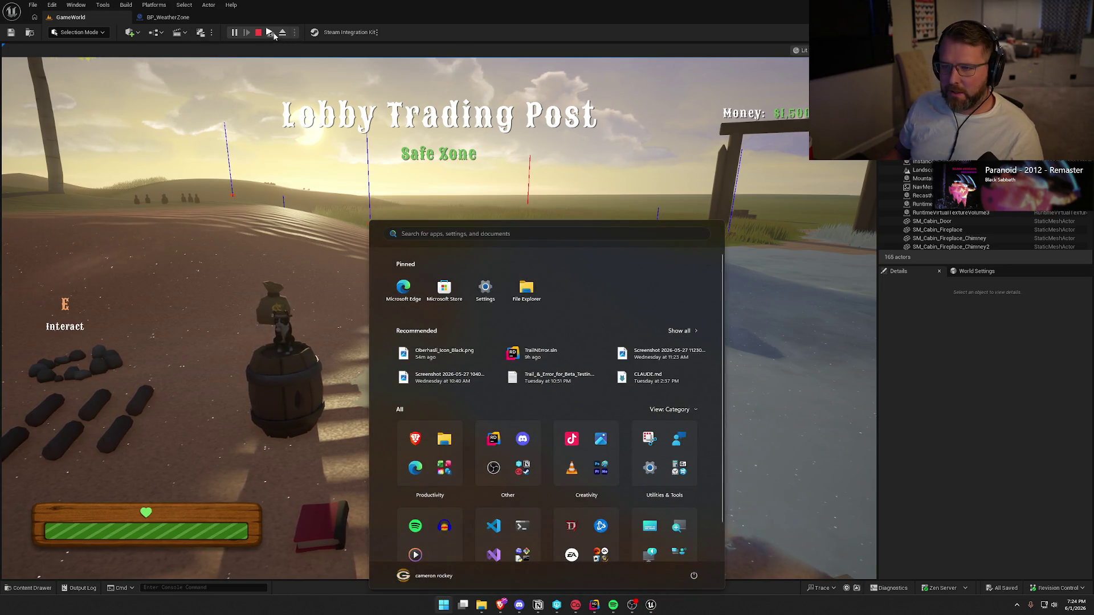
key("super")
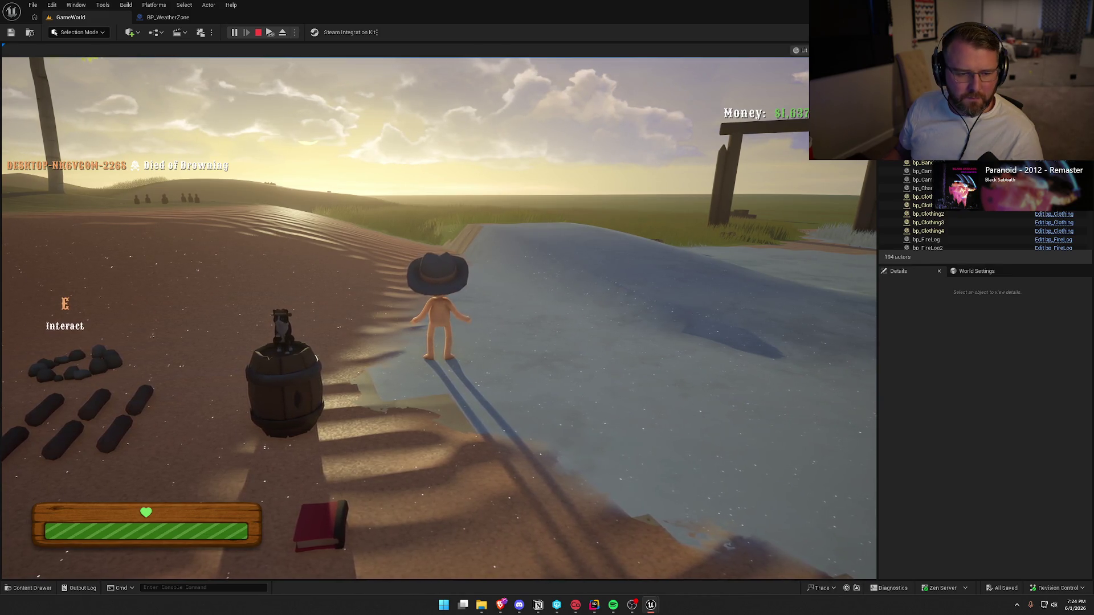
key("super")
key("super")
key("shift+w")
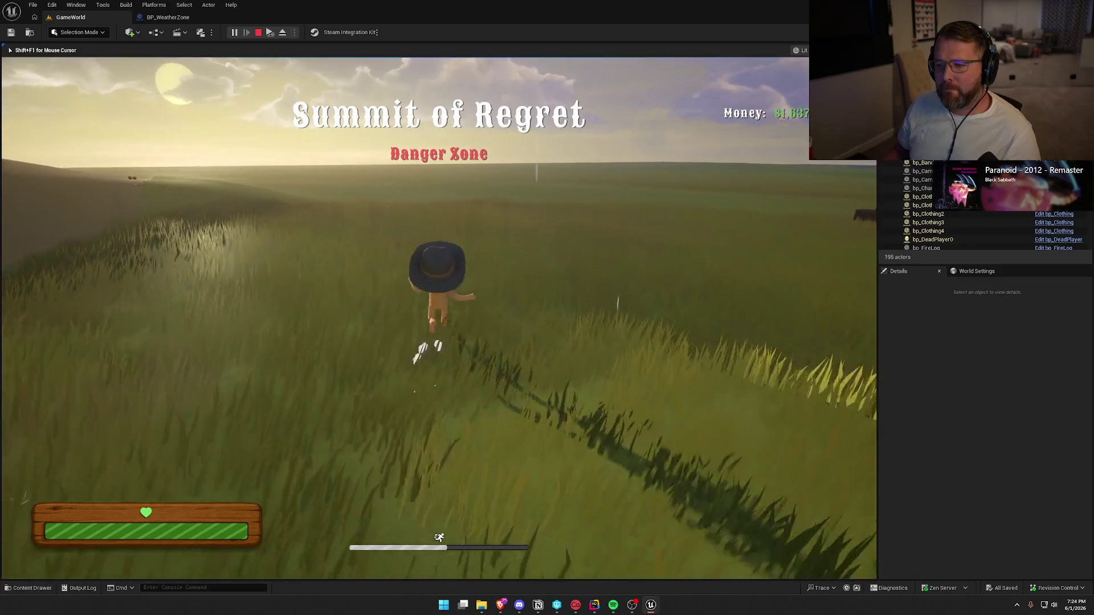
key("super")
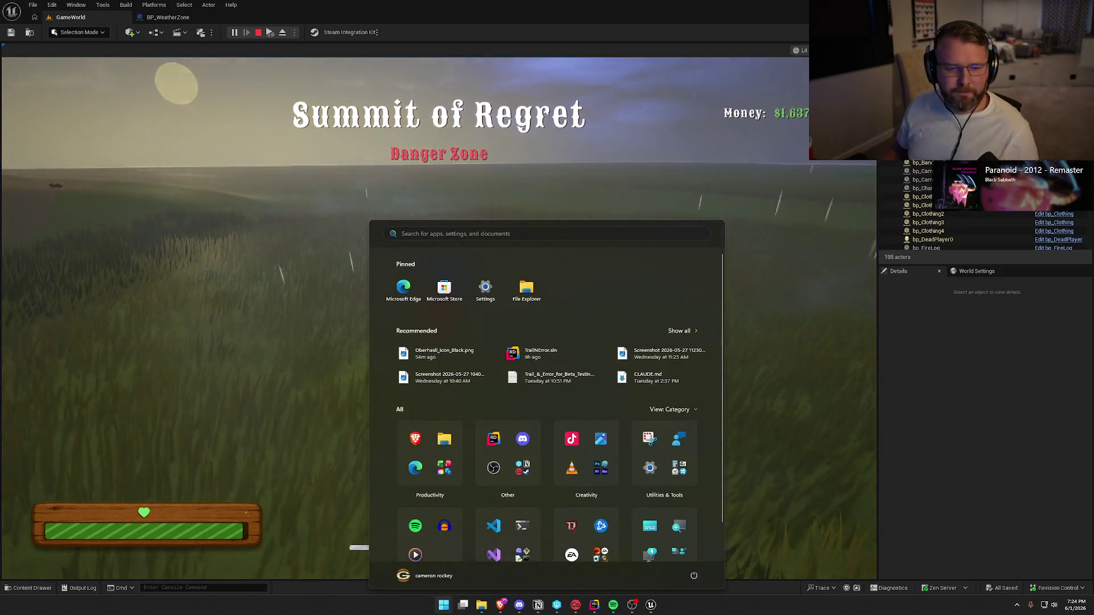
key("super")
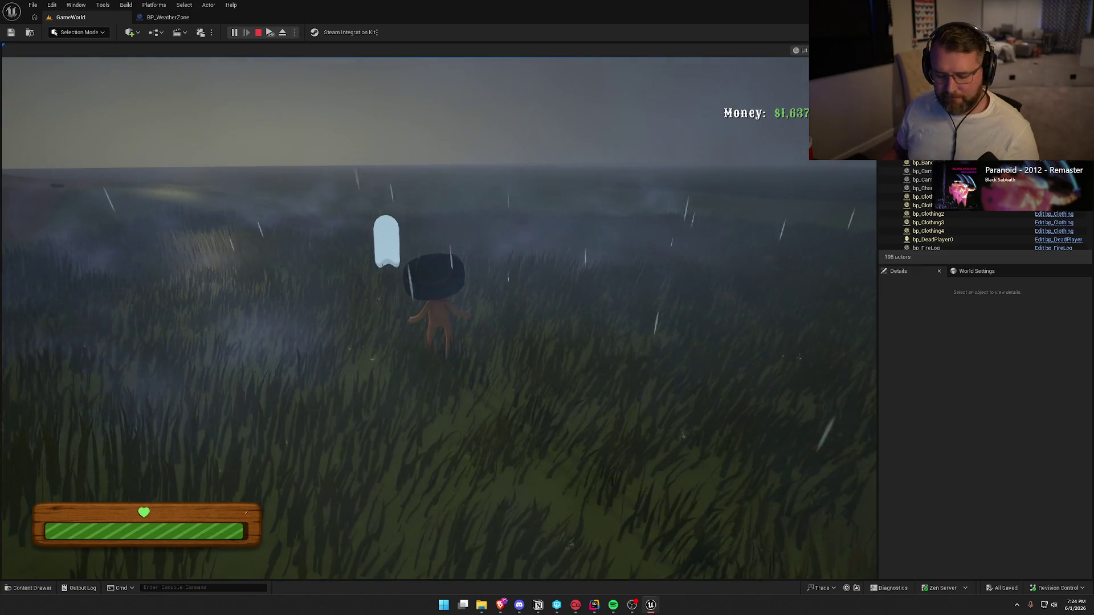
Step: Turn around, sprint back into the Lobby Trading Post, then end the play session
key("super")
left_click(433, 285)
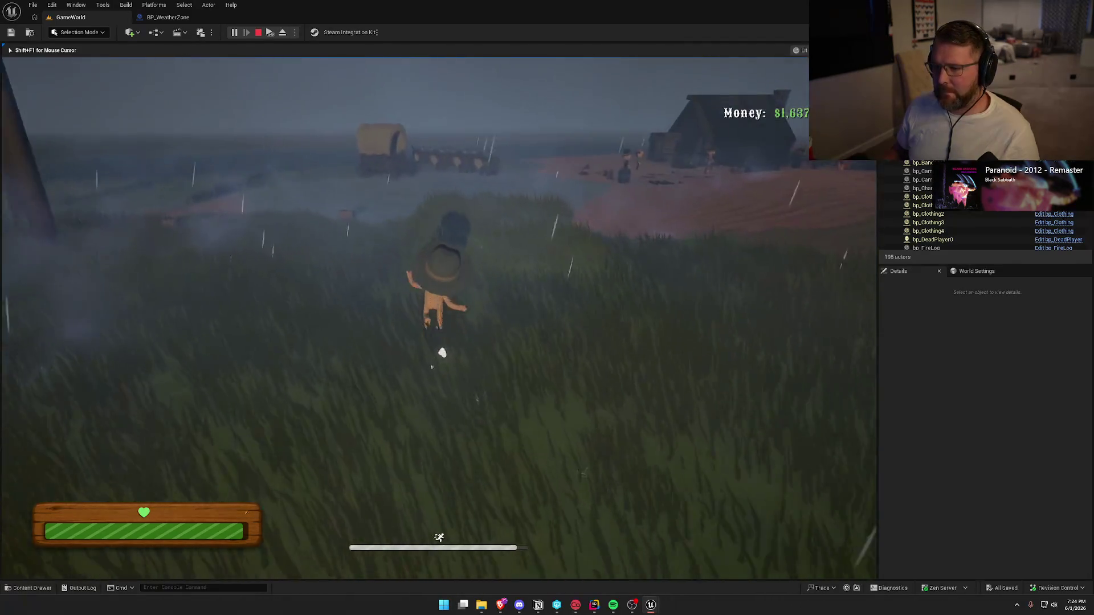
key("shift+w")
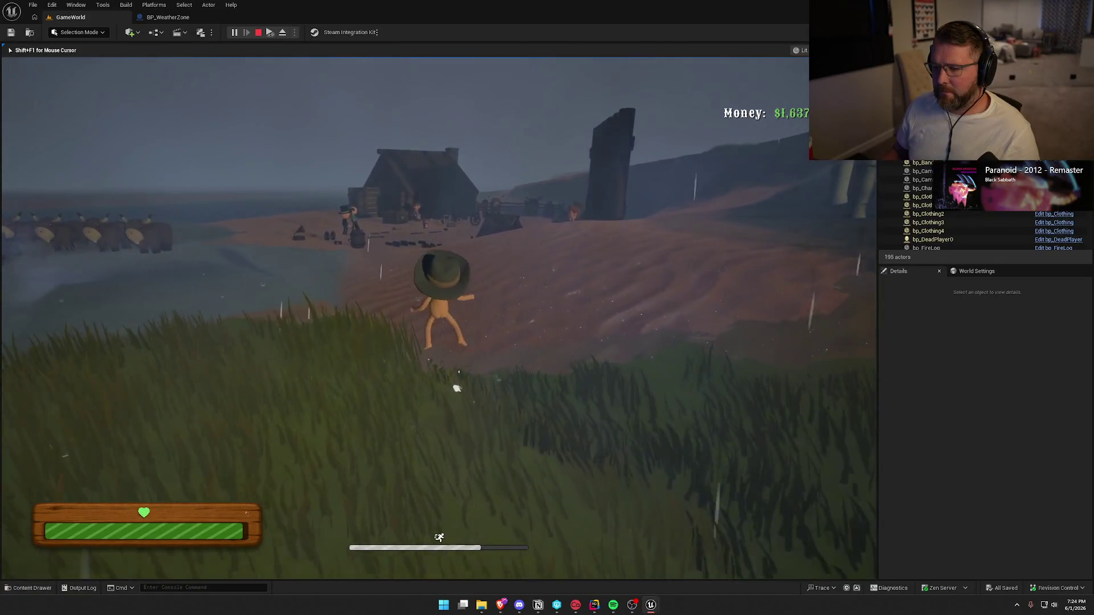
key("shift+w")
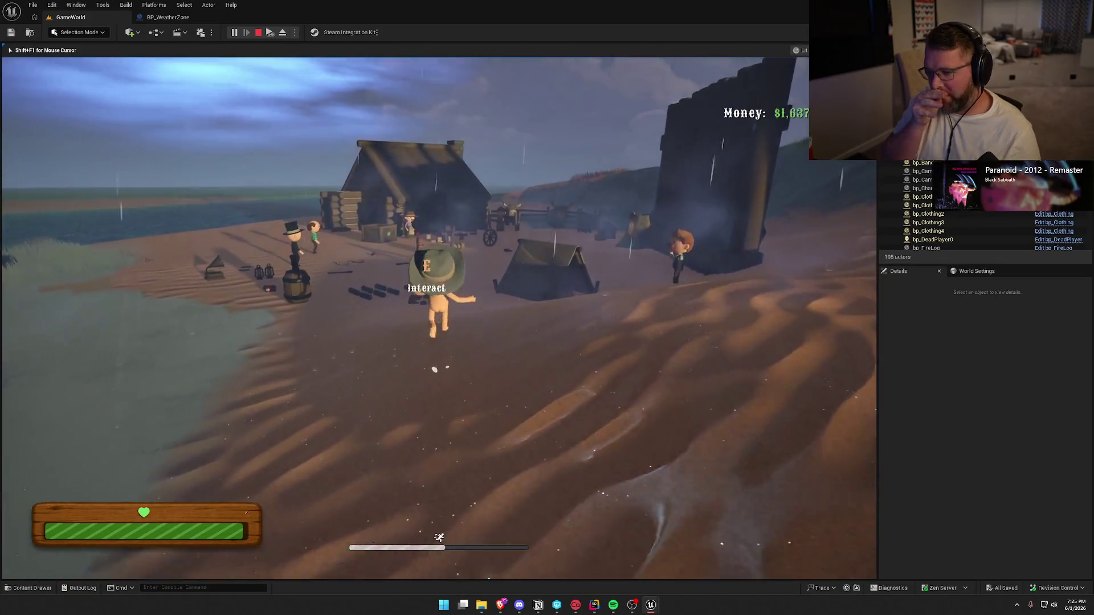
key("shift+w")
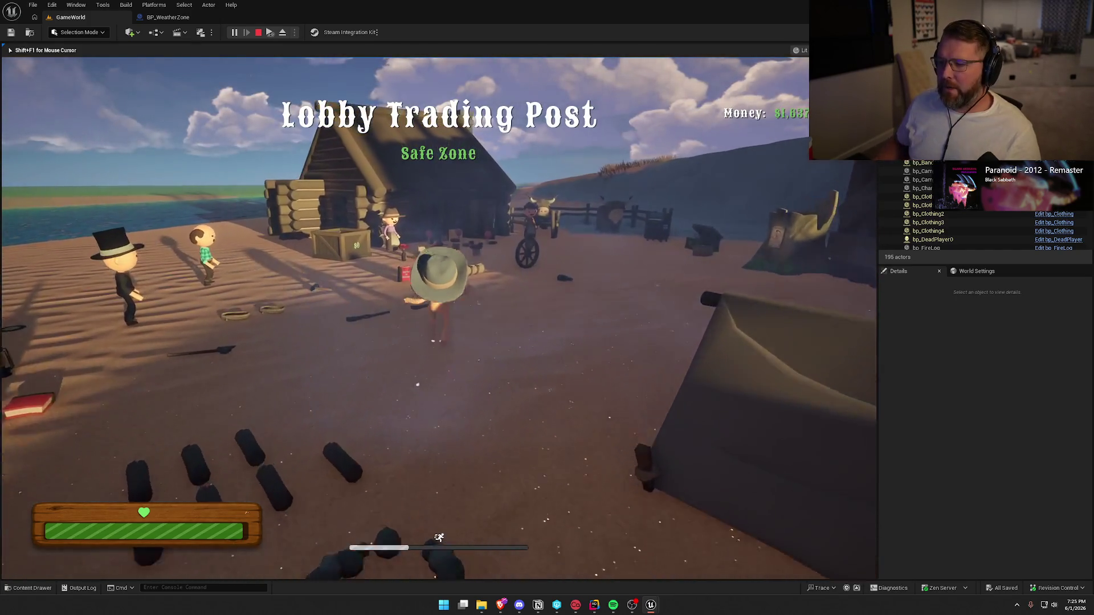
key("super")
key("super")
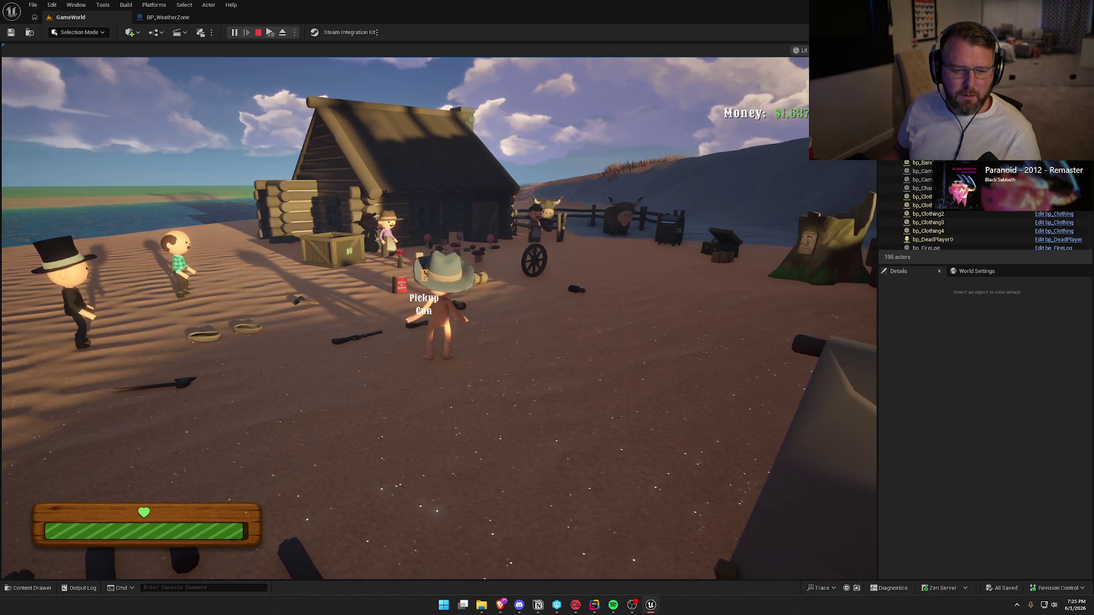
key("Escape")
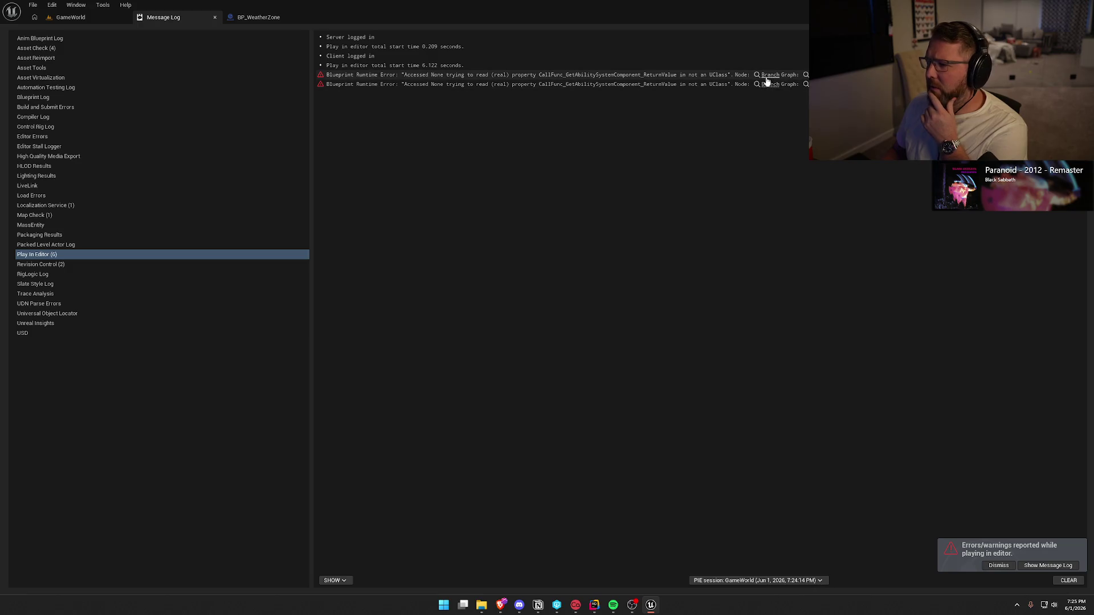
Step: At the erroring Branch, insert an Is Valid check on the ability system component before the Ragdoll tag Branch
left_click(769, 79)
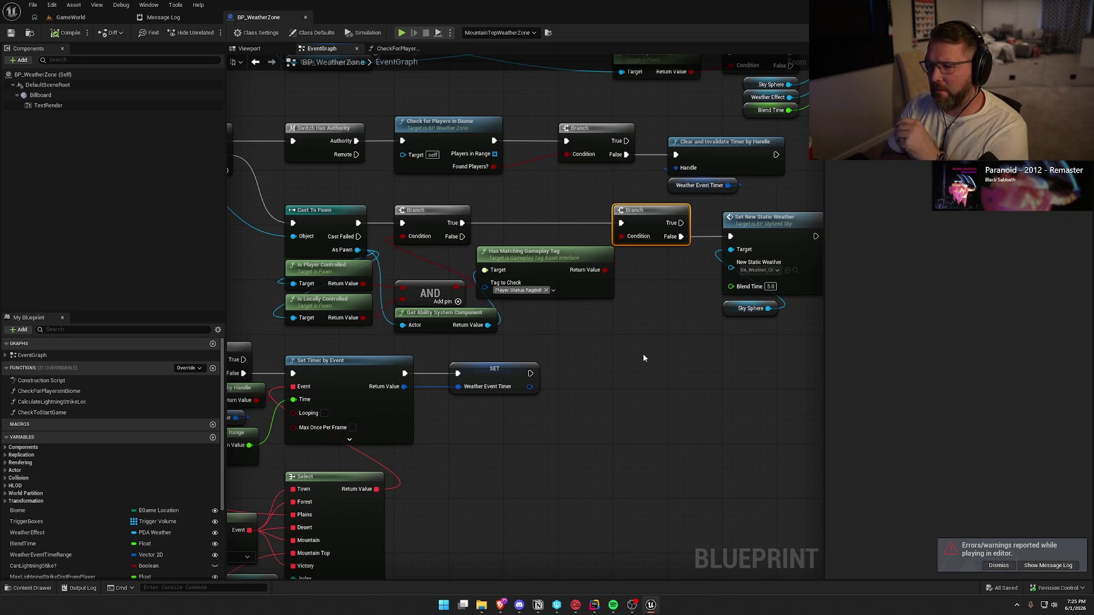
mouse_move(573, 274)
left_mouse_down()
mouse_move(559, 270)
mouse_move(643, 318)
left_mouse_up()
left_click_drag(488, 325, 501, 233)
type("is val")
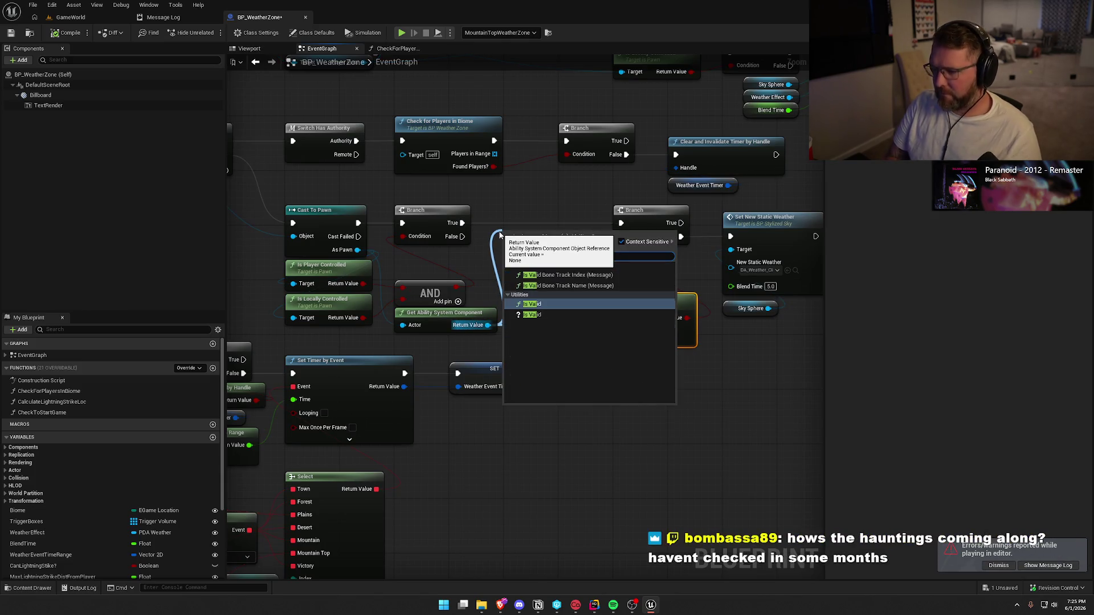
left_click(546, 314)
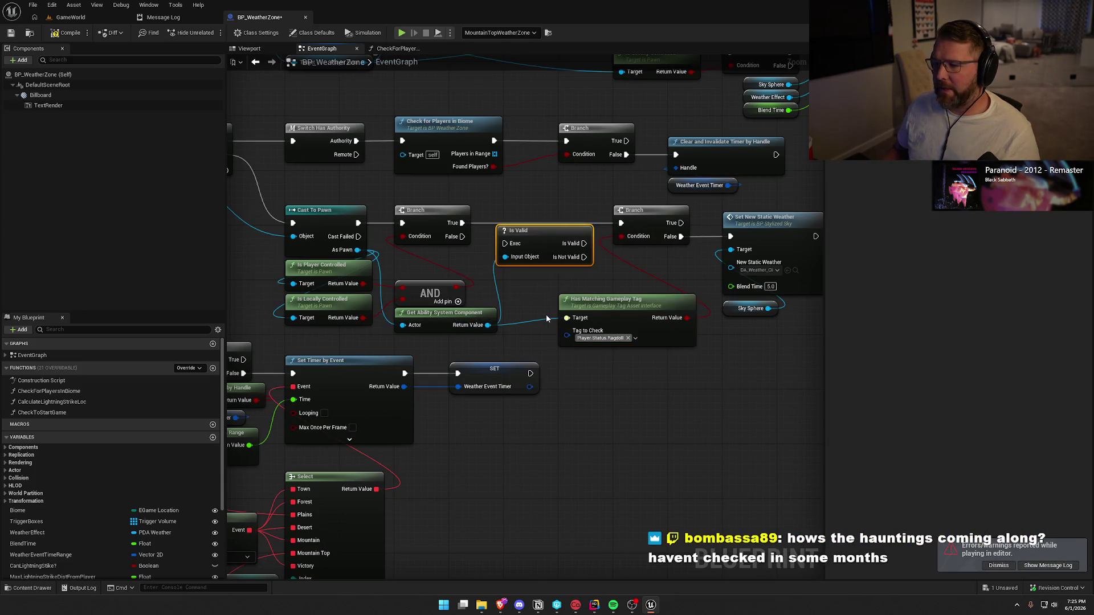
mouse_move(462, 223)
left_mouse_down()
mouse_move(505, 244)
mouse_move(541, 217)
mouse_move(621, 223)
left_mouse_up()
mouse_move(651, 286)
left_mouse_down()
mouse_move(564, 295)
mouse_move(552, 264)
mouse_move(560, 291)
left_mouse_up()
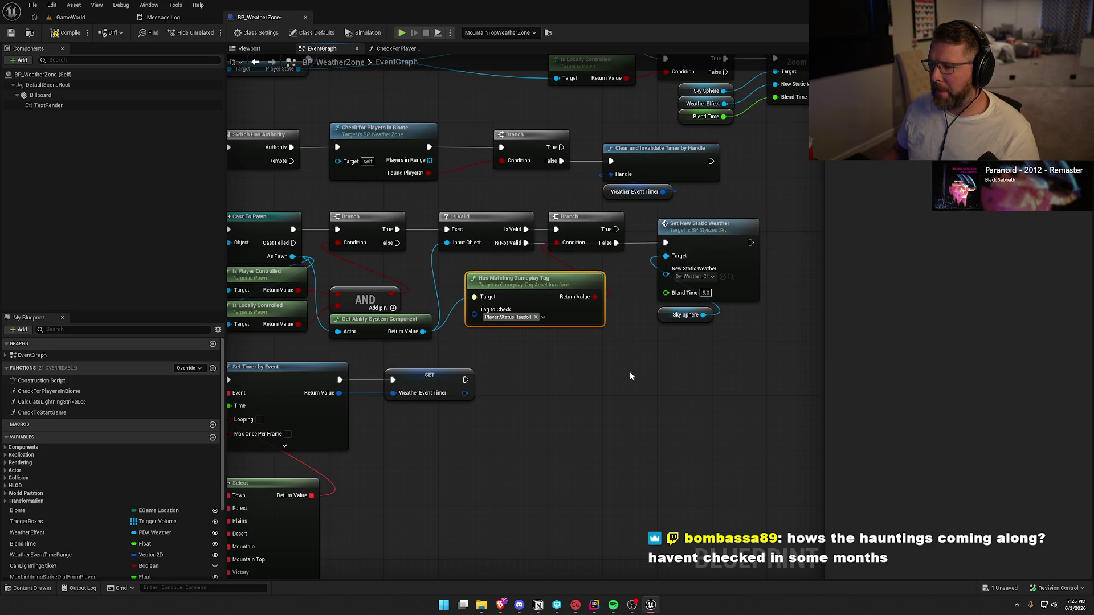
left_click_drag(619, 367, 663, 378)
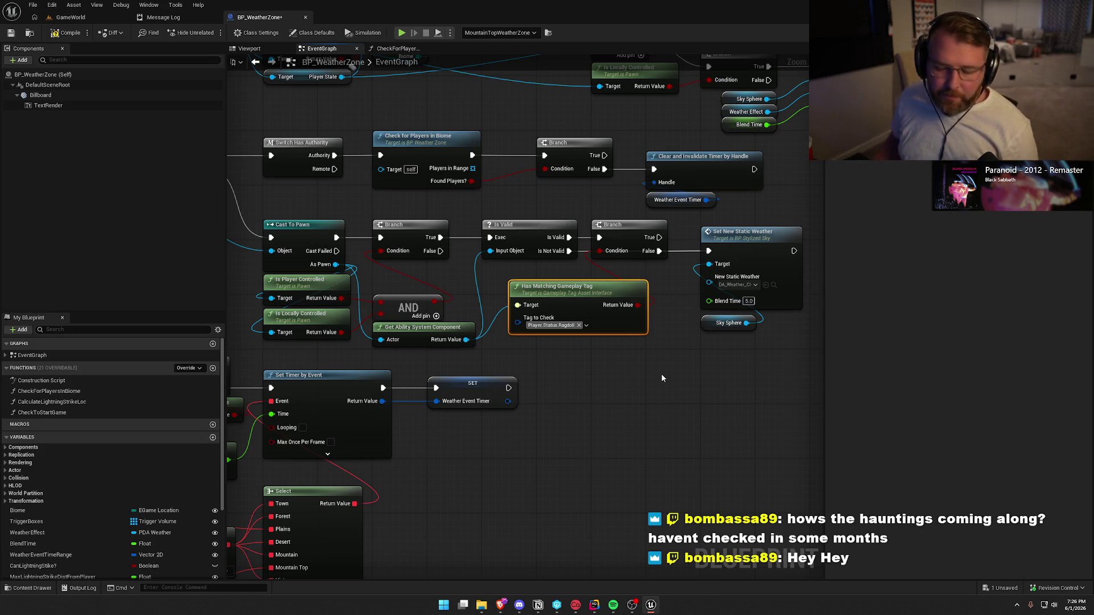
Step: Compile BP_WeatherZone, check the Message Log, shift Has Matching Gameplay Tag left, and save
left_click(56, 36)
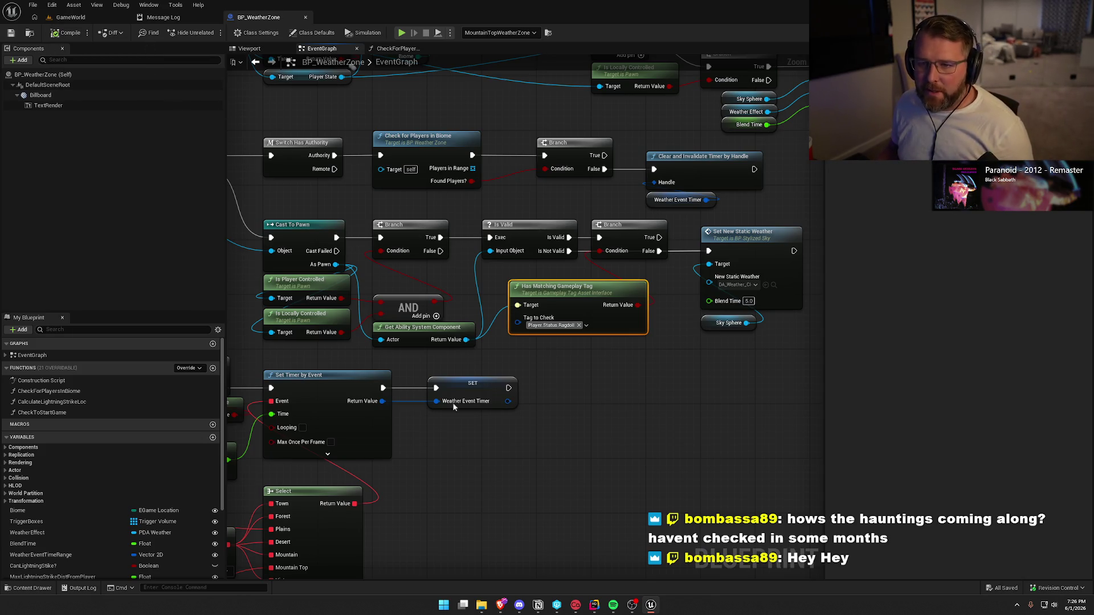
left_click(169, 22)
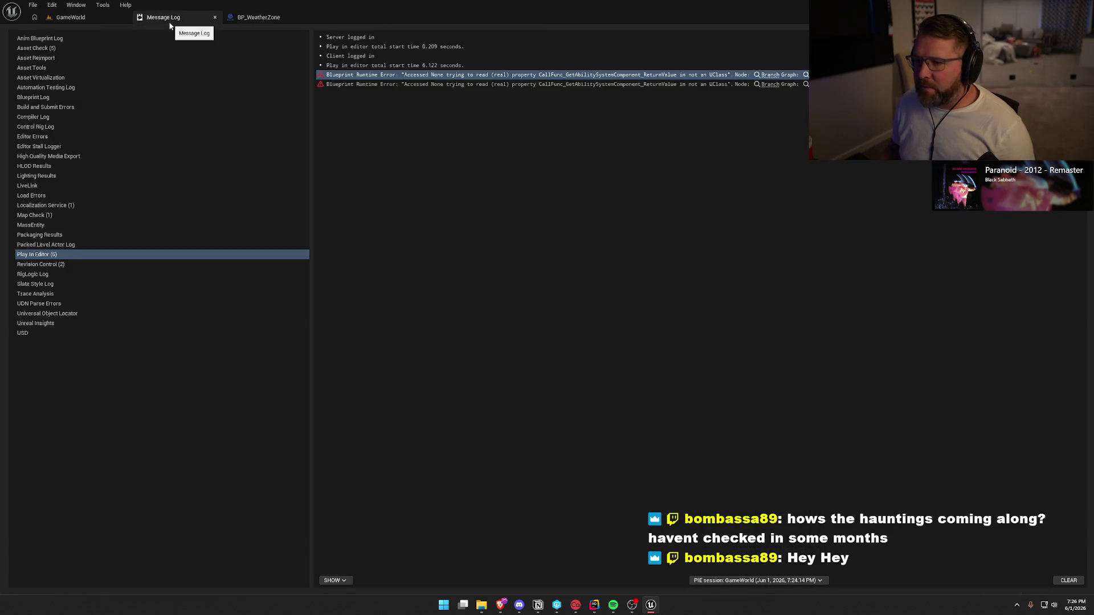
left_click(215, 17)
left_click_drag(641, 421, 648, 379)
mouse_move(582, 269)
left_mouse_down()
mouse_move(563, 288)
mouse_move(555, 282)
left_mouse_up()
left_click(614, 363)
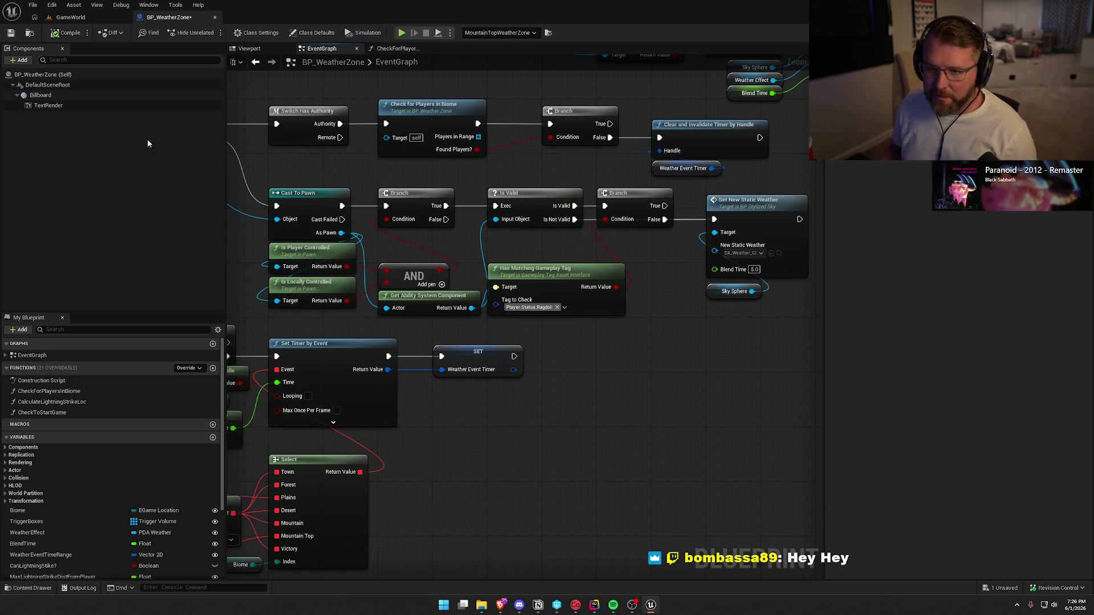
key("ctrl+s")
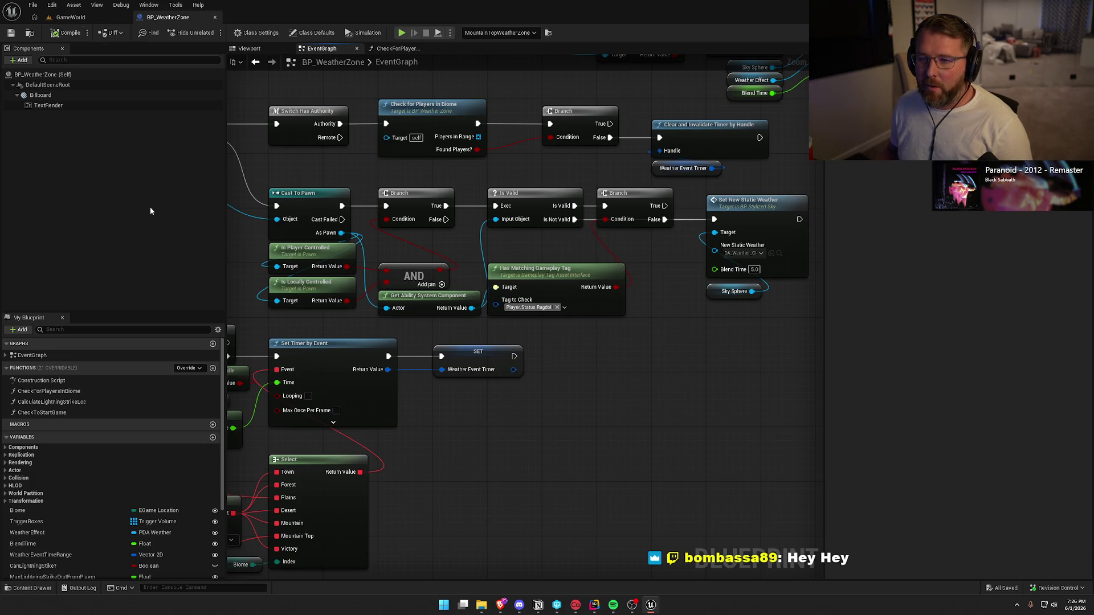
Step: Review the timer, Create Event, ability-system check and overlap Sequence nodes, then return to GameWorld
mouse_move(465, 428)
left_mouse_down()
mouse_move(718, 346)
mouse_move(596, 271)
mouse_move(643, 279)
left_mouse_up()
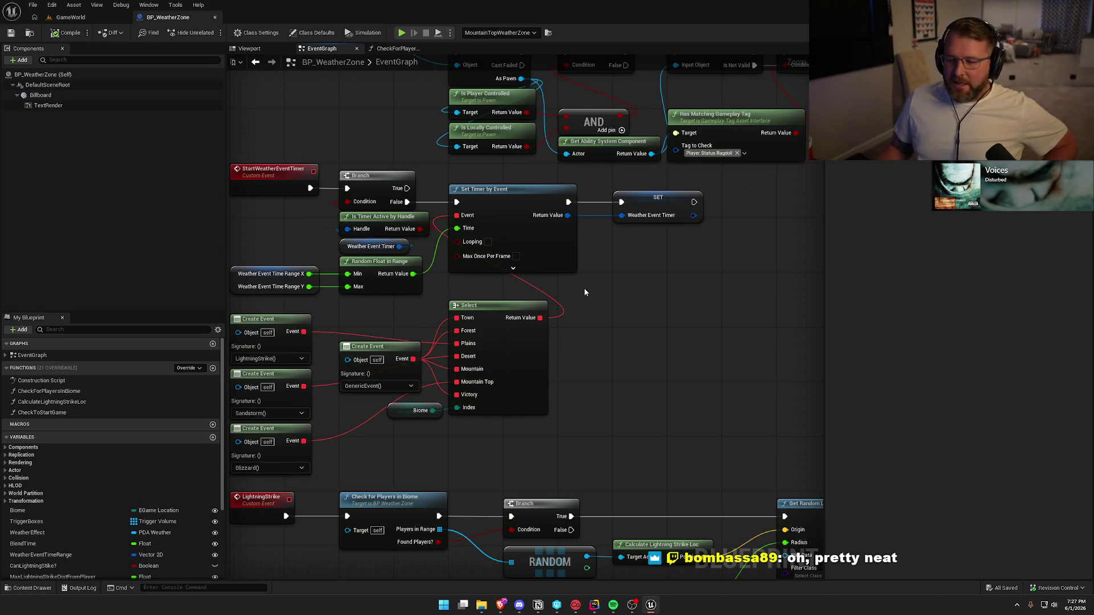
left_click_drag(585, 292, 669, 306)
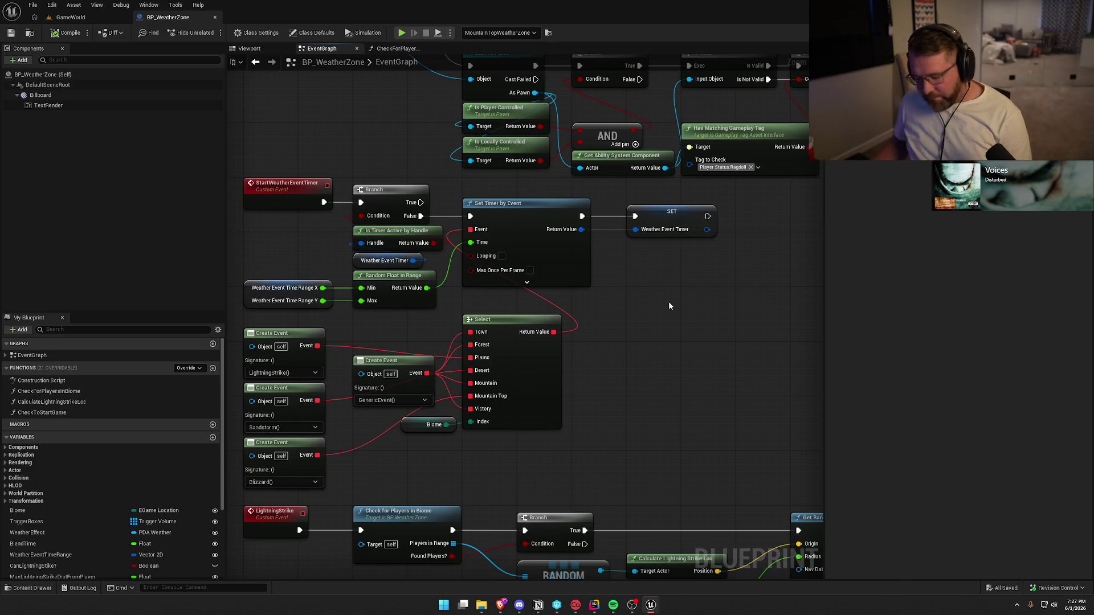
mouse_move(688, 389)
left_mouse_down()
mouse_move(513, 372)
mouse_move(530, 388)
mouse_move(504, 397)
mouse_move(568, 443)
left_mouse_up()
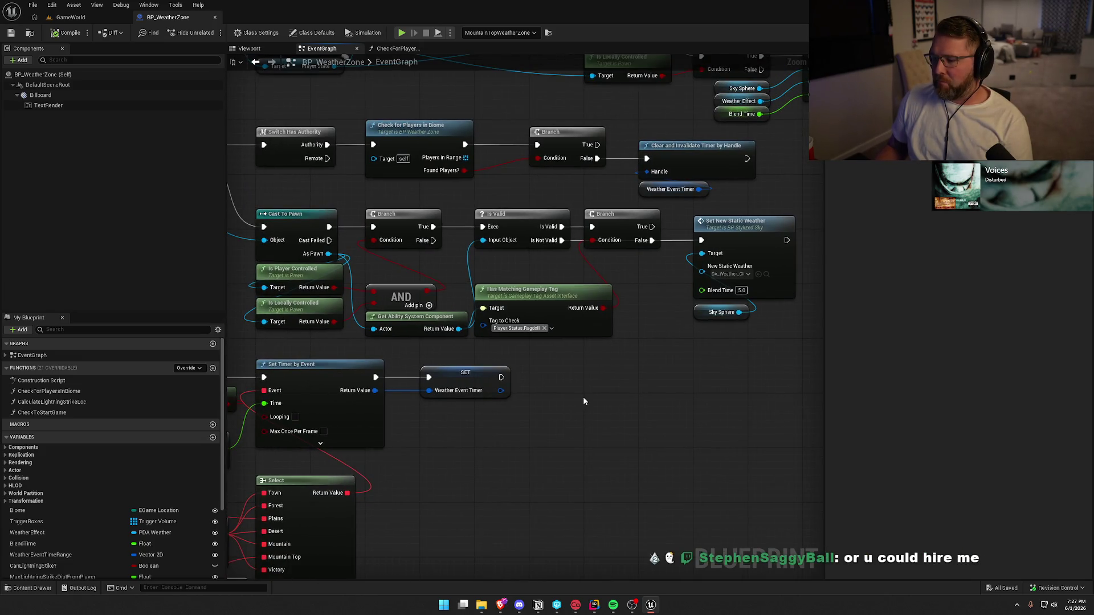
left_click_drag(583, 397, 631, 431)
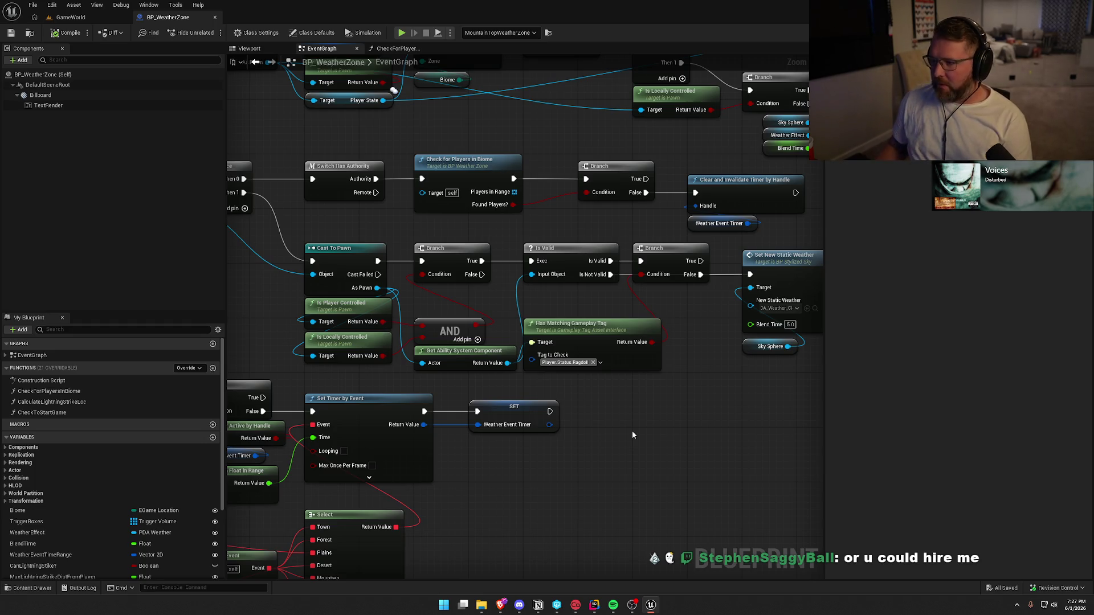
mouse_move(637, 433)
left_mouse_down()
mouse_move(767, 435)
mouse_move(517, 420)
left_mouse_up()
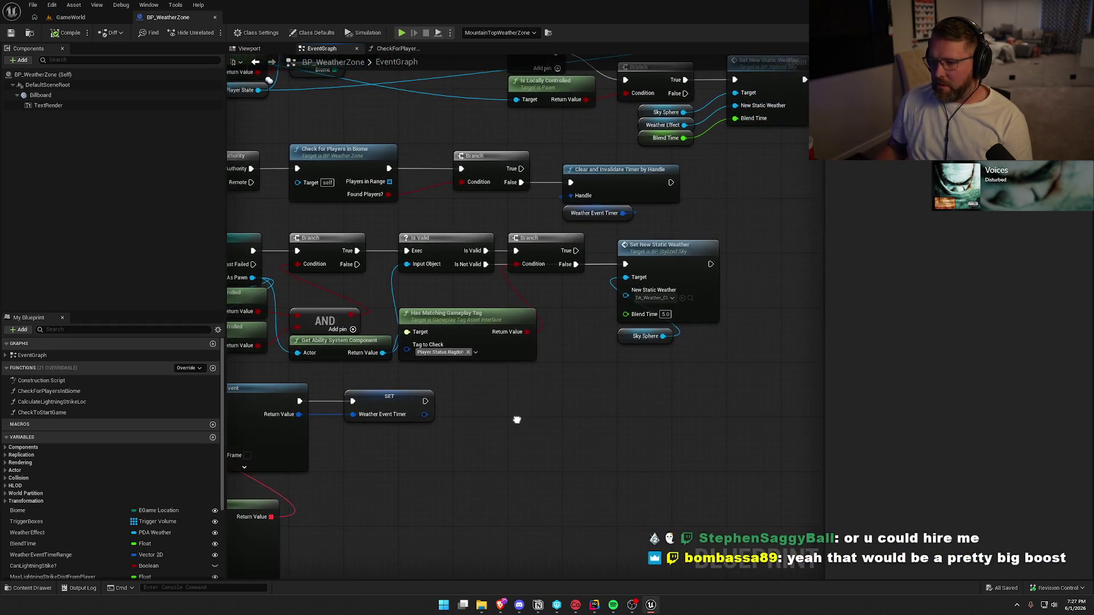
scroll(600, 487, "down", 2)
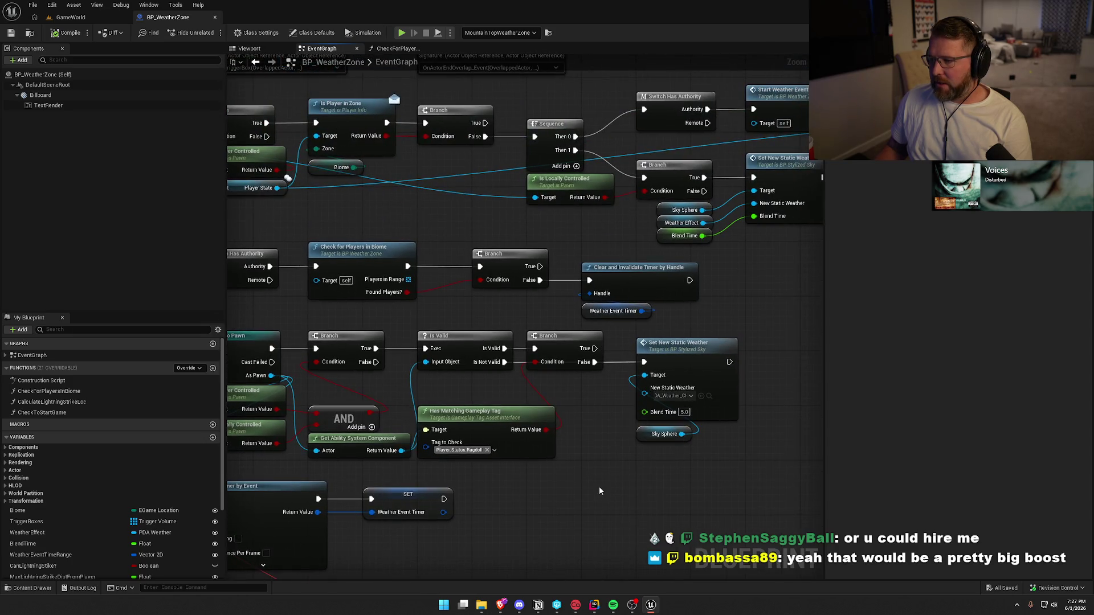
scroll(472, 417, "up", 2)
left_click_drag(472, 417, 416, 430)
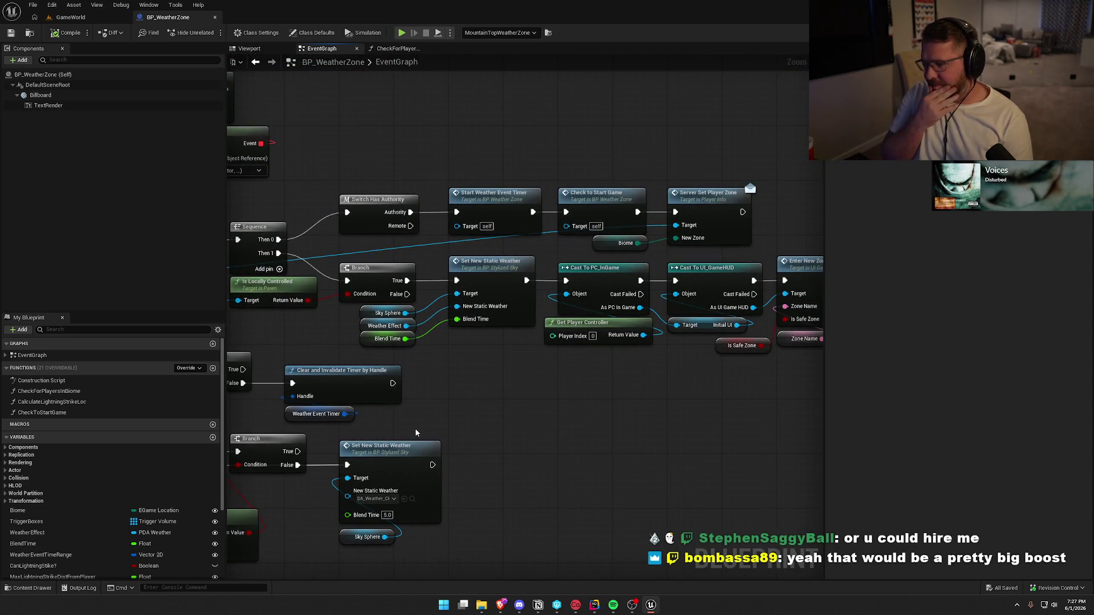
left_click(70, 17)
Step: Select the trading post actor, open its Blueprint, and view the TogglePlayerInPost function graph
key("f")
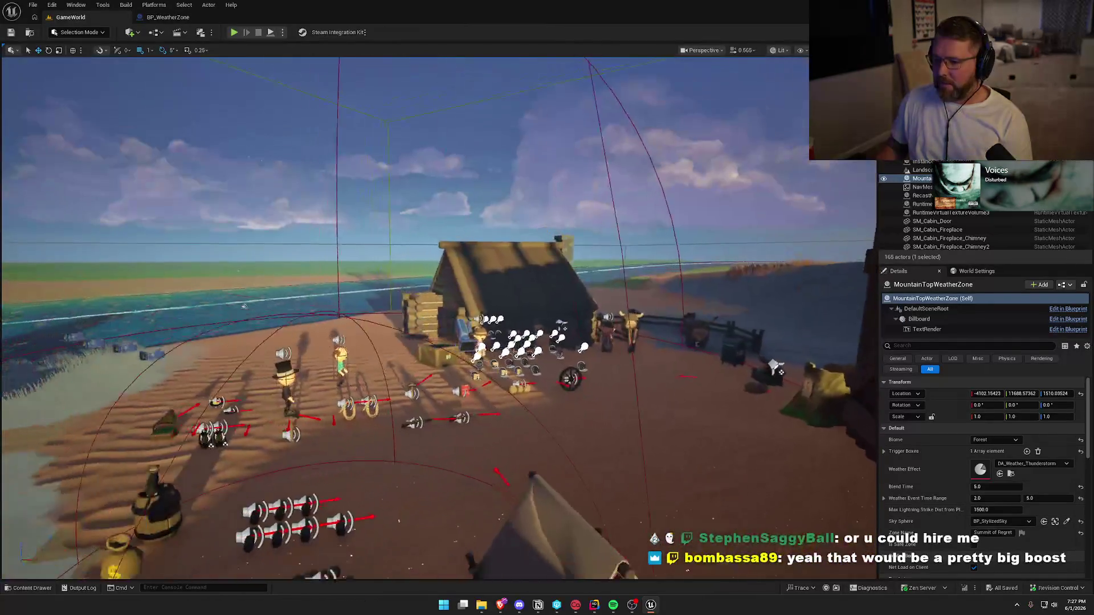
left_click(343, 181)
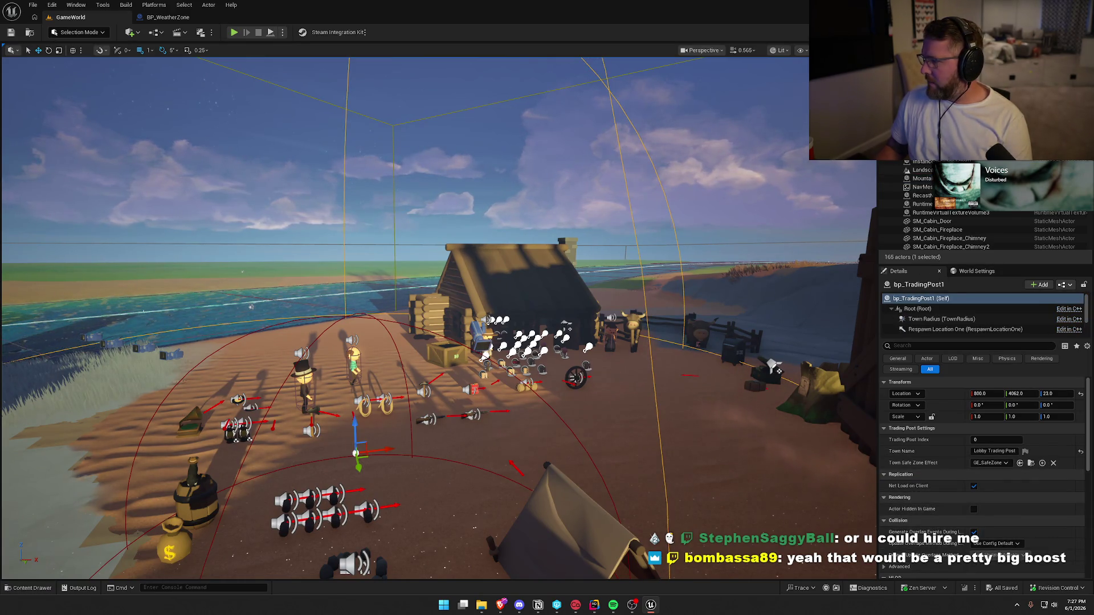
key("ctrl+e")
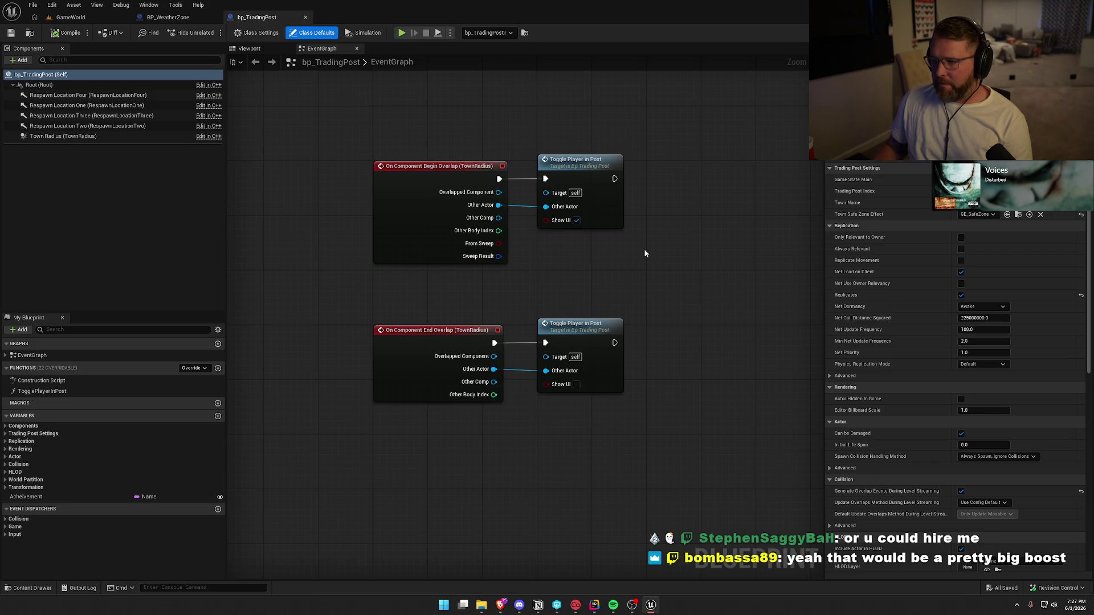
double_click(520, 226)
mouse_move(555, 376)
left_mouse_down()
mouse_move(488, 384)
mouse_move(632, 371)
mouse_move(391, 380)
left_mouse_up()
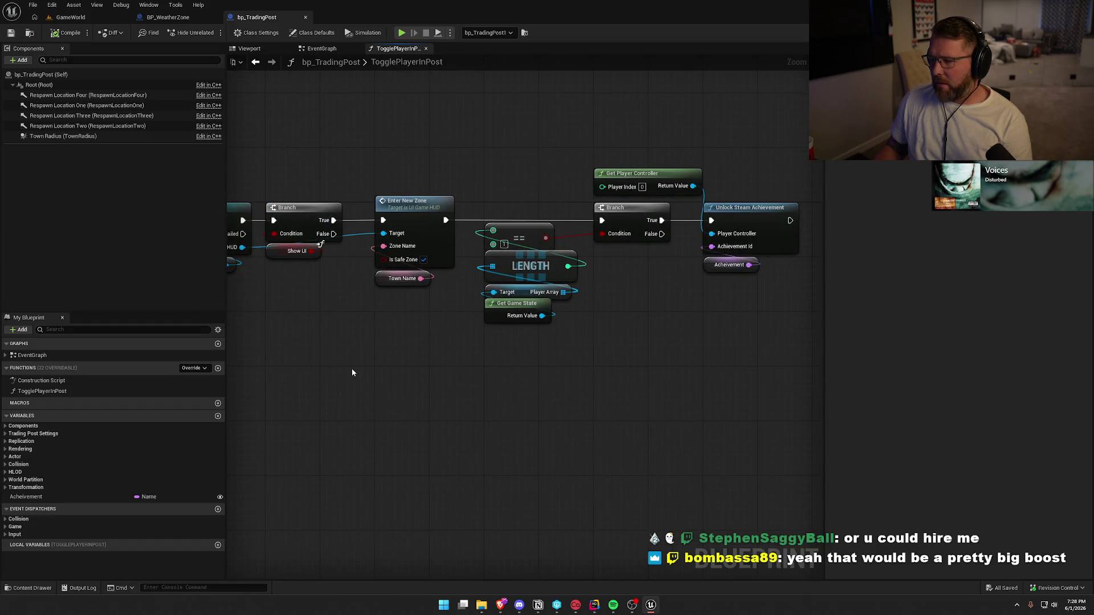
key("alt+Tab")
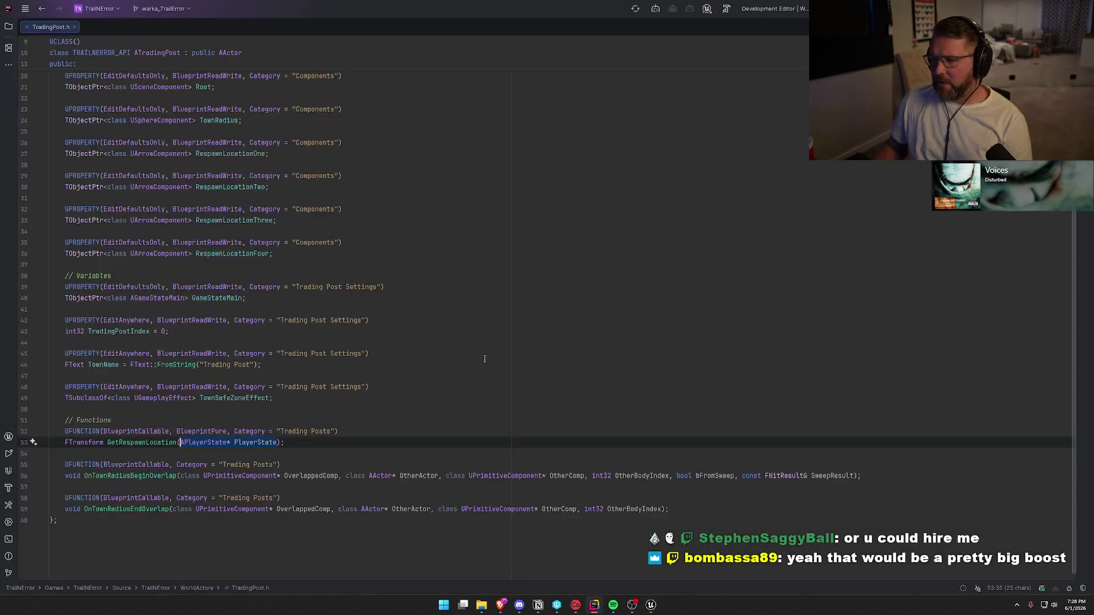
Step: In Rider, jump to OnTownRadiusBeginOverlap's definition in TradingPost.cpp and inspect the set player zone call on line 80
left_click(147, 476)
left_click(147, 477, "ctrl")
scroll(215, 282, "down", 3)
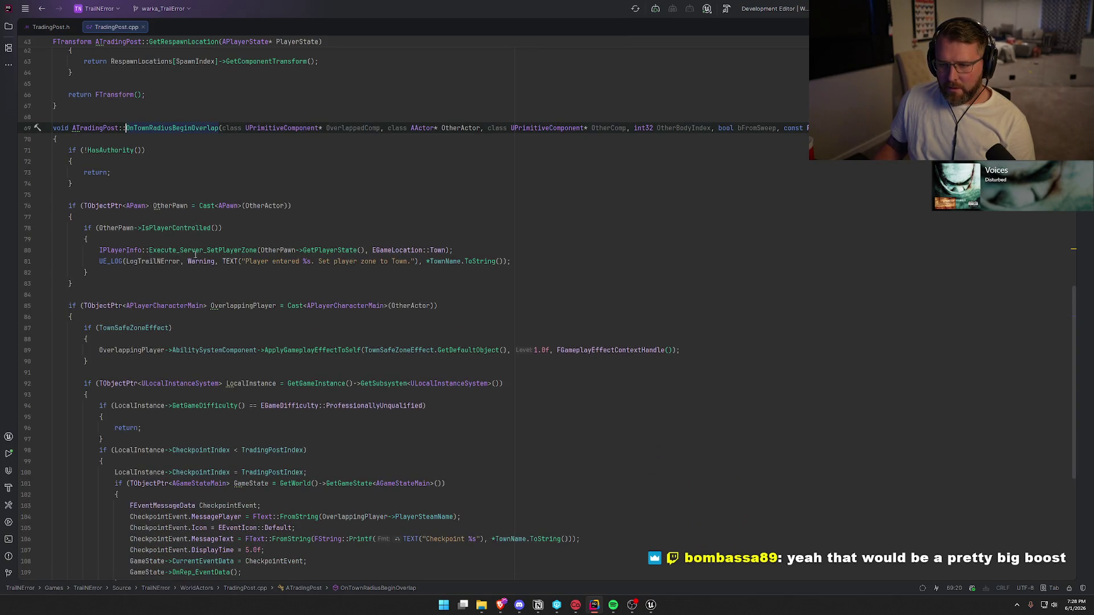
left_click(478, 246)
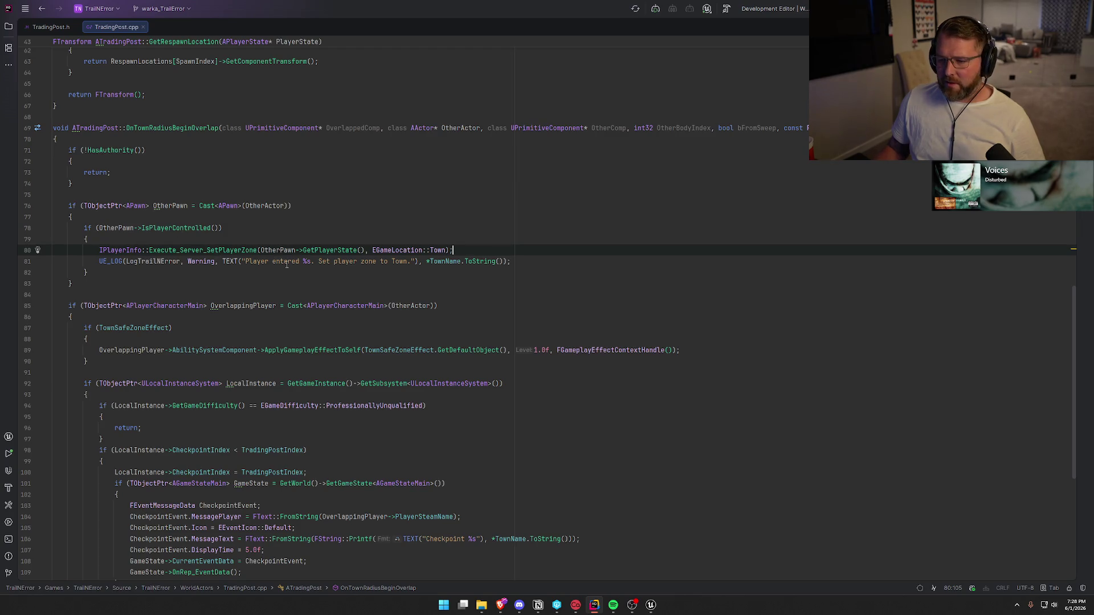
Step: Back in Unreal, pan to and select the Branch and Enter New Zone node group
key("alt+Tab")
left_click_drag(334, 275, 492, 380)
mouse_move(437, 156)
left_mouse_down()
mouse_move(811, 430)
mouse_move(826, 403)
left_mouse_up()
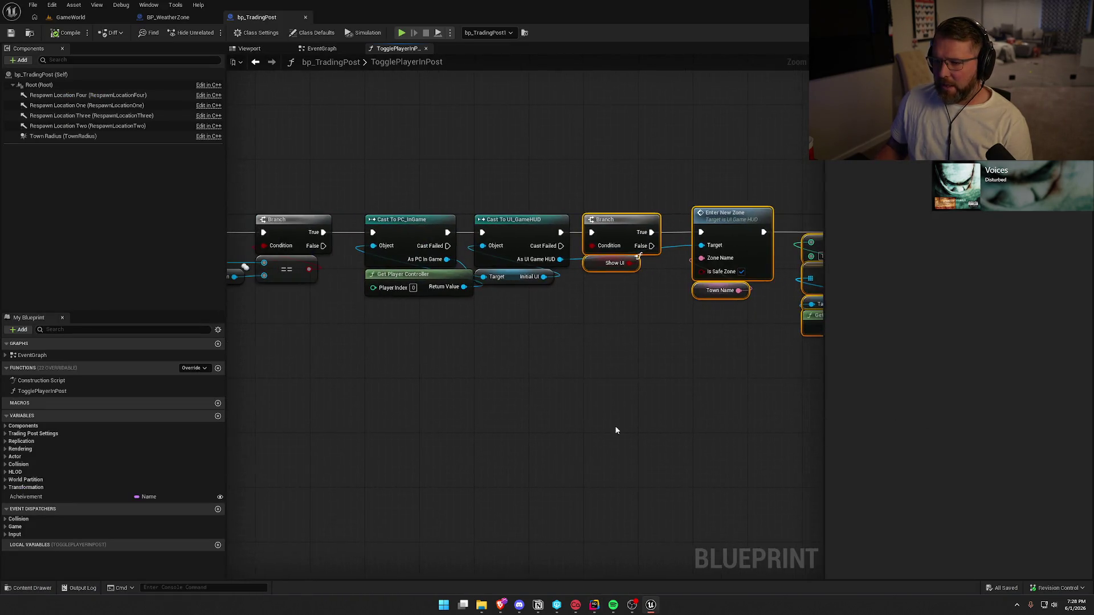
Step: Review TogglePlayerInPost's opening nodes: the function entry, Cast To bp_Player and Get Player Controller
left_click(494, 392)
mouse_move(450, 386)
left_mouse_down()
mouse_move(454, 371)
mouse_move(703, 355)
left_mouse_up()
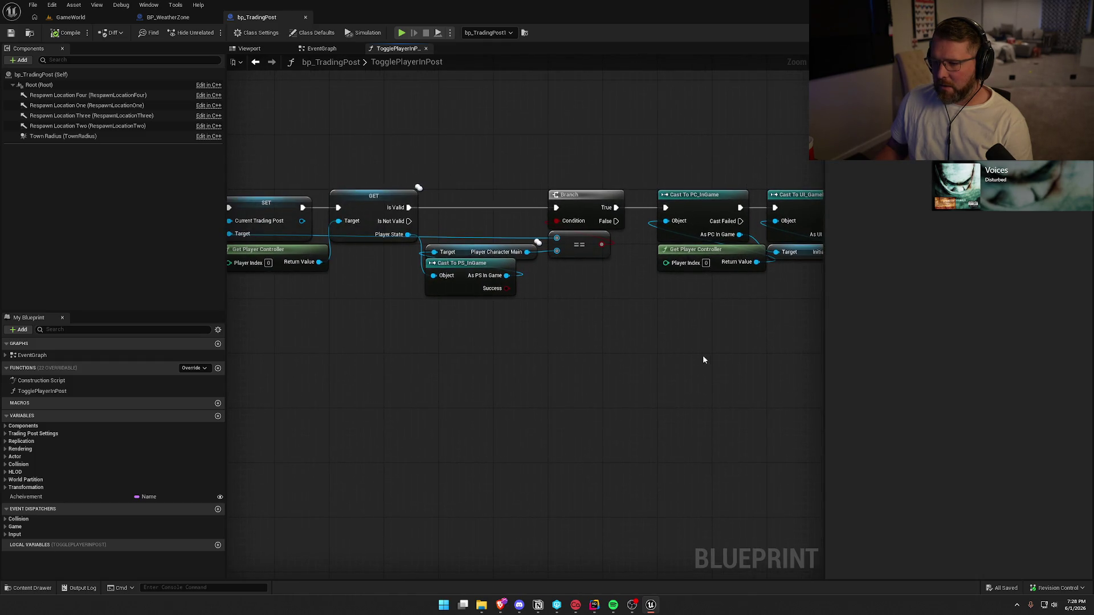
left_click_drag(503, 359, 723, 358)
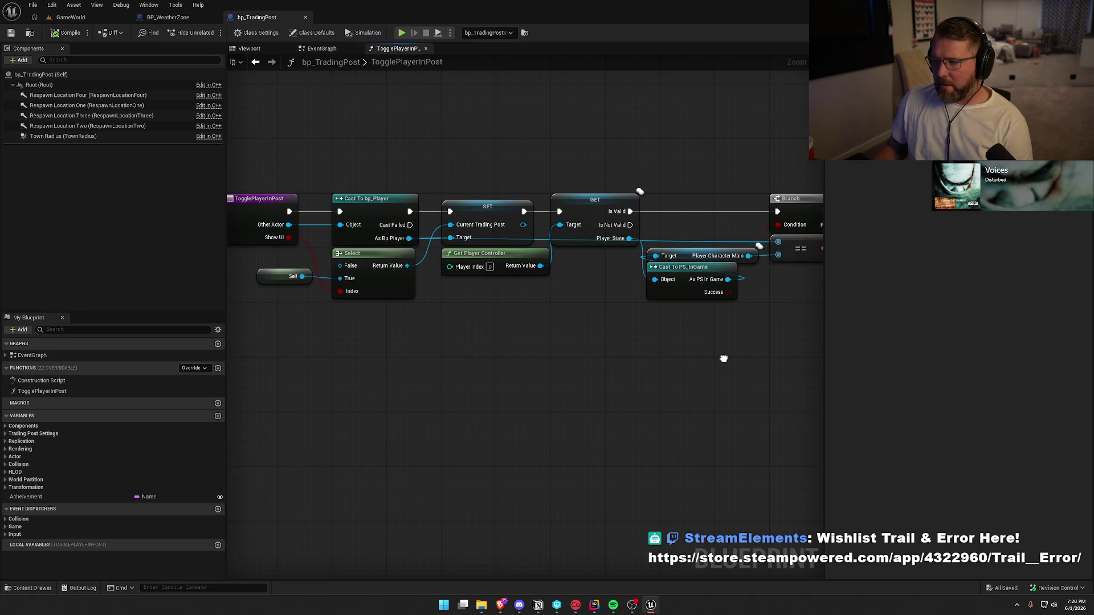
mouse_move(532, 353)
left_mouse_down()
mouse_move(750, 350)
mouse_move(503, 334)
left_mouse_up()
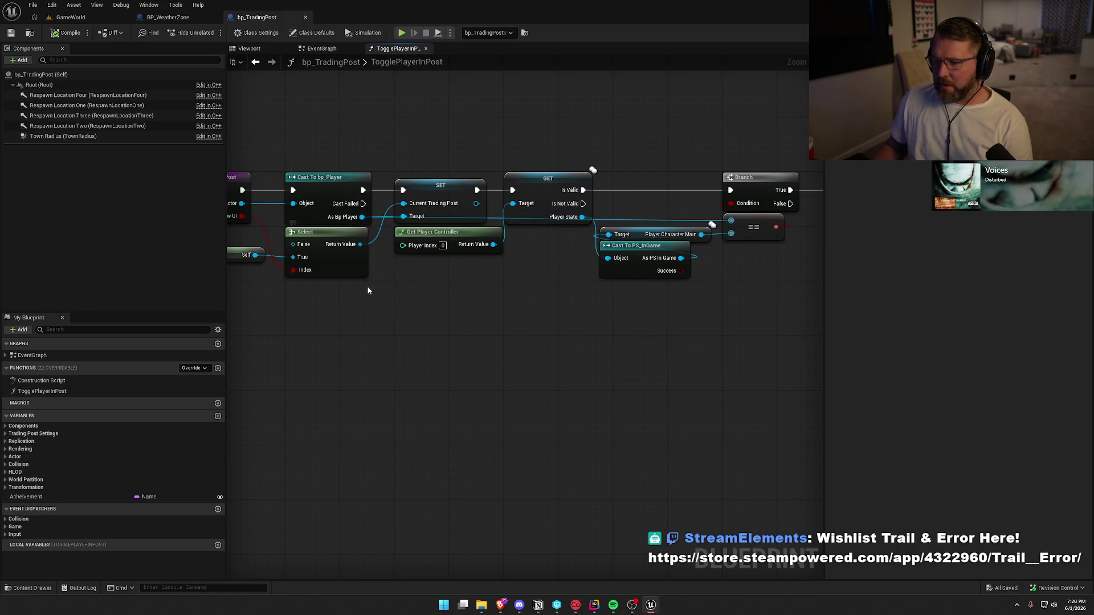
left_click_drag(374, 309, 388, 311)
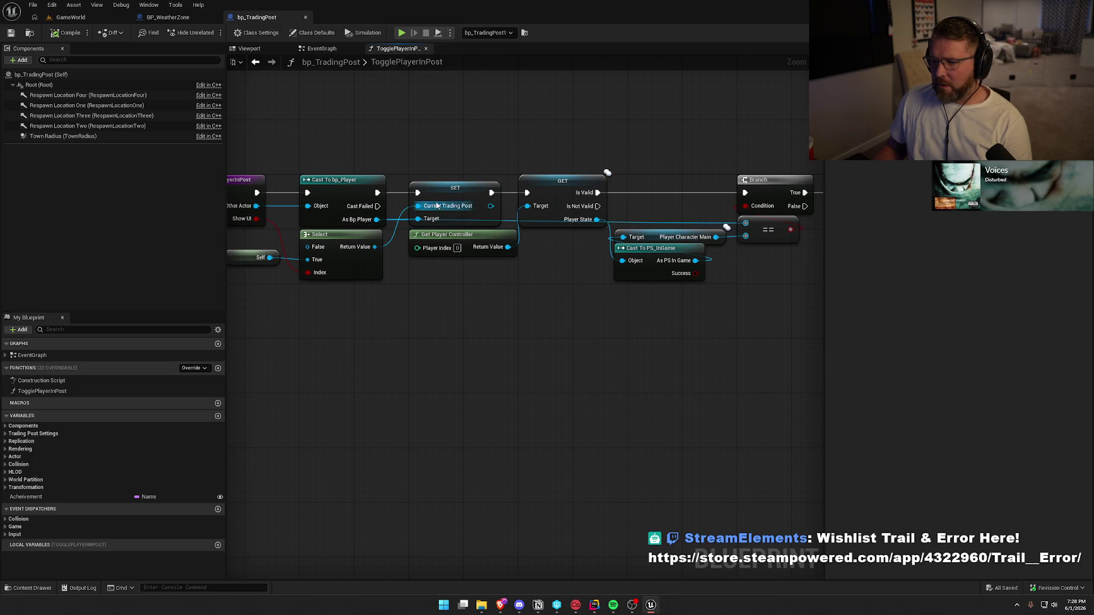
left_click_drag(445, 273, 458, 298)
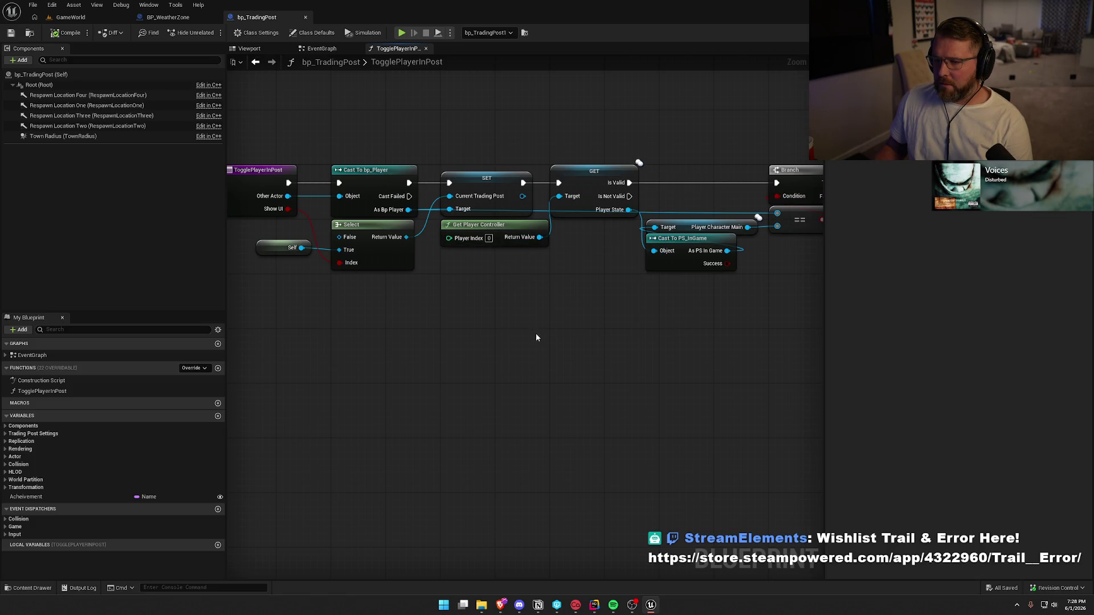
left_click(456, 236)
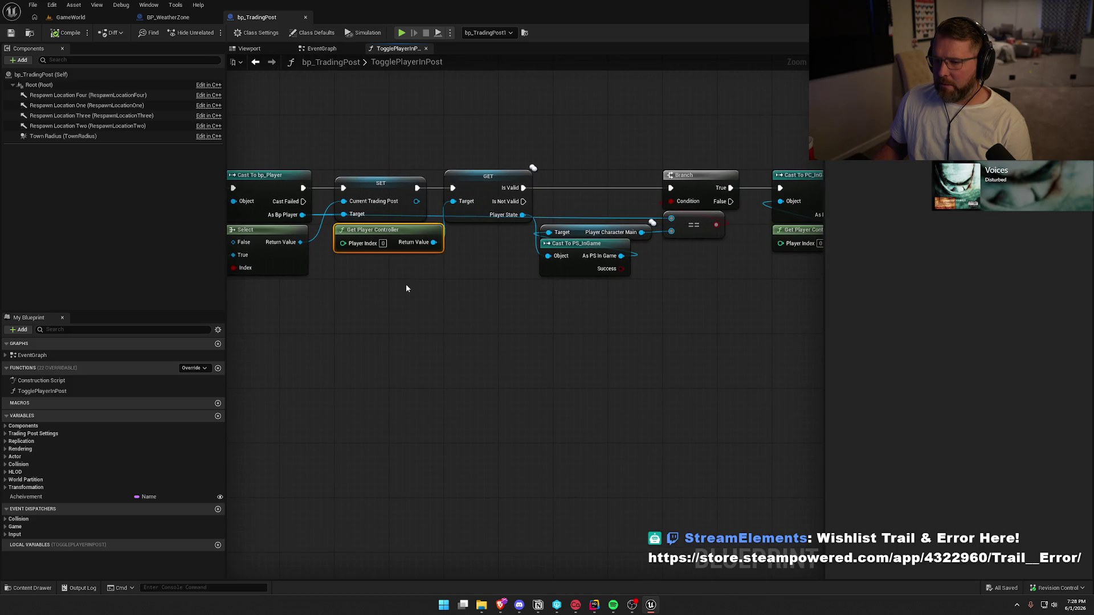
left_click_drag(506, 303, 405, 308)
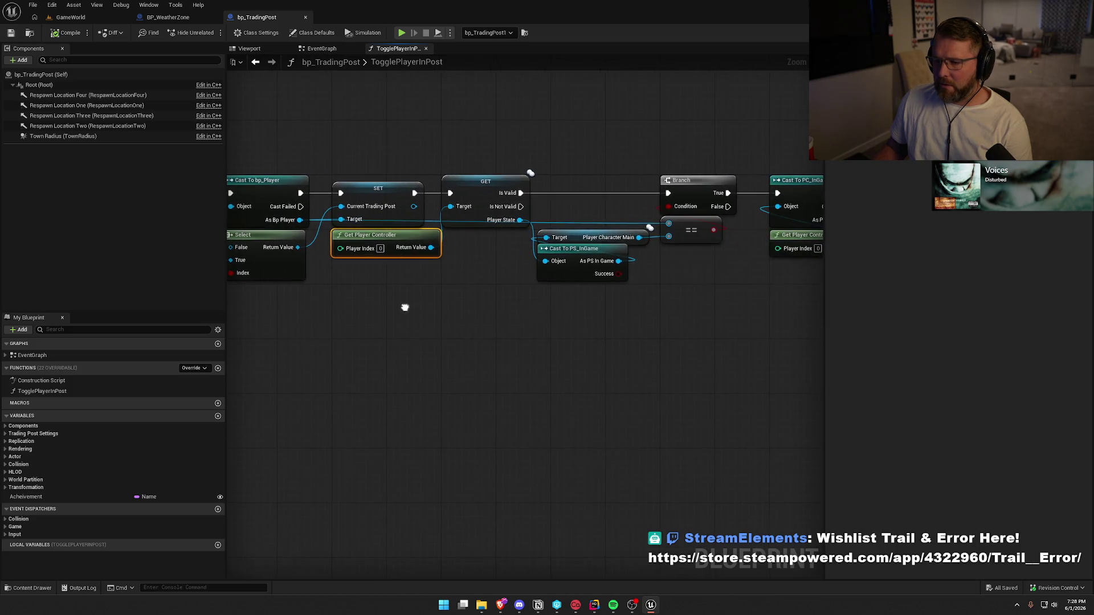
Step: Browse 'get' actions from the Bp Player output without adding one, then close bp_TradingPost and BP_WeatherZone
mouse_move(300, 220)
left_mouse_down()
mouse_move(385, 280)
mouse_move(408, 322)
mouse_move(464, 335)
left_mouse_up()
type("get")
left_click(343, 194)
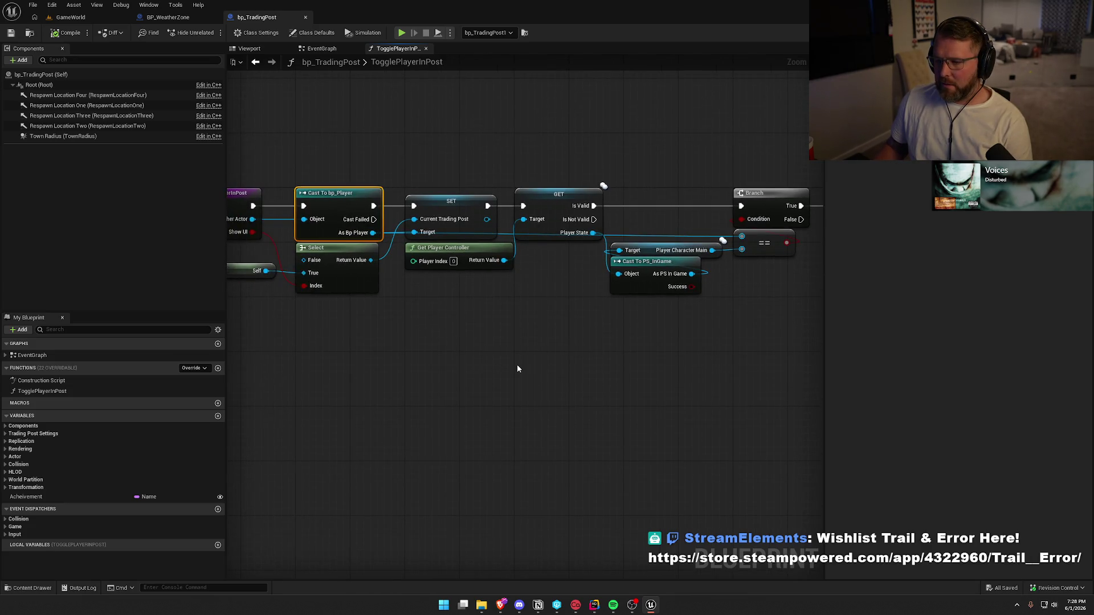
left_click_drag(579, 368, 405, 354)
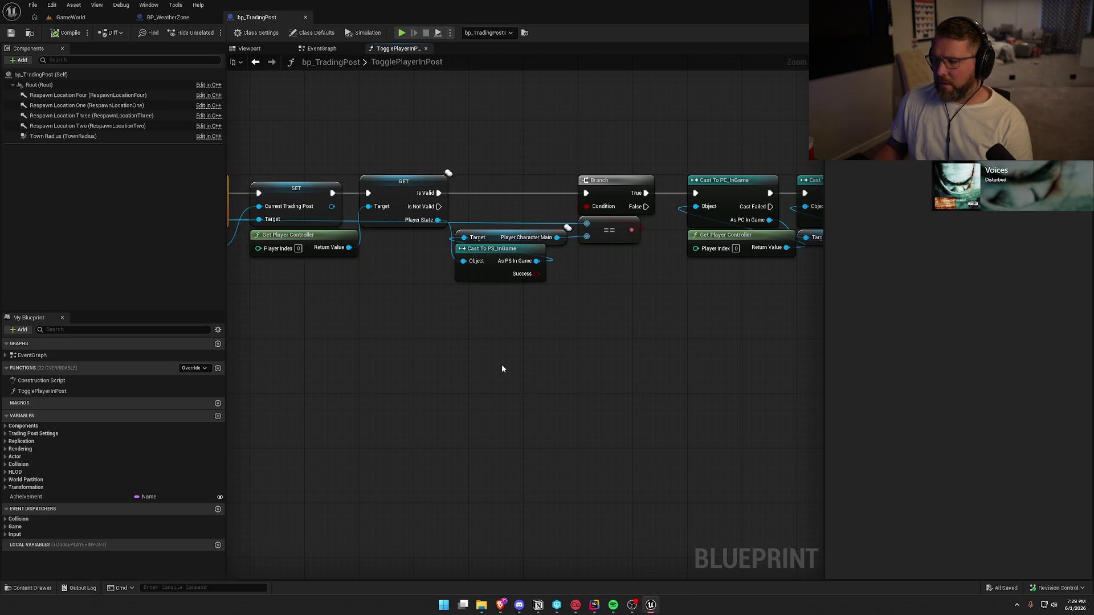
left_click_drag(518, 366, 279, 349)
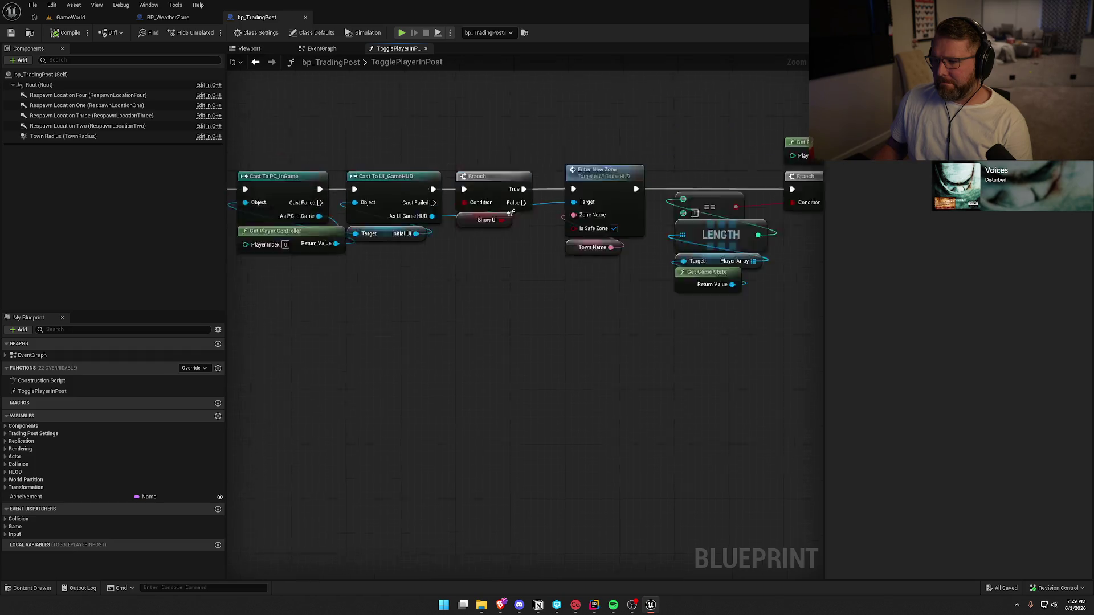
left_click(305, 18)
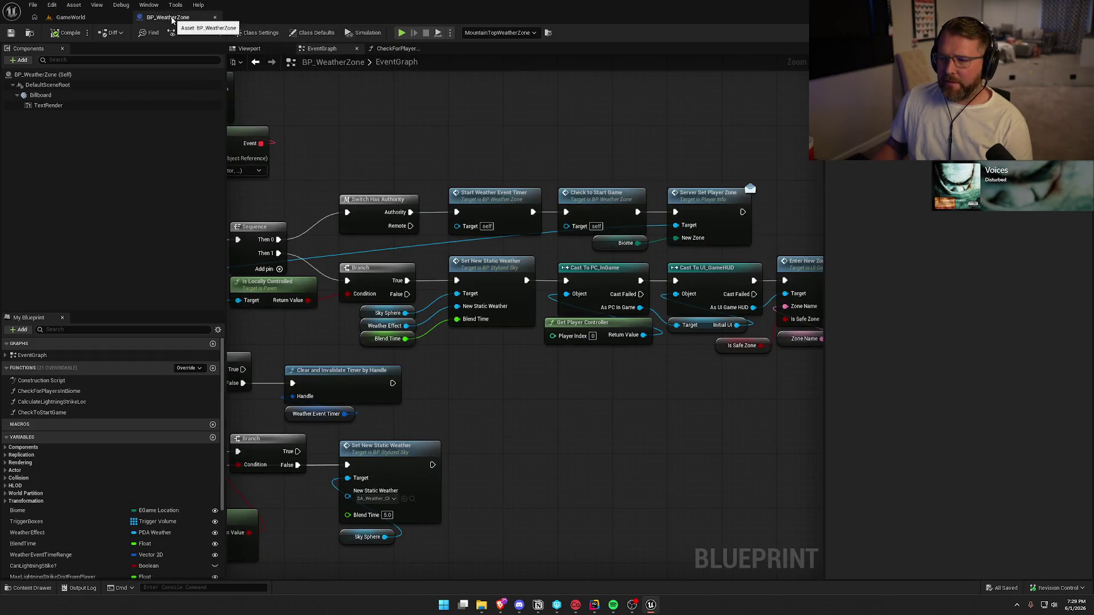
left_click(215, 18)
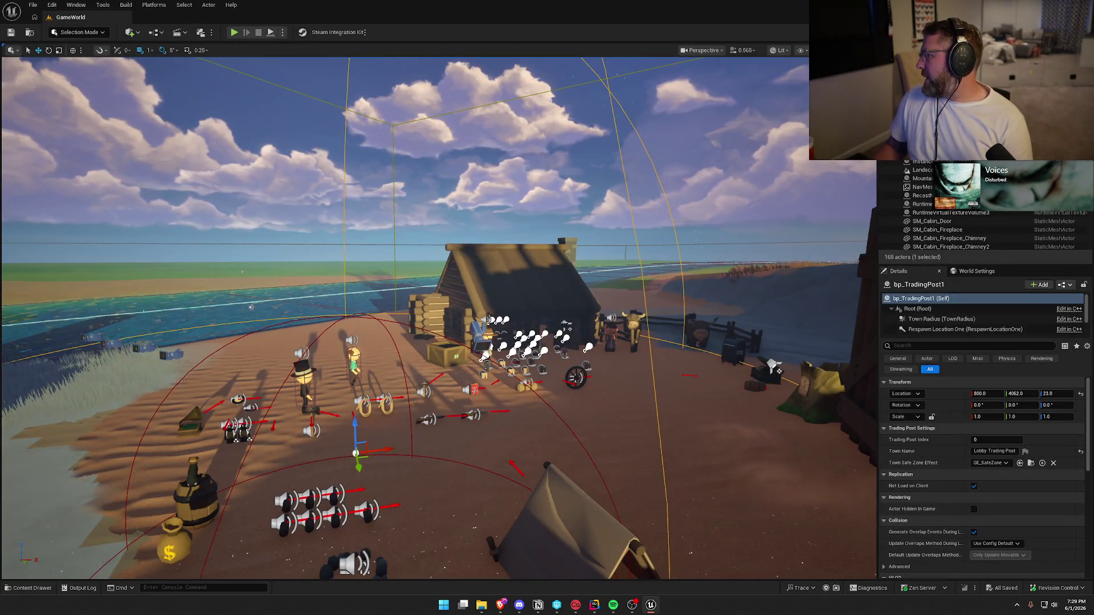
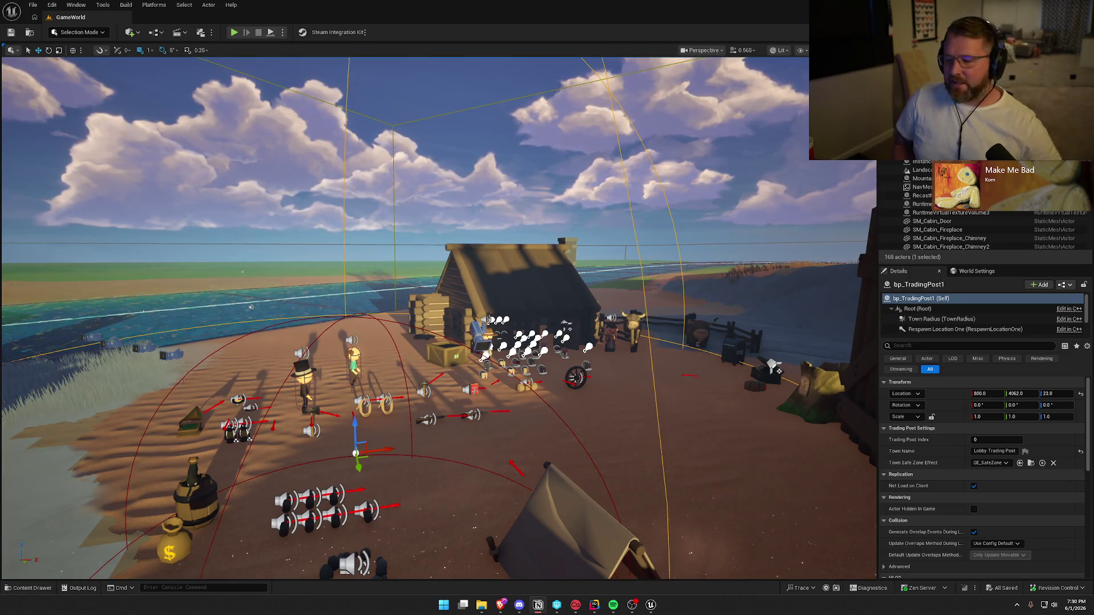
Step: Orbit the view over the trading post cabin and tent, then switch to TradingPost.cpp in Rider
left_click_drag(616, 342, 645, 363)
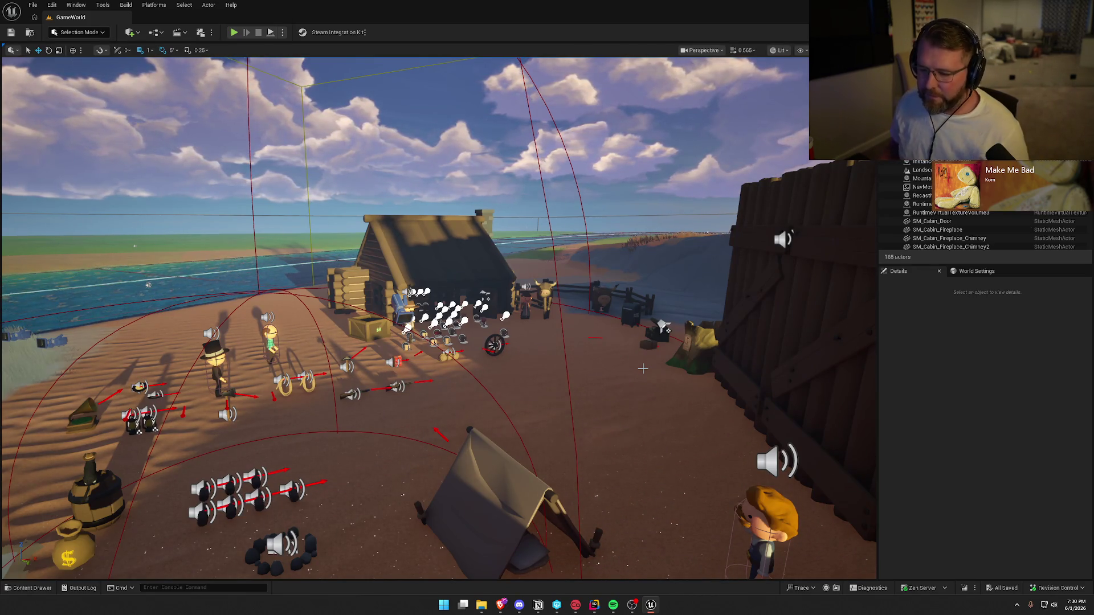
left_click_drag(643, 369, 528, 339)
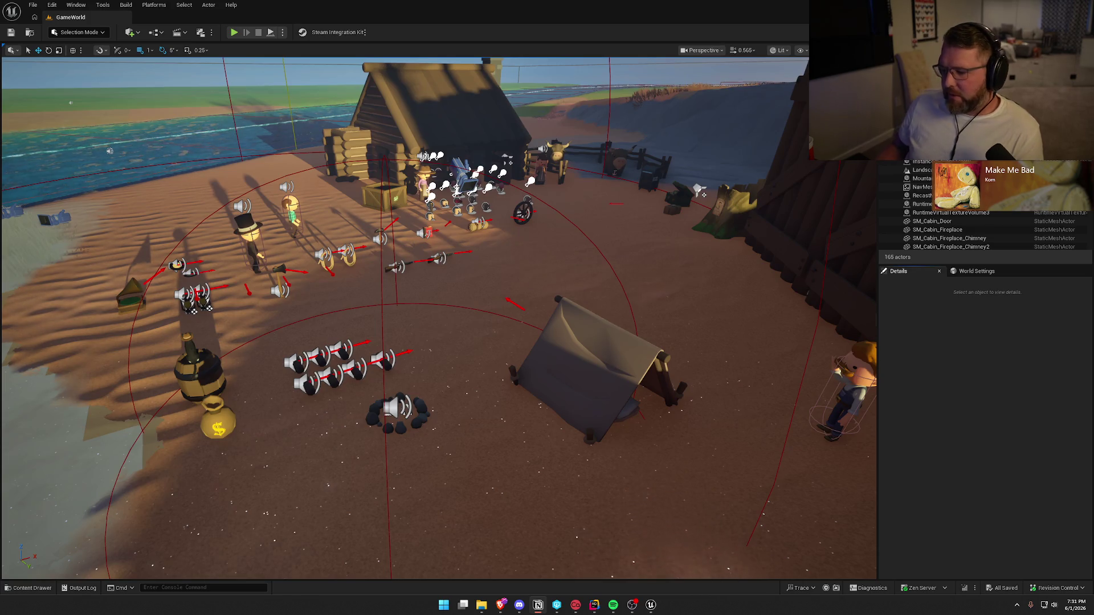
left_click(595, 606)
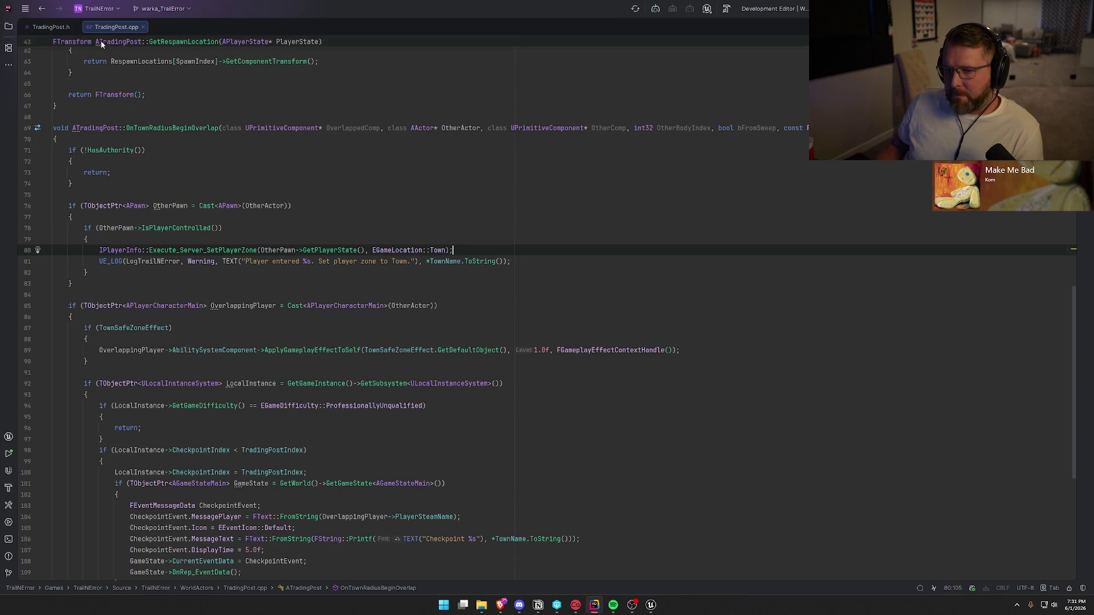
Step: Close the trading post files and open PlayerStateMain.h from the Solution view to review PlayerStats
key("ctrl+F4")
key("ctrl+F4")
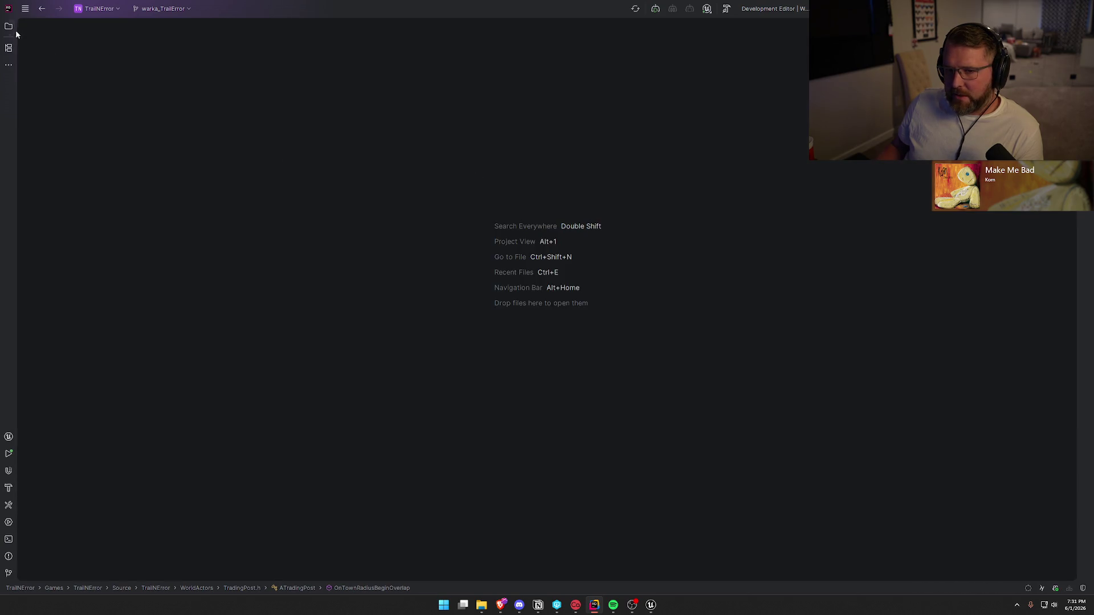
left_click(9, 26)
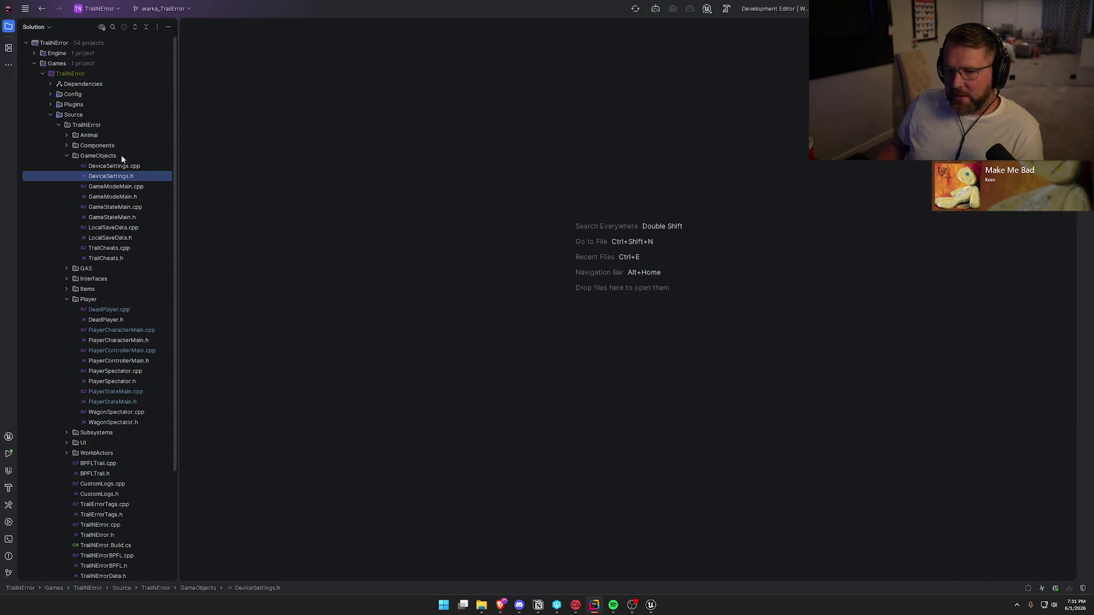
left_click(66, 156)
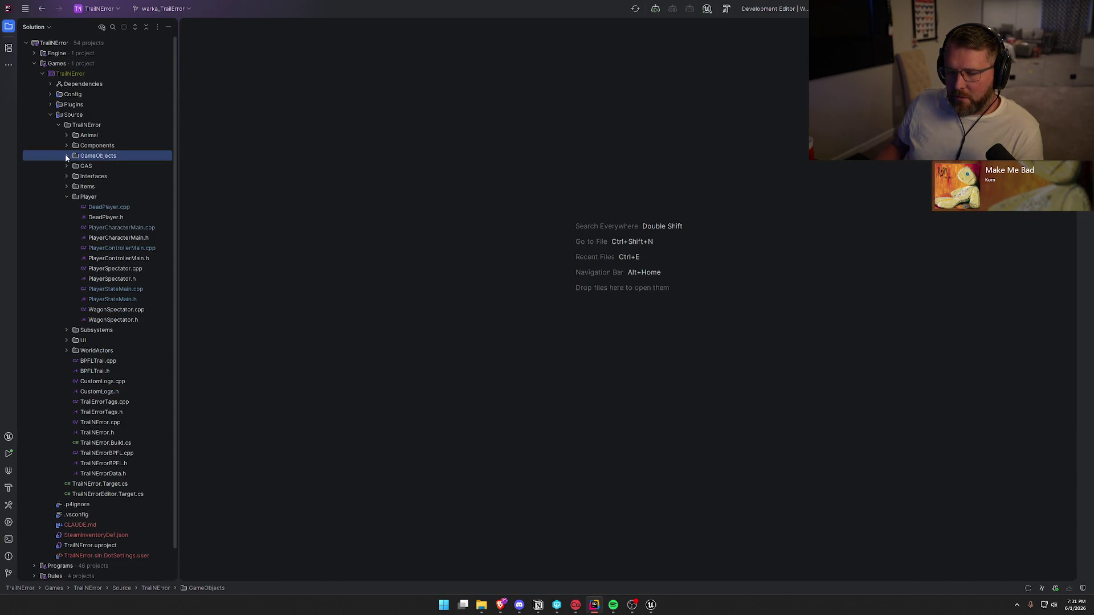
double_click(127, 297)
left_click(296, 432)
scroll(274, 342, "down", 4)
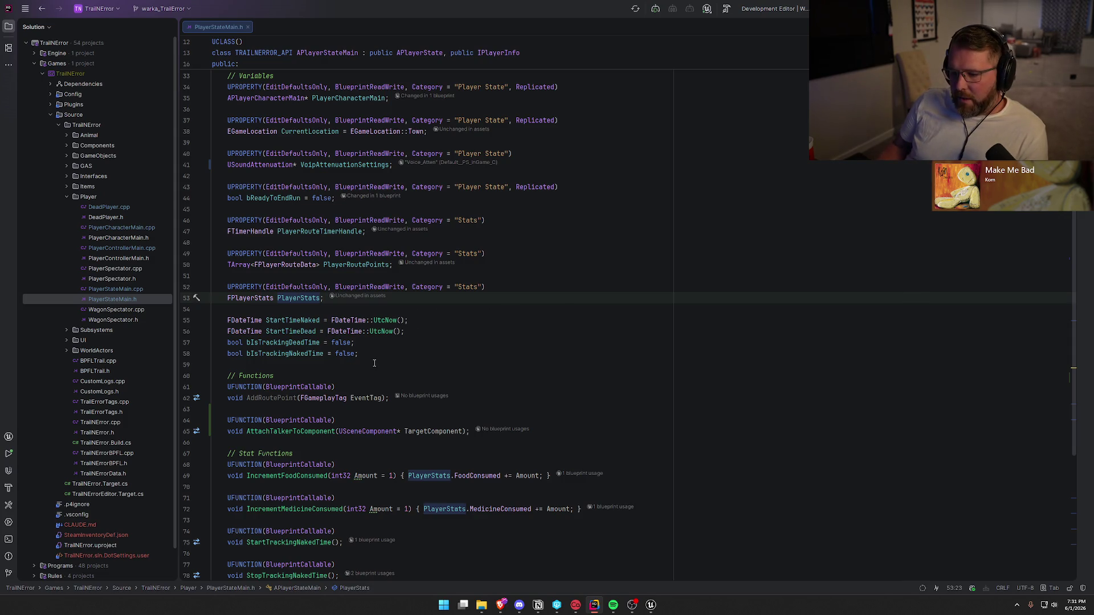
scroll(374, 364, "down", 5)
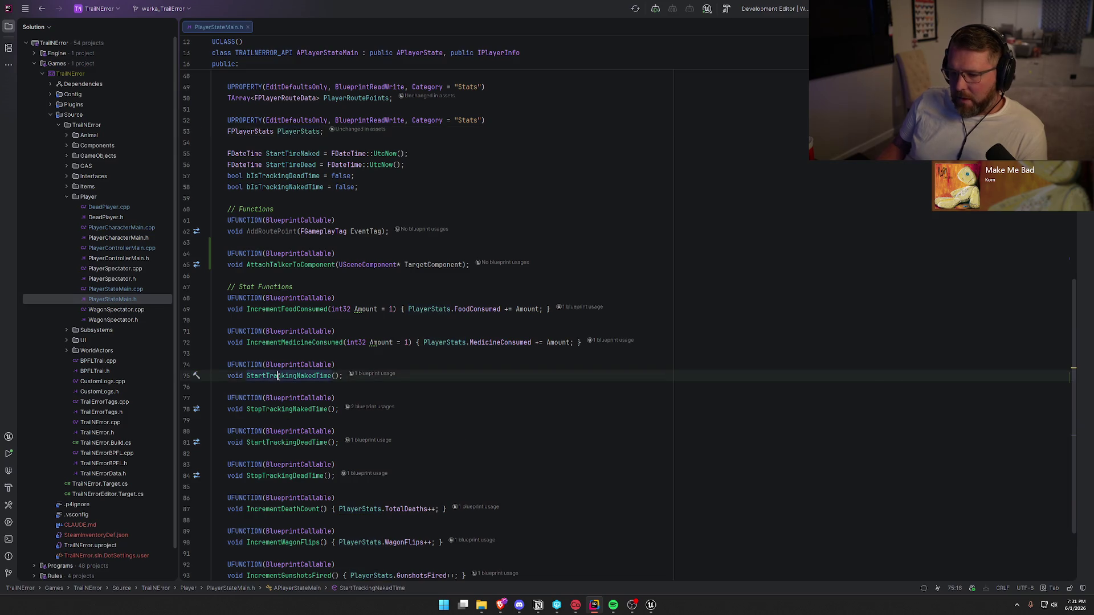
Step: Follow StartTrackingNakedTime to PlayerStateMain.cpp and check where TimeSpentNaked accumulates, then return to Unreal
left_click(279, 379, "ctrl")
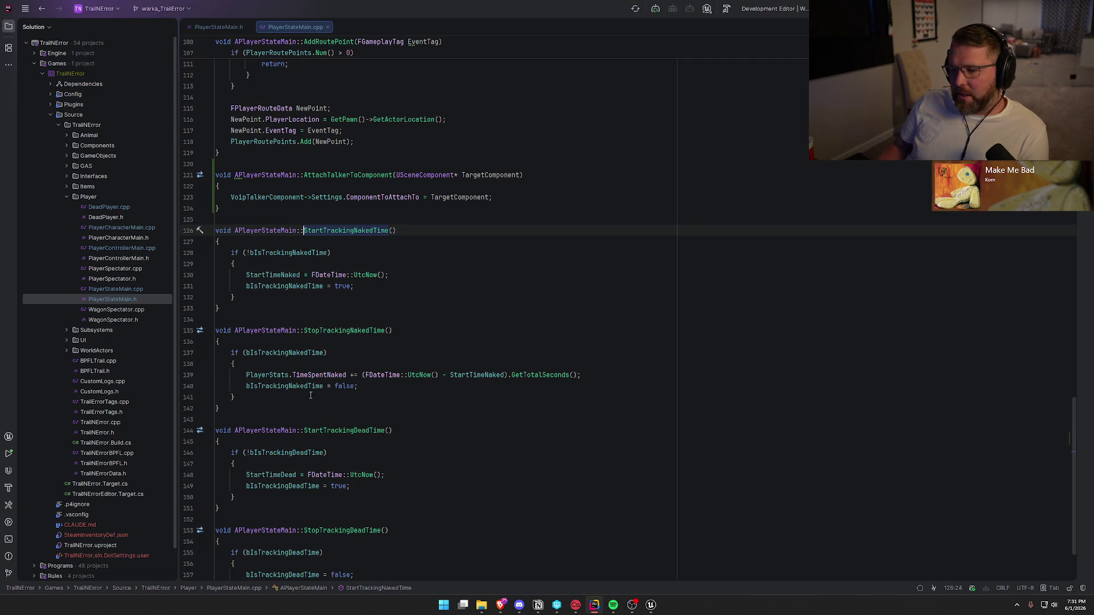
left_click(260, 375)
left_click(299, 375)
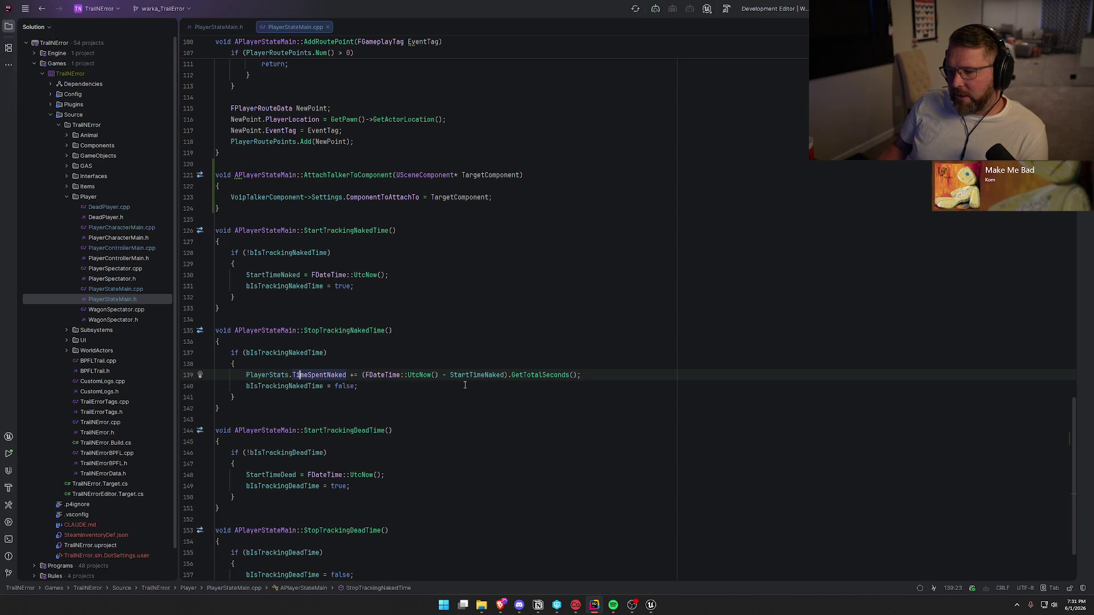
left_click(358, 387)
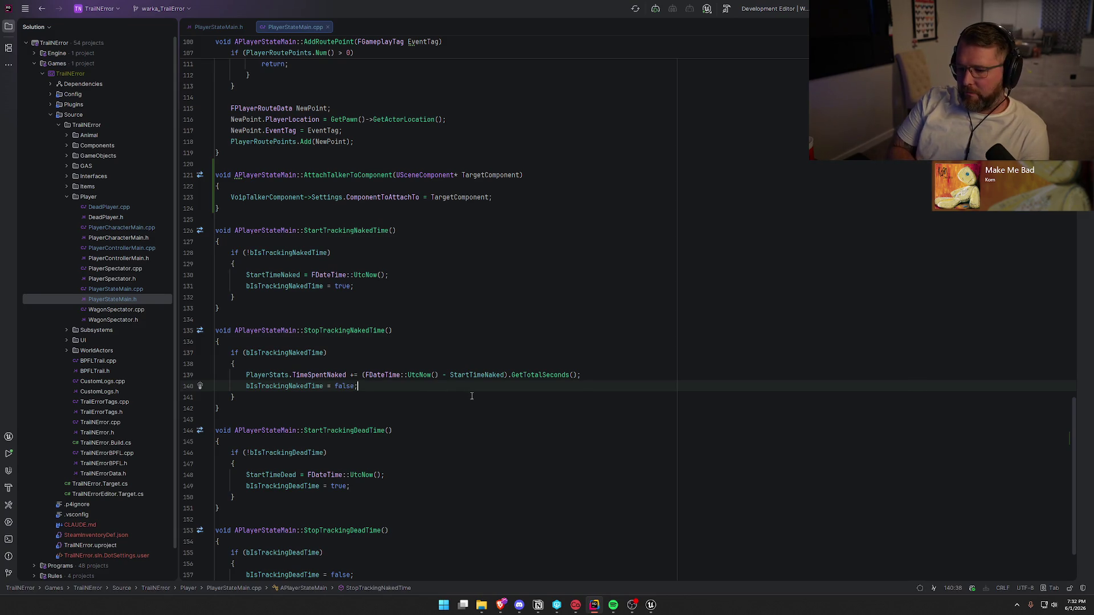
key("alt+Up")
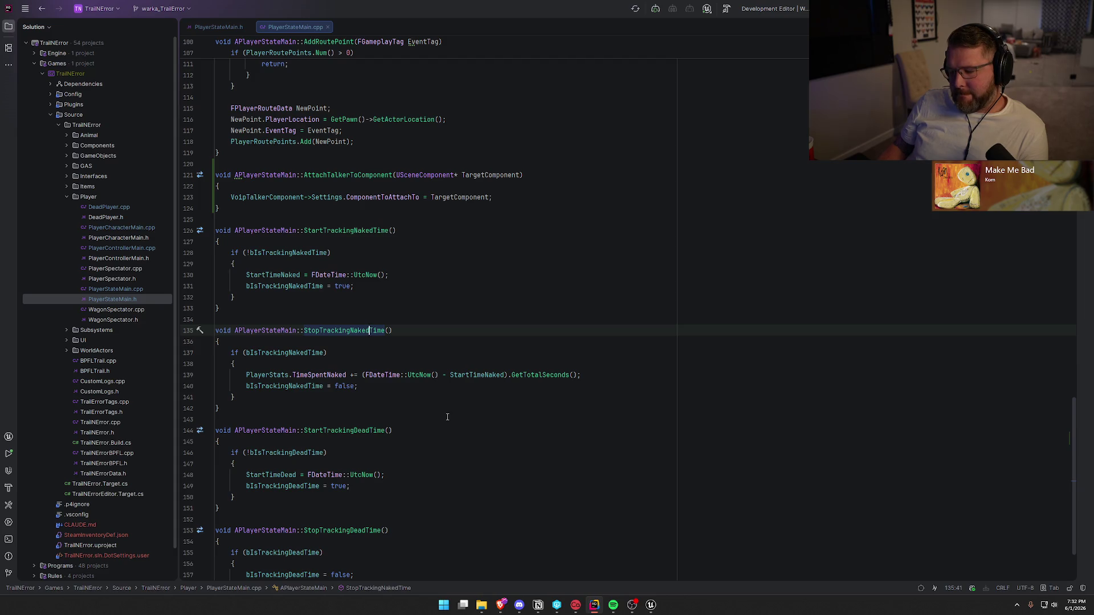
key("alt+Tab")
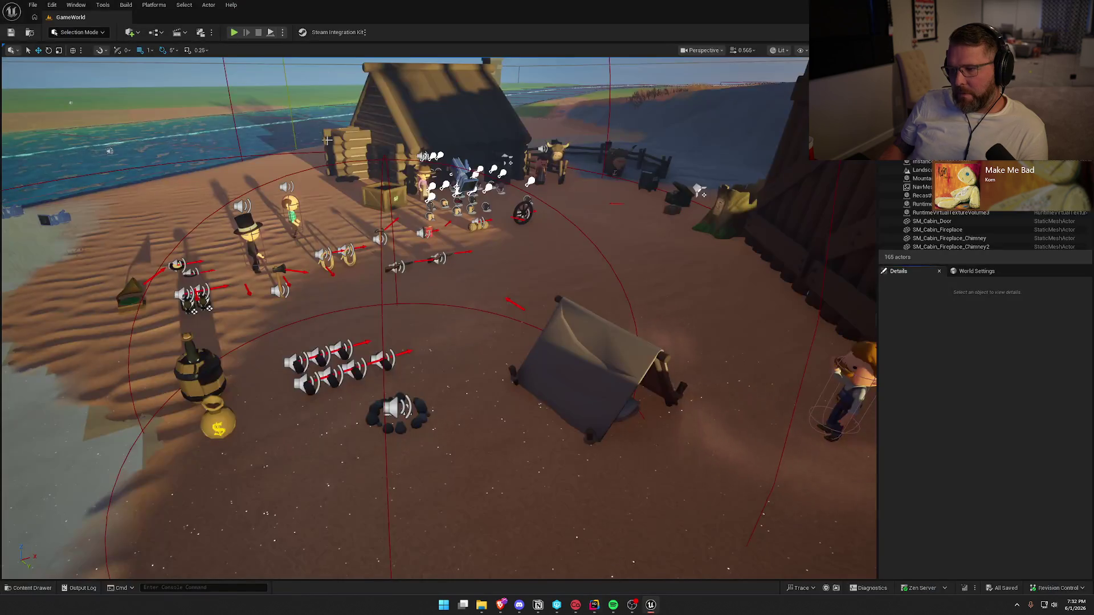
Step: Open bp_Player from the Player folder and locate its naked and dead time tracking nodes
key("ctrl+space")
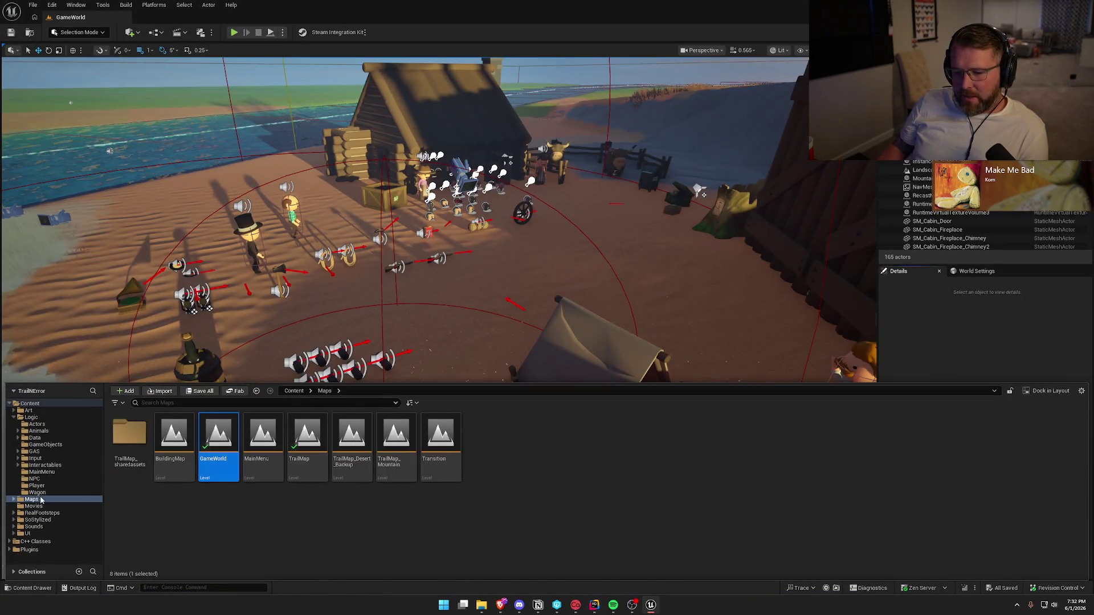
left_click(37, 486)
double_click(168, 439)
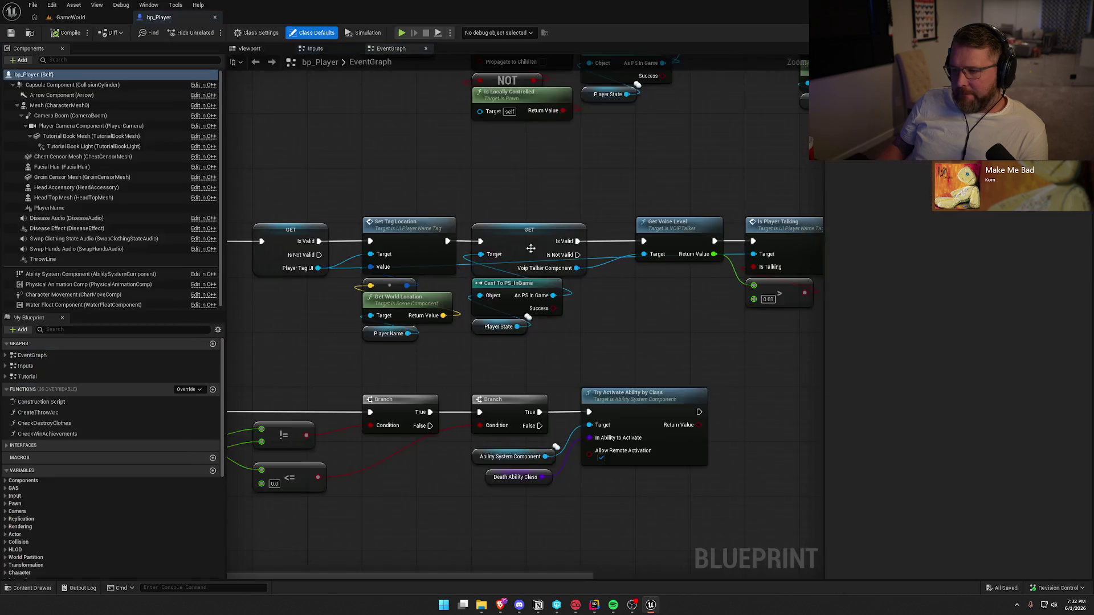
left_click_drag(643, 474, 506, 336)
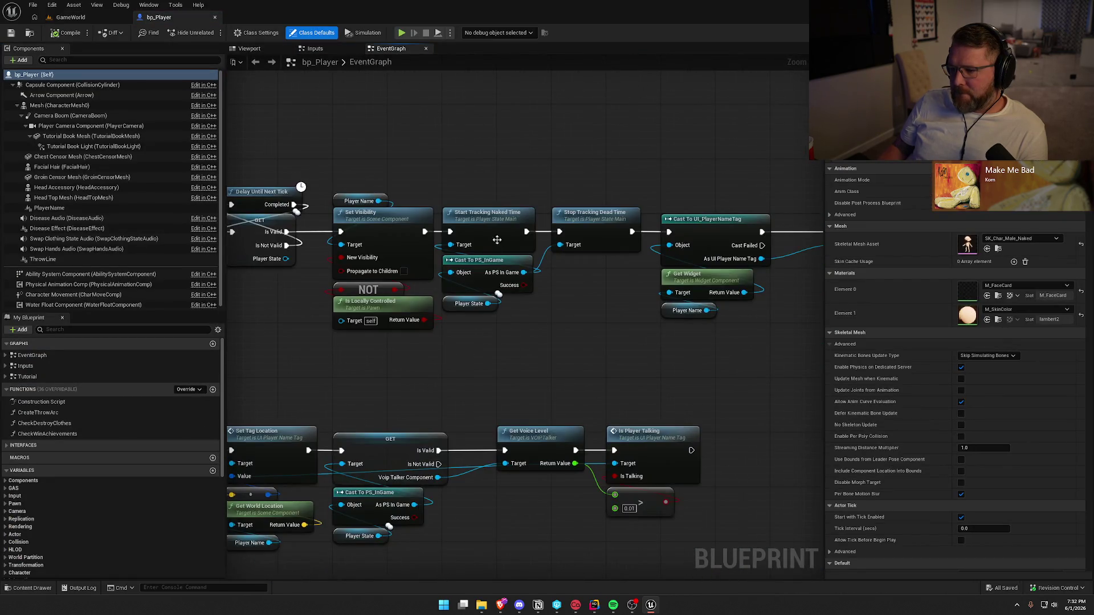
left_click(494, 235)
left_click(599, 223)
left_click_drag(604, 307, 562, 303)
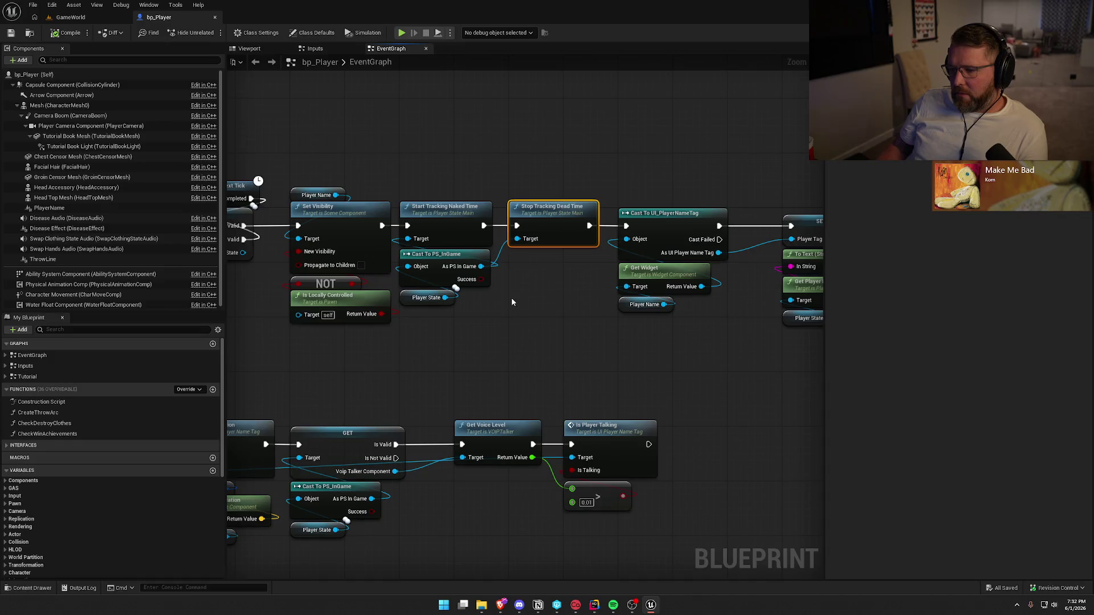
Step: Find references to Start Tracking Naked Time, then edit the search to reach Stop Tracking Naked Time
right_click(449, 221)
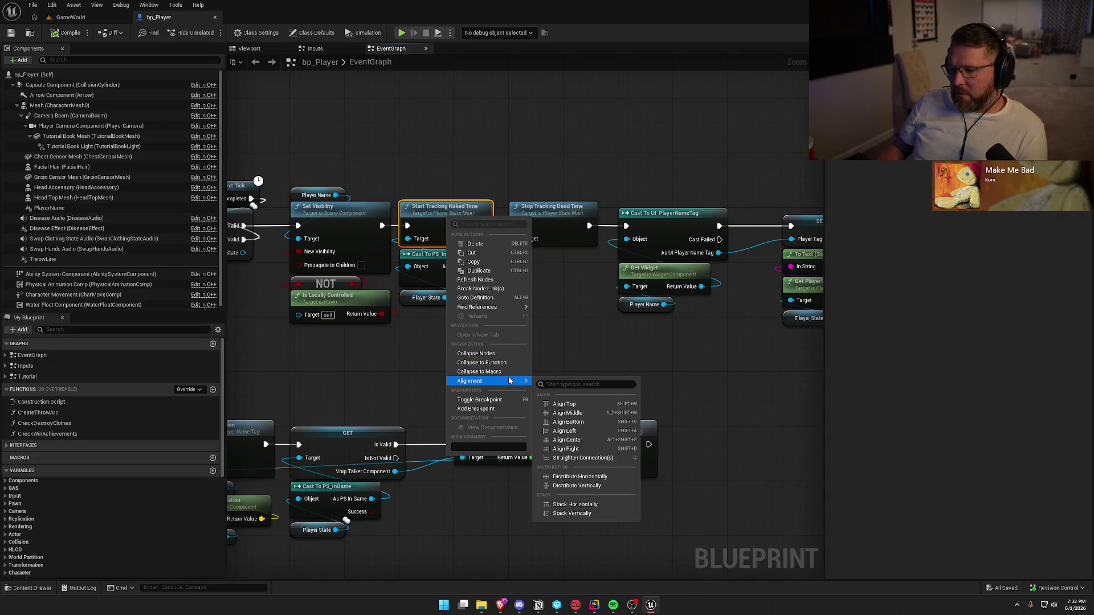
mouse_move(513, 307)
left_click(580, 330)
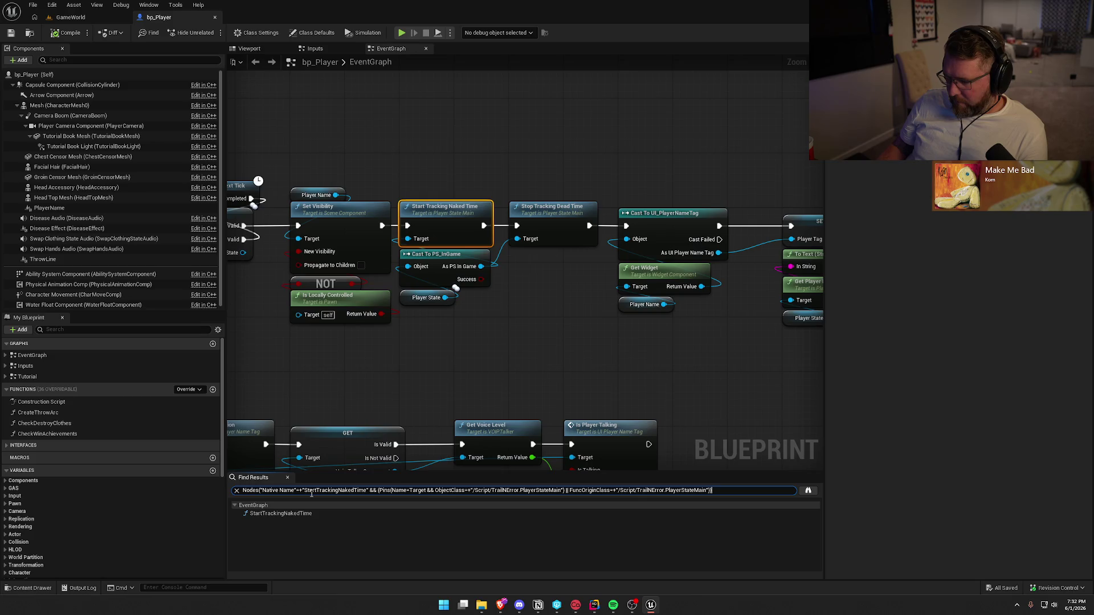
left_click(311, 491)
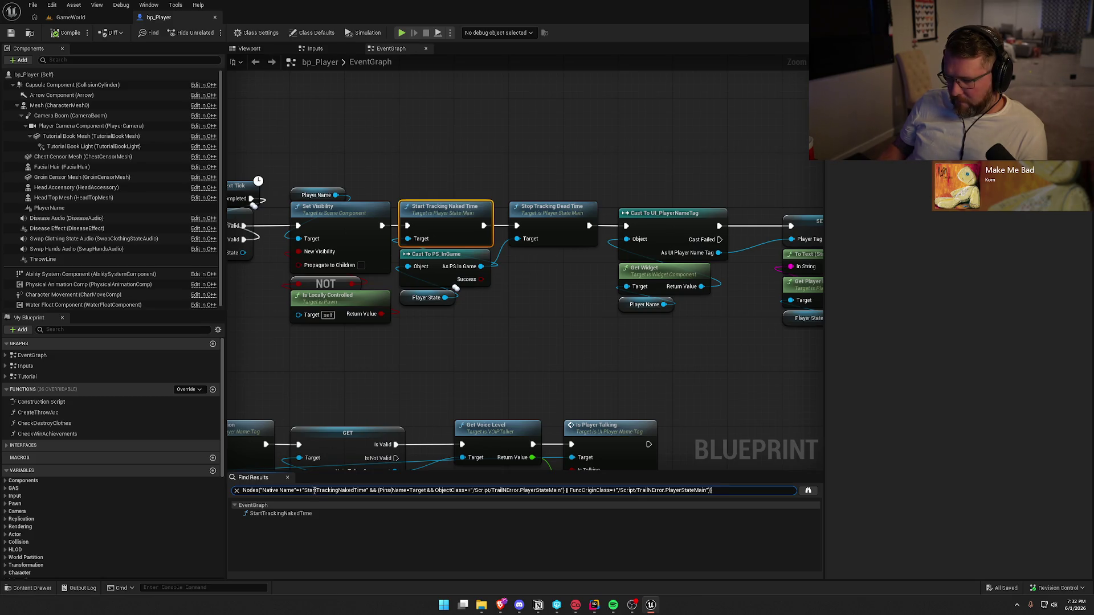
key("Delete")
key("Delete")
type("op")
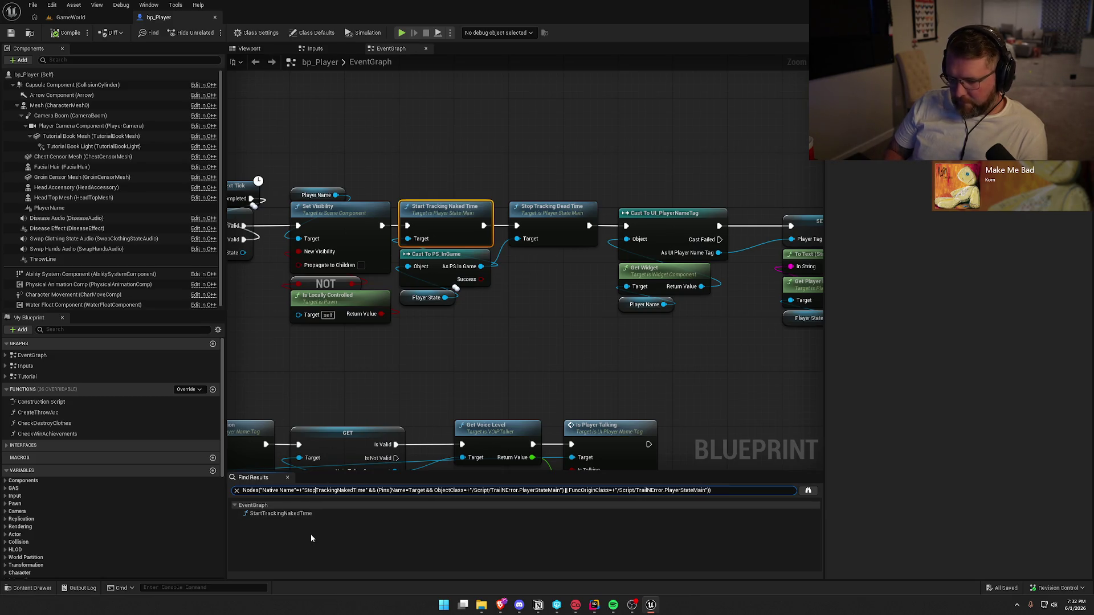
left_click(288, 514)
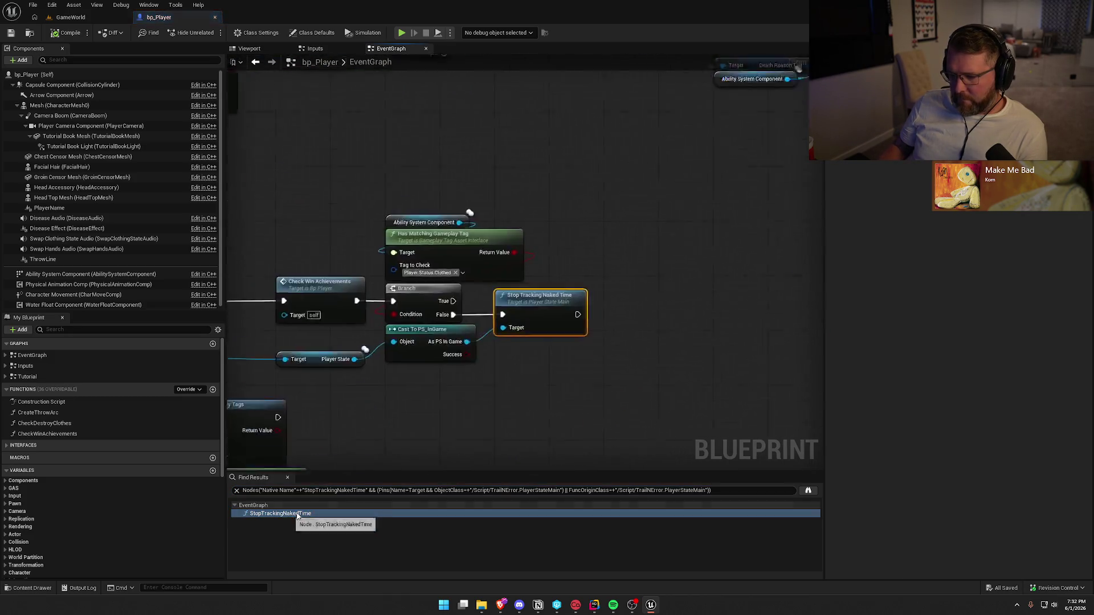
Step: Near Event CrossedFinishLine, find Stop Tracking Naked Time references across all blueprints
mouse_move(316, 462)
left_mouse_down()
mouse_move(753, 323)
mouse_move(382, 149)
left_mouse_up()
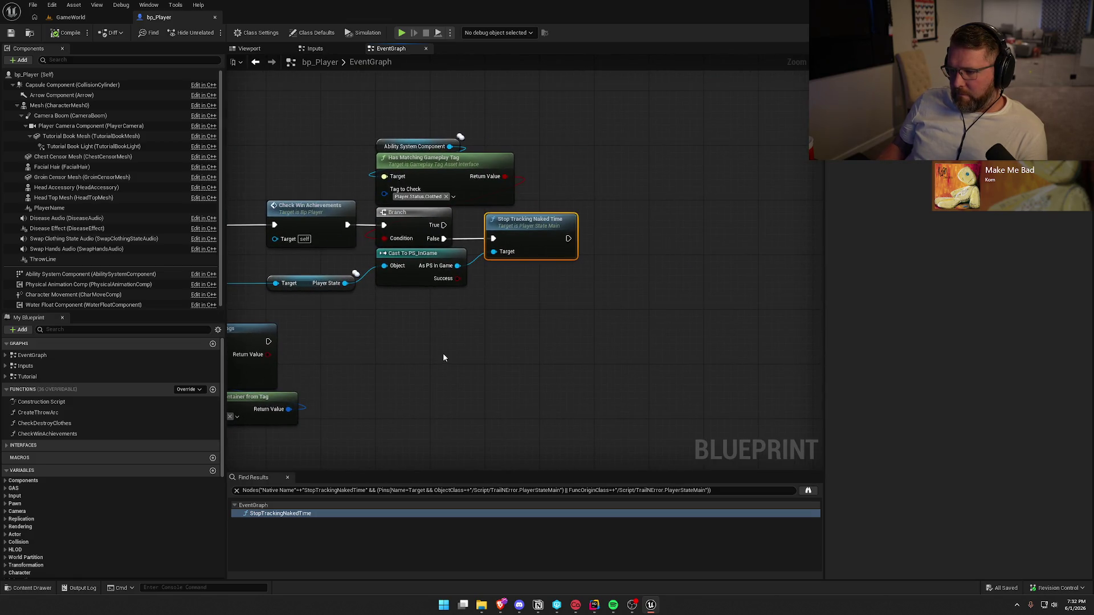
left_click_drag(459, 352, 560, 356)
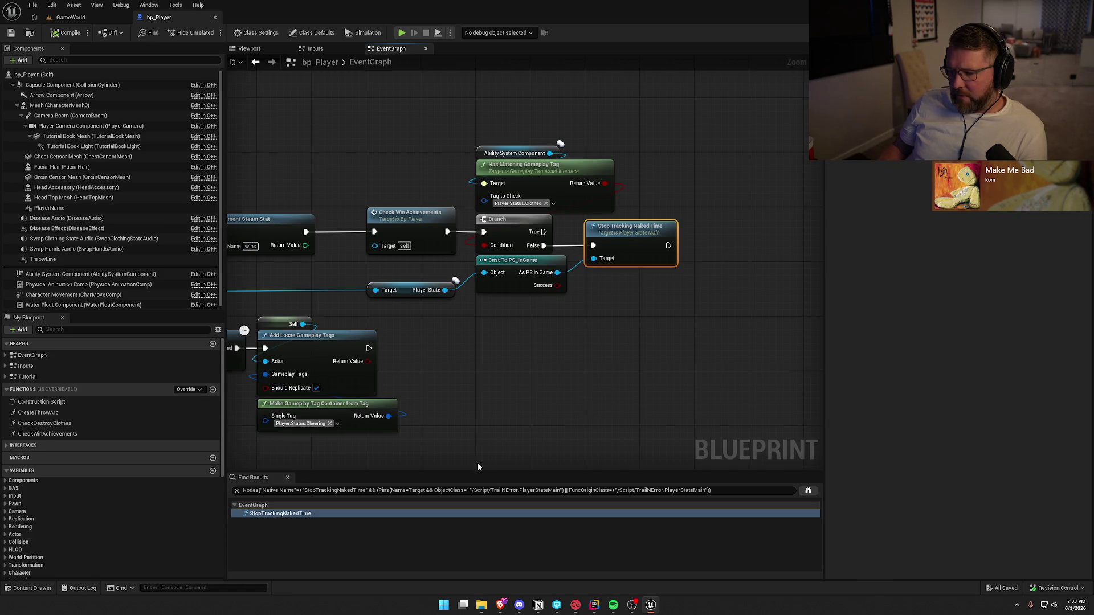
right_click(624, 243)
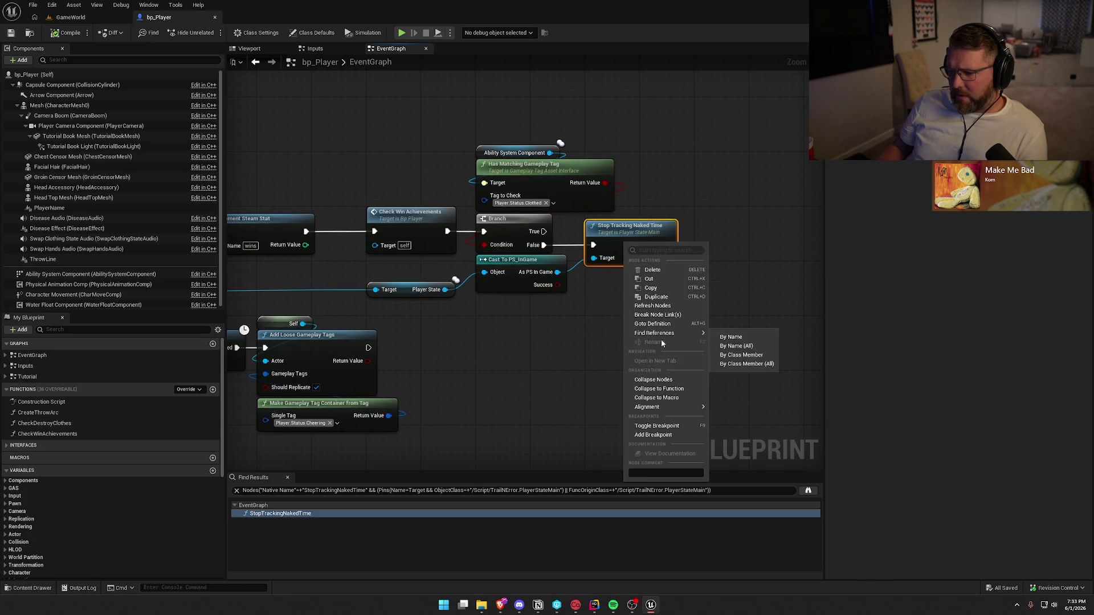
left_click(733, 367)
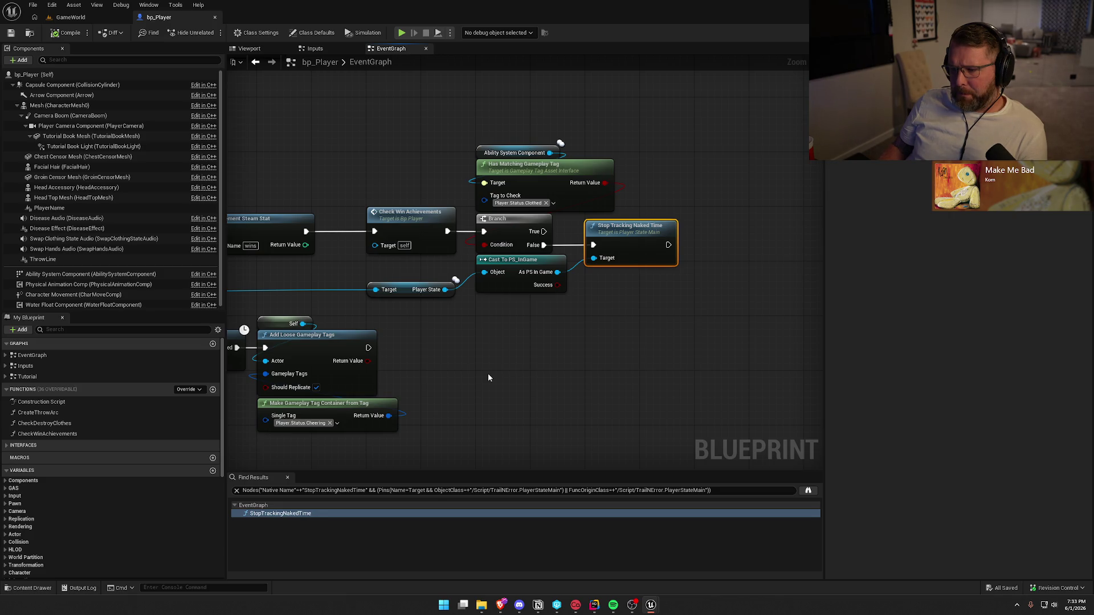
mouse_move(654, 342)
left_mouse_down()
mouse_move(873, 331)
mouse_move(537, 309)
mouse_move(566, 327)
mouse_move(536, 308)
mouse_move(551, 283)
left_mouse_up()
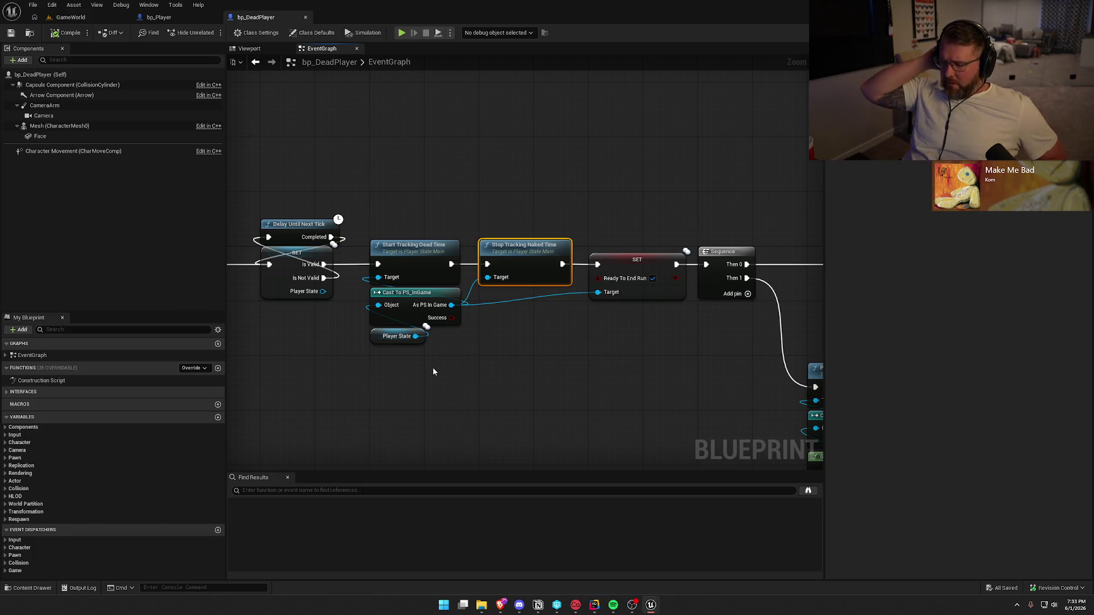
Step: Return to Rider with the caret on the StopTrackingNakedTime definition in PlayerStateMain.cpp
left_click(594, 605)
left_click(425, 330)
Step: Search everywhere for 'StopTrackingnaked', preview the .h, .cpp and PlayerCharacterMain.cpp results, opening the last
key("shift")
key("shift")
type("S")
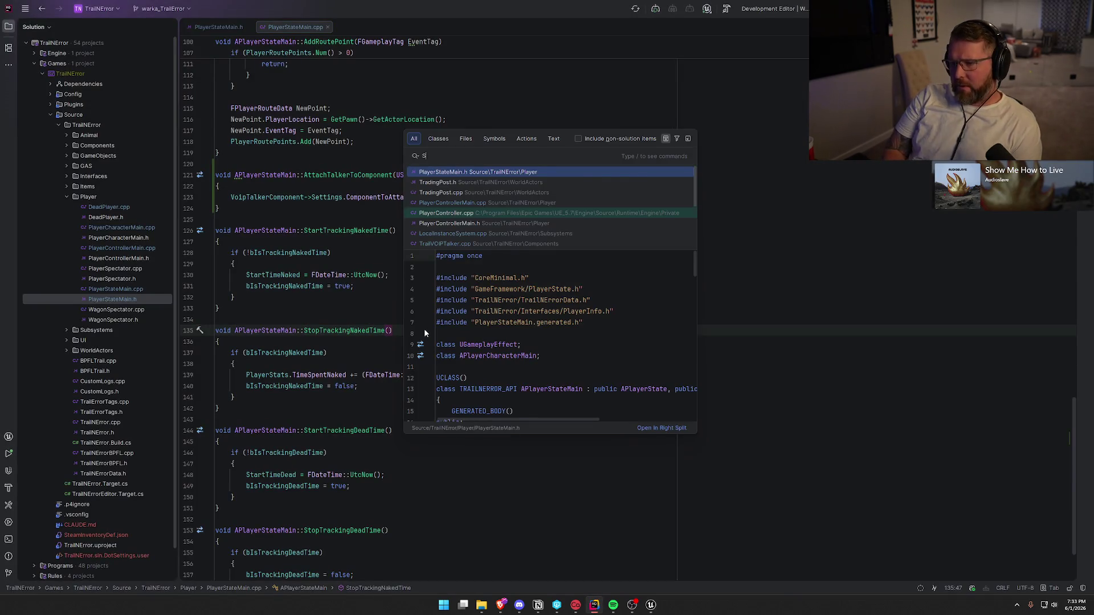
type("topTrackingn")
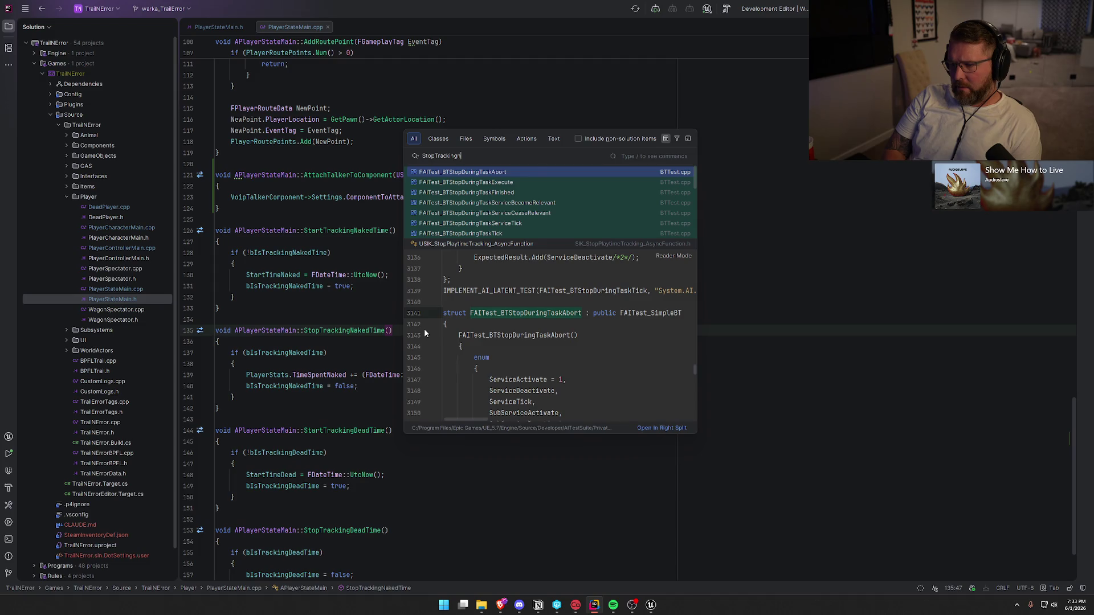
type("aked")
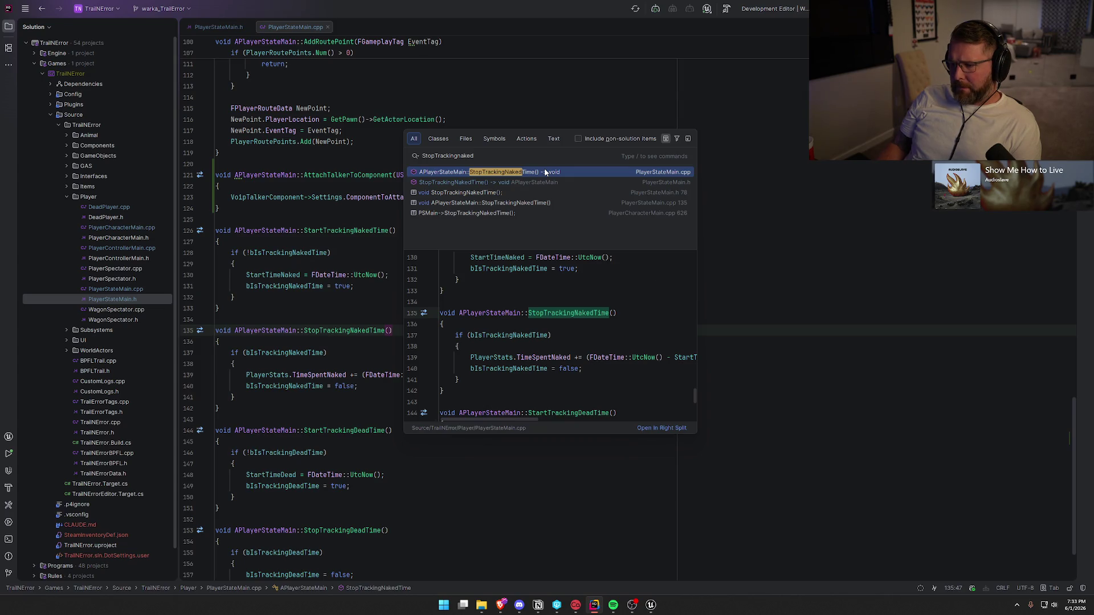
left_click(501, 193)
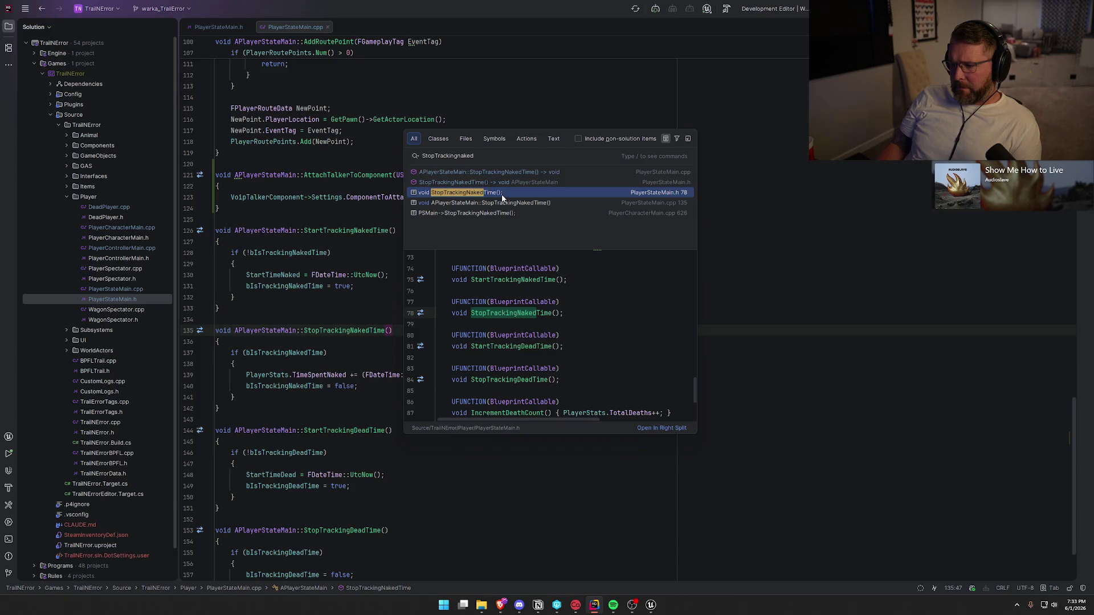
left_click(517, 203)
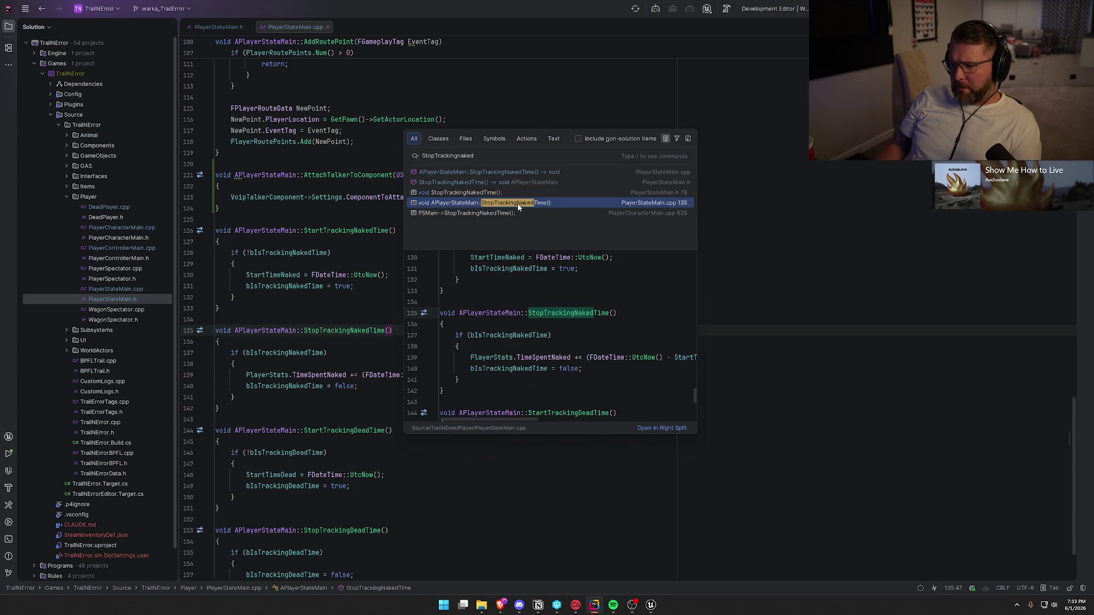
left_click(505, 213)
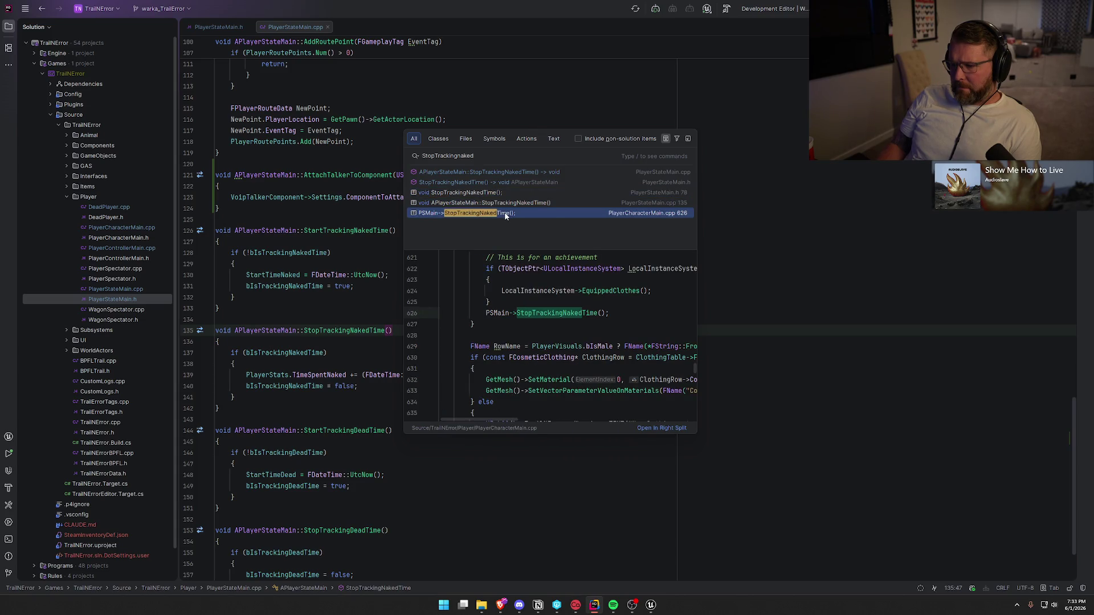
double_click(505, 213)
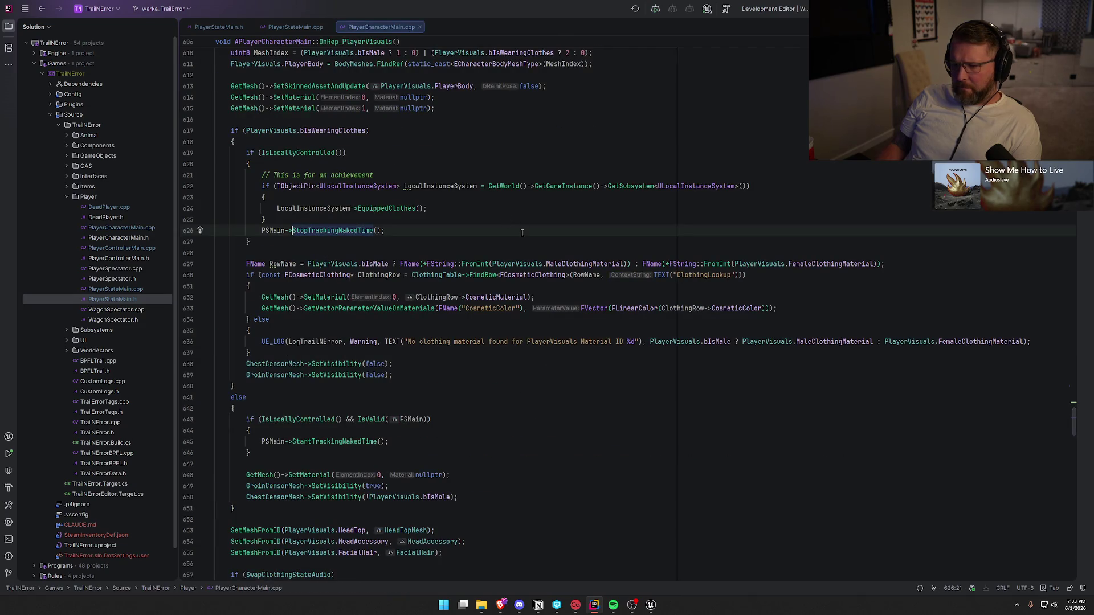
Step: Read the StopTrackingNakedTime call in OnRep_PlayerVisuals for clothed locally controlled players
scroll(511, 323, "up", 3)
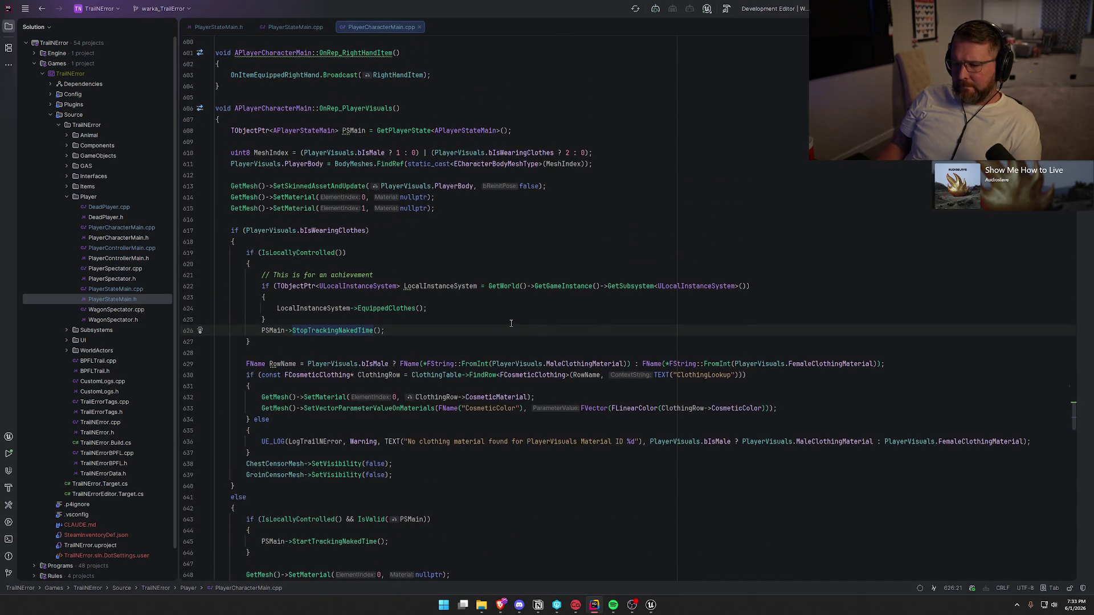
left_click(438, 331)
scroll(500, 356, "down", 1)
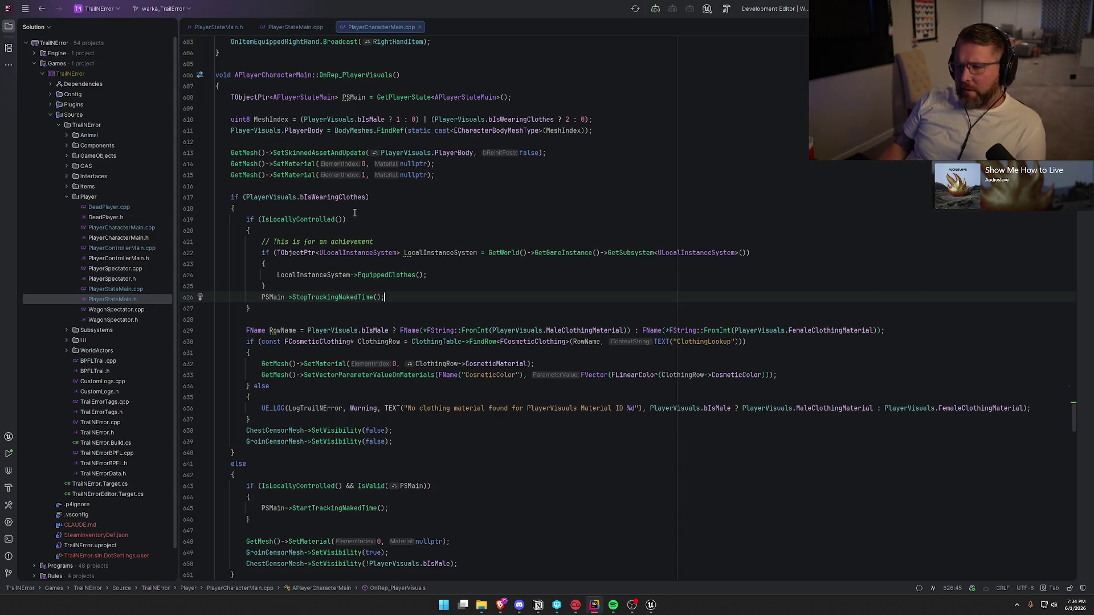
double_click(331, 297)
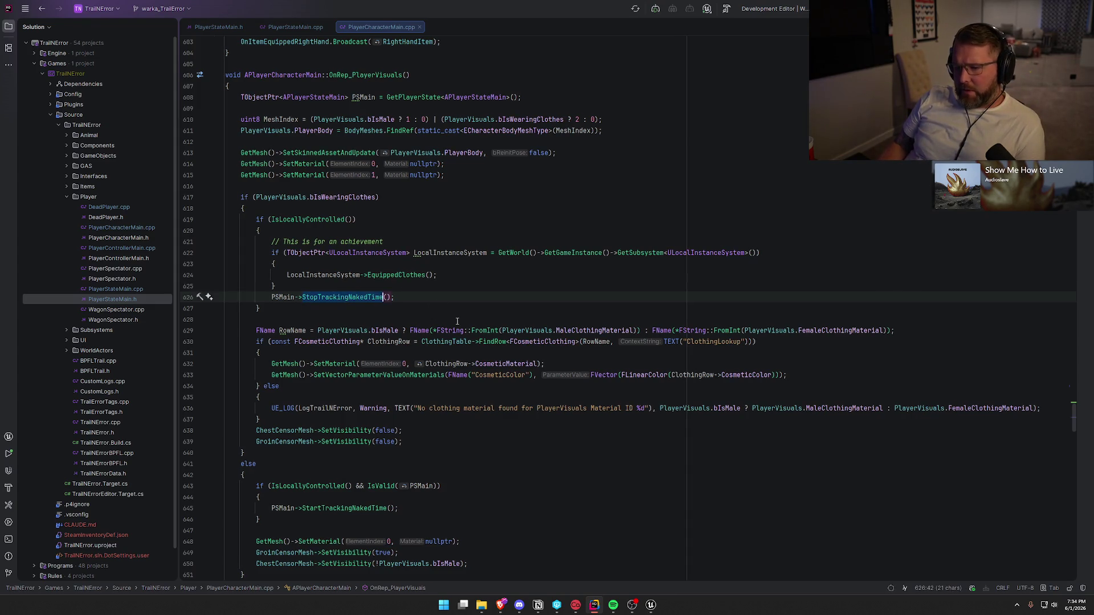
scroll(465, 324, "down", 3)
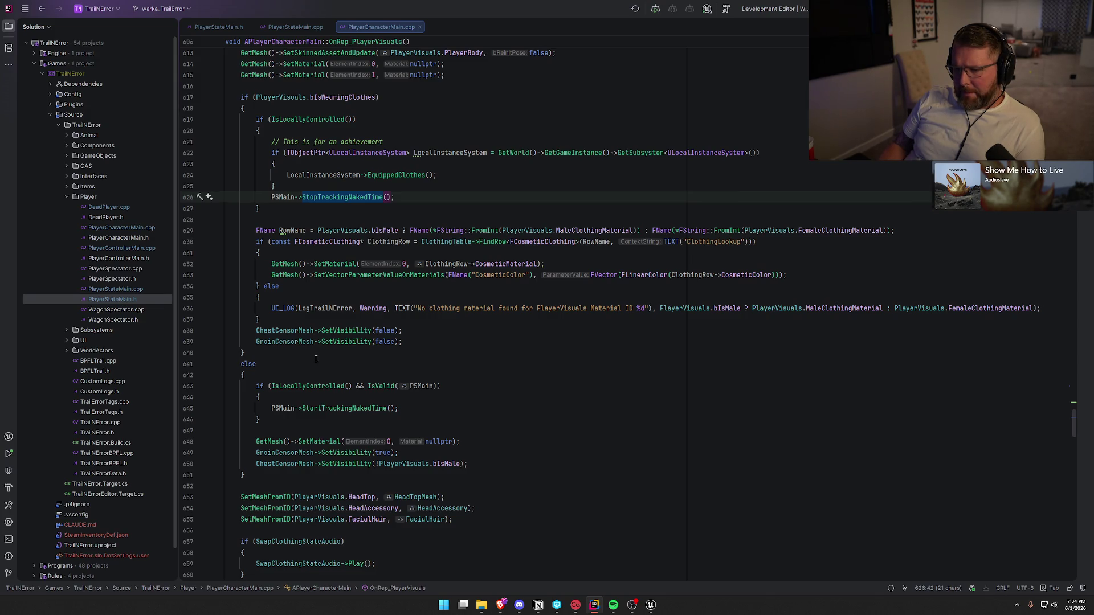
scroll(370, 328, "down", 3)
Step: Jump to StartTrackingNakedTime's definition, check bIsTrackingNakedTime being set, then return to Unreal
left_click(337, 309)
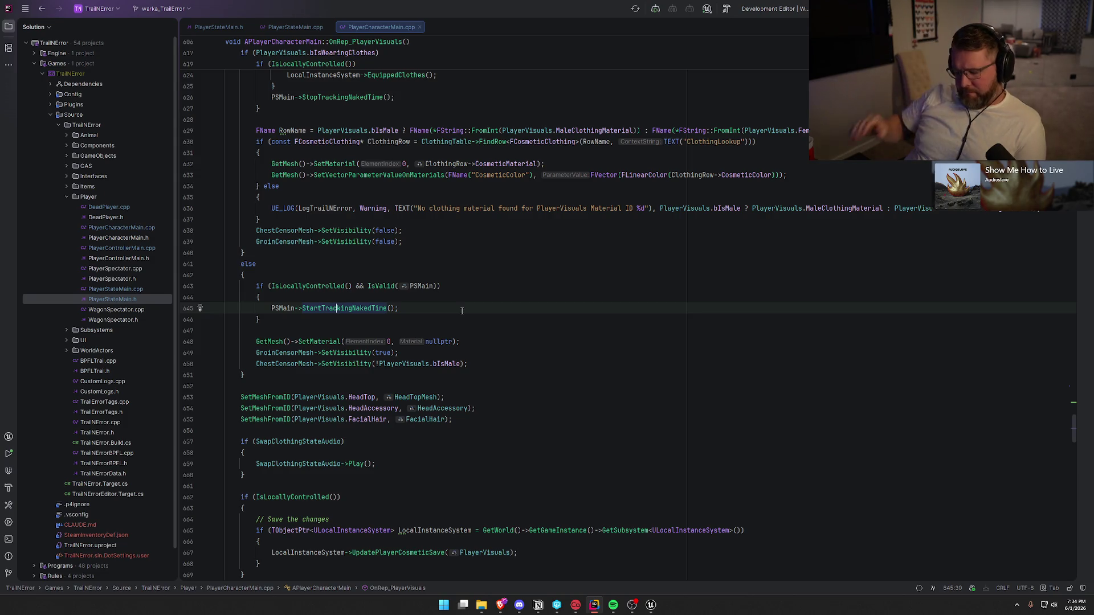
key("F12")
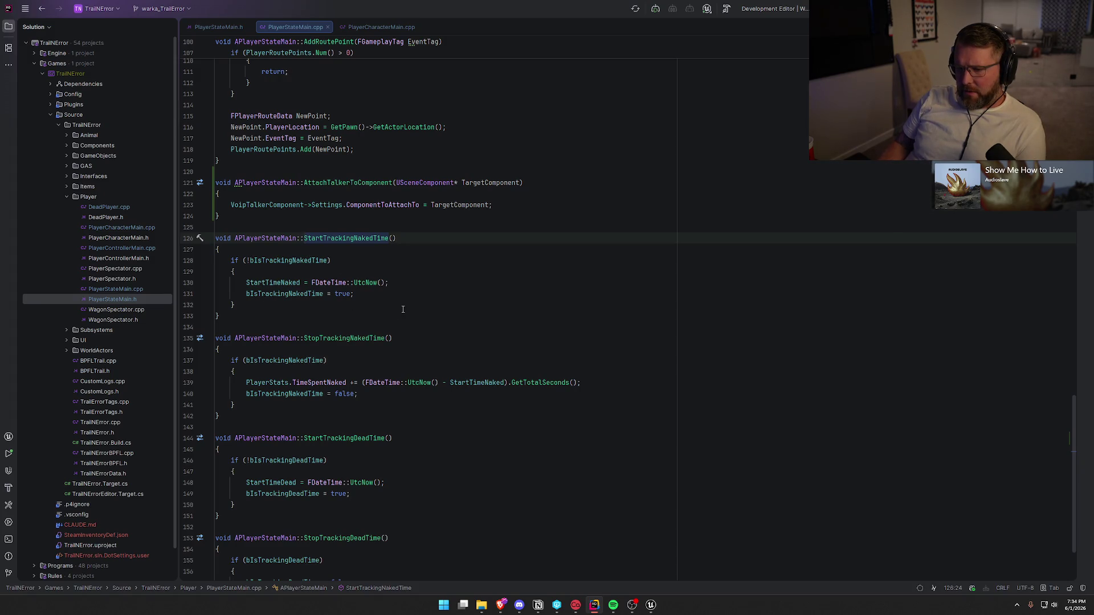
left_click(369, 297)
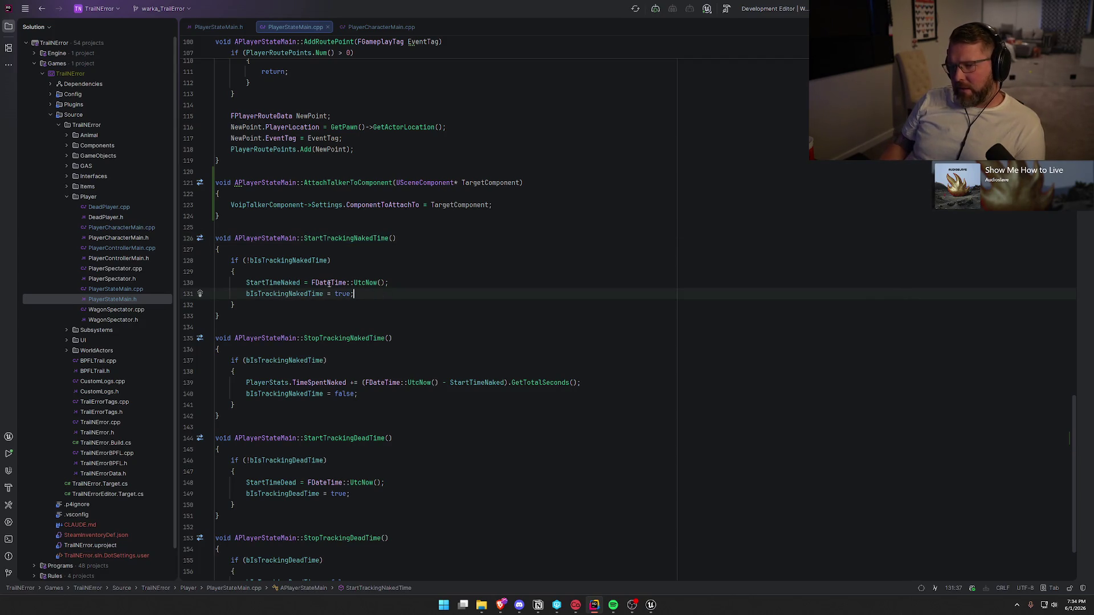
key("alt+Tab")
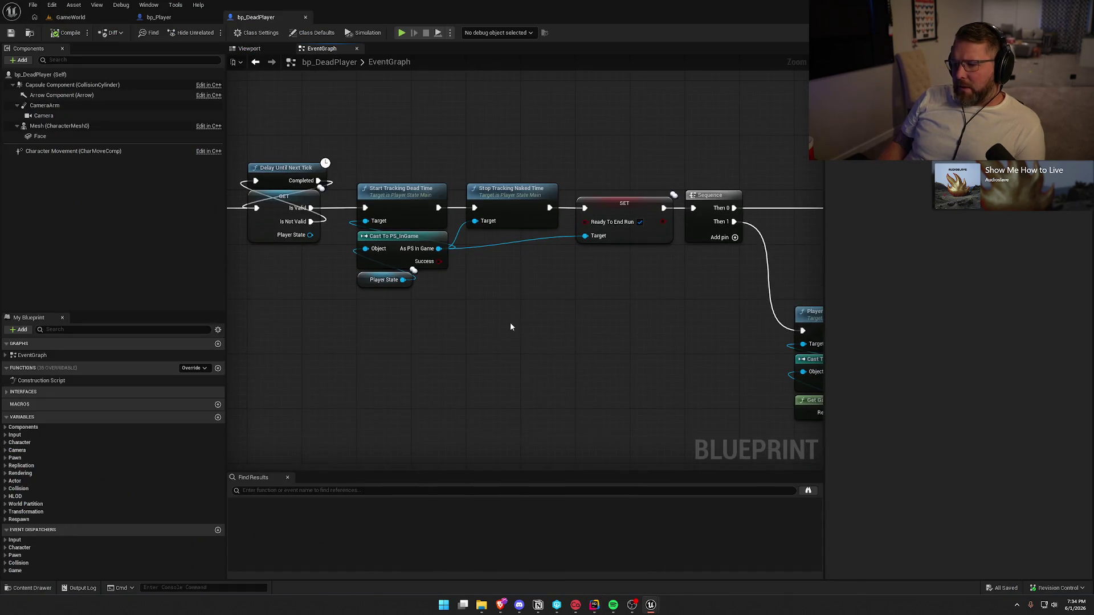
Step: Close Find Results, pan to Event BeginPlay, and browse the Content Drawer to UI > EndScreen's UI_EndReport
left_click(288, 478)
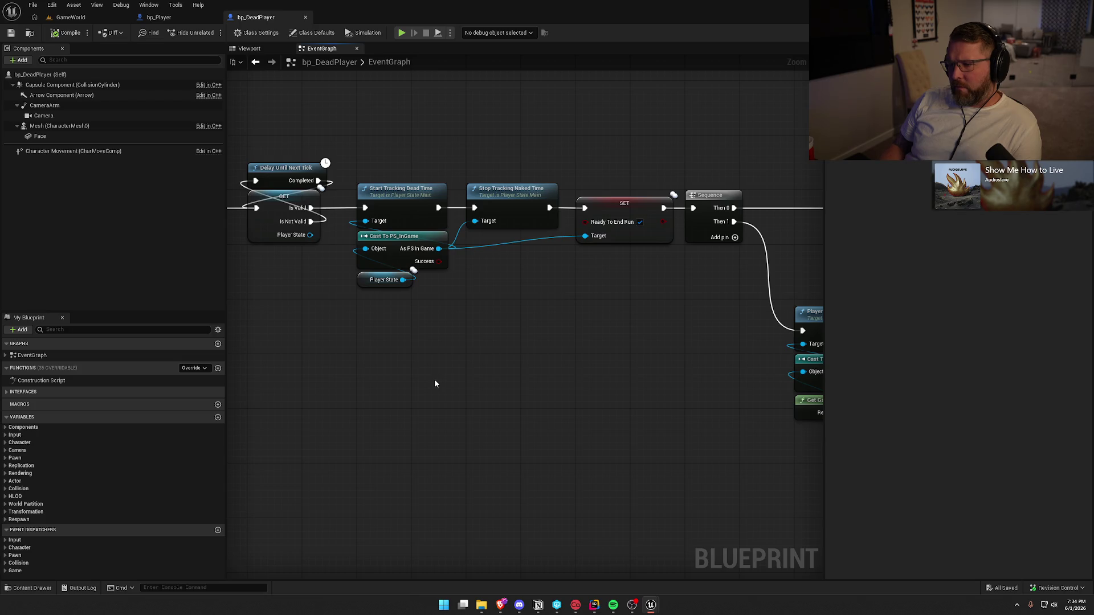
mouse_move(398, 361)
left_mouse_down()
mouse_move(614, 395)
mouse_move(394, 390)
left_mouse_up()
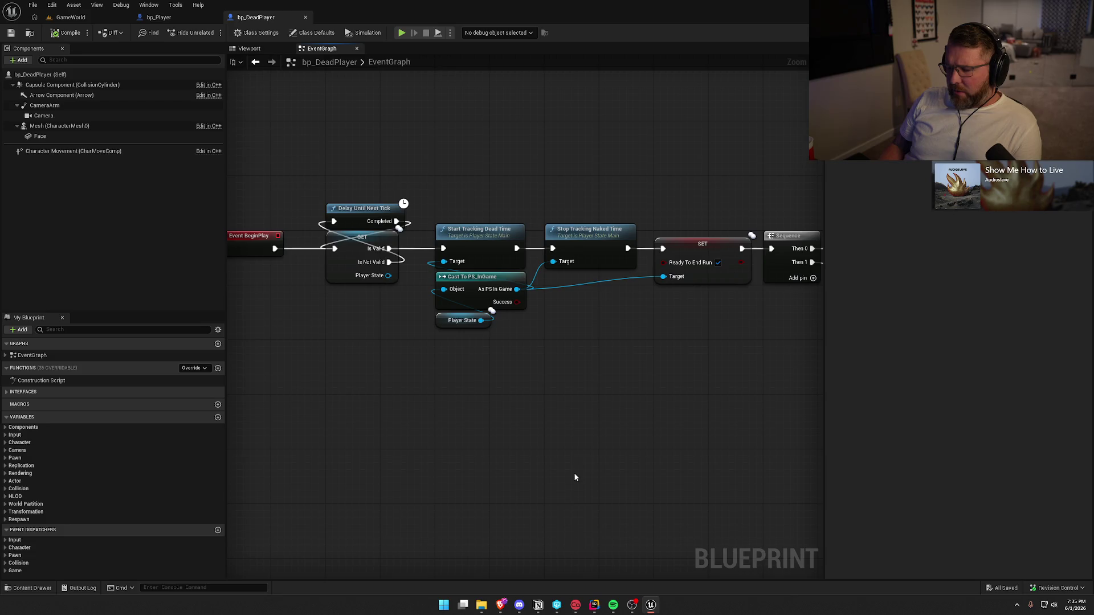
key("ctrl+space")
left_click(33, 527)
left_click(27, 534)
double_click(218, 451)
left_click(149, 442)
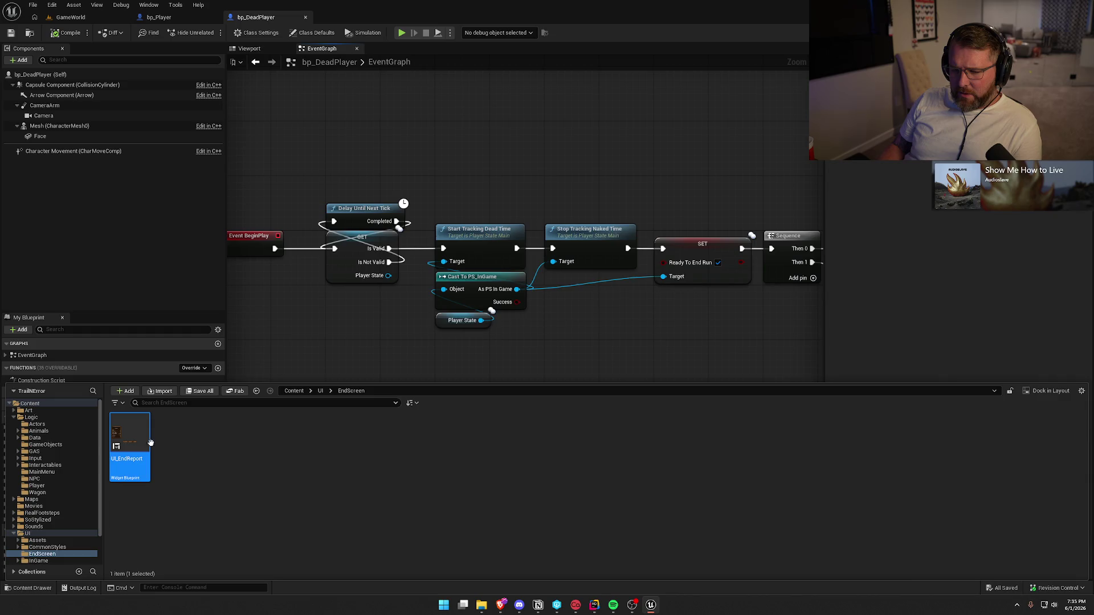
Step: Open UI_EndReport, trace its Total Deaths text through Break Player Stats, then return to bp_DeadPlayer
double_click(150, 443)
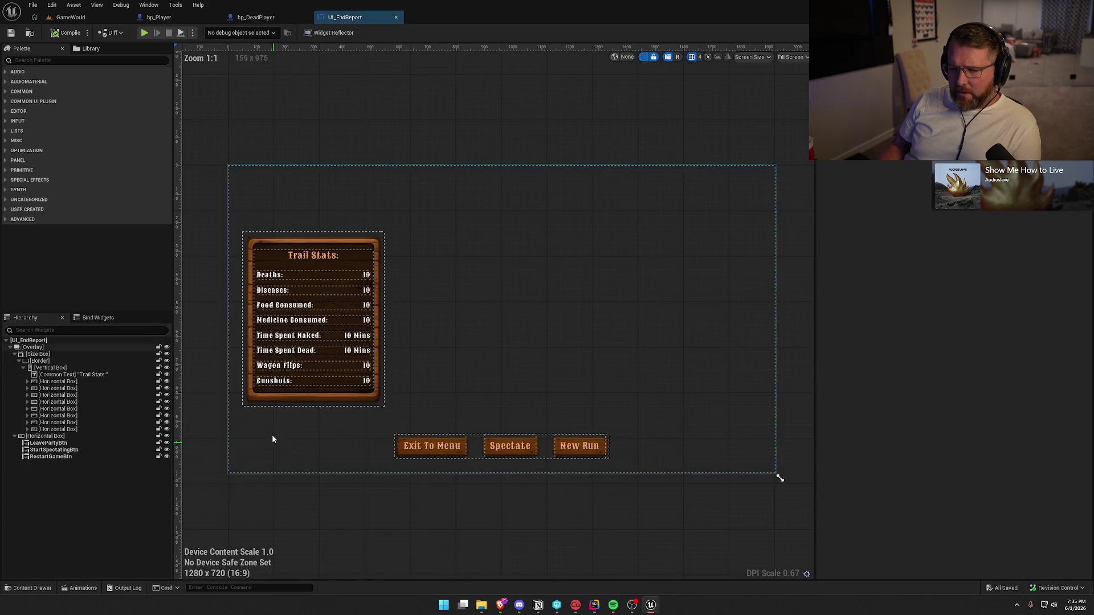
left_click(366, 277)
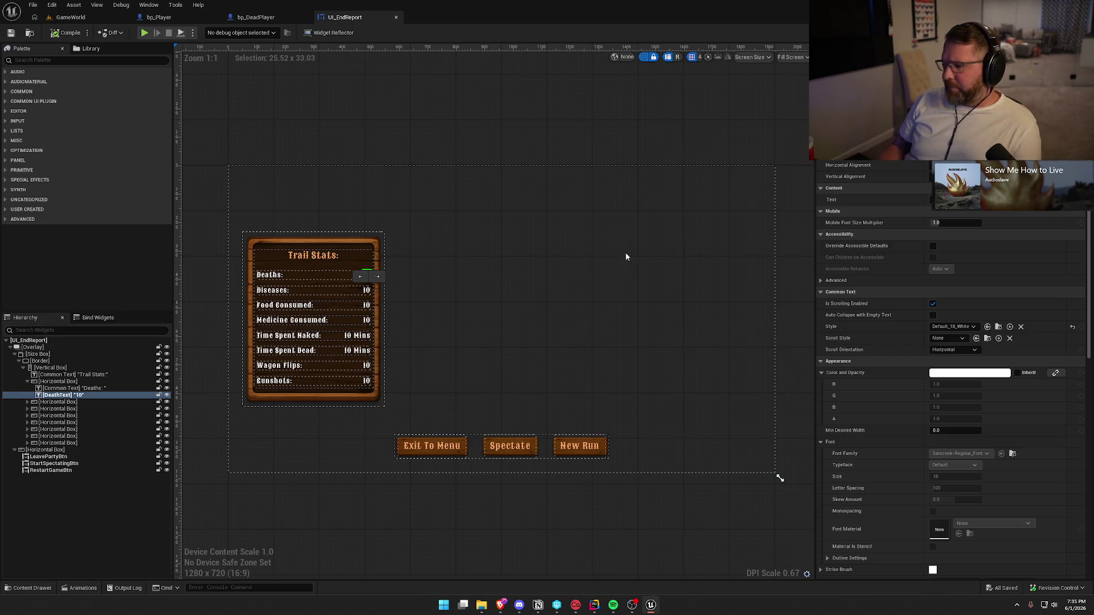
left_click(1074, 33)
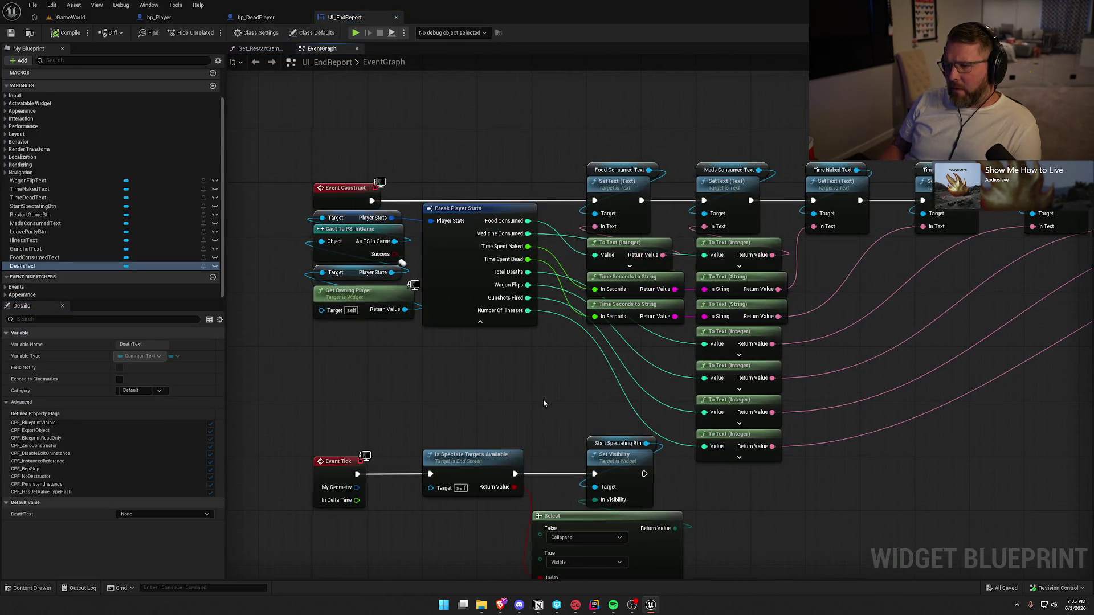
mouse_move(832, 268)
left_mouse_down()
mouse_move(654, 298)
mouse_move(547, 298)
left_mouse_up()
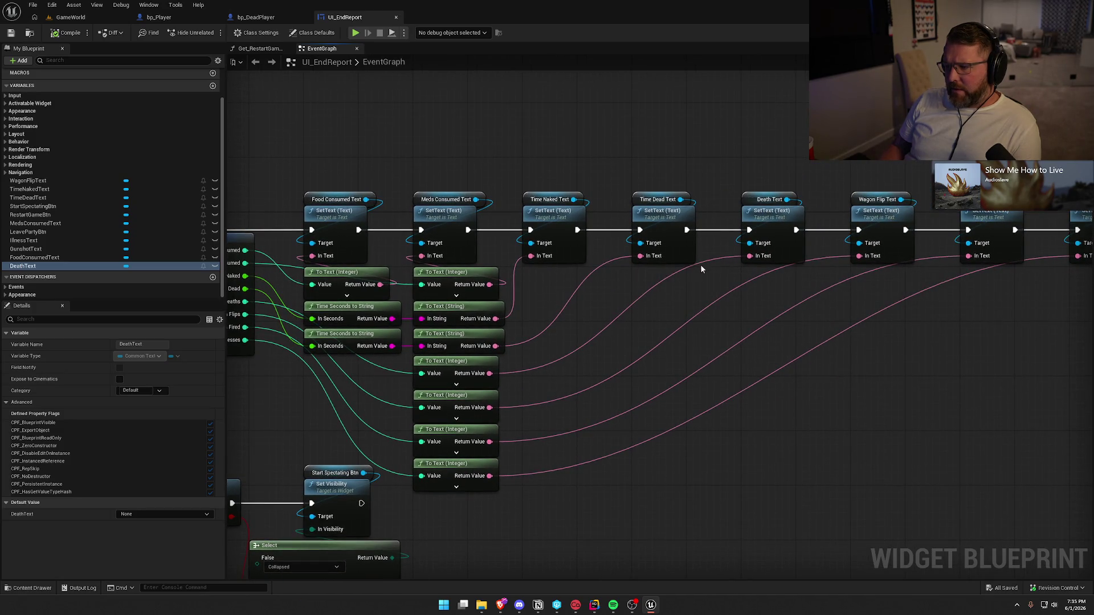
left_click_drag(597, 327, 596, 287)
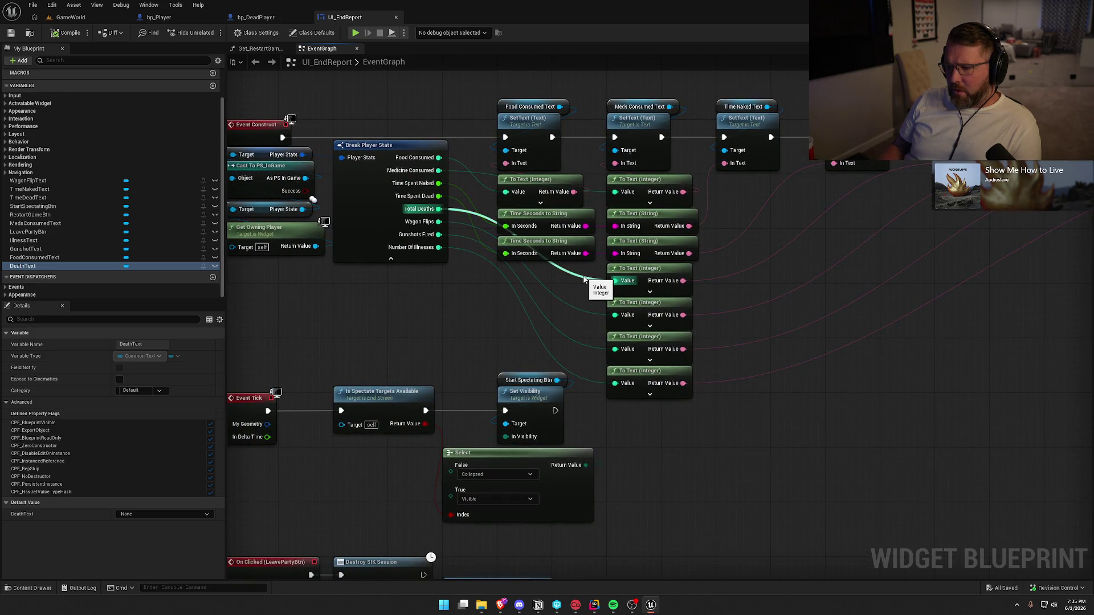
left_click_drag(277, 212, 379, 224)
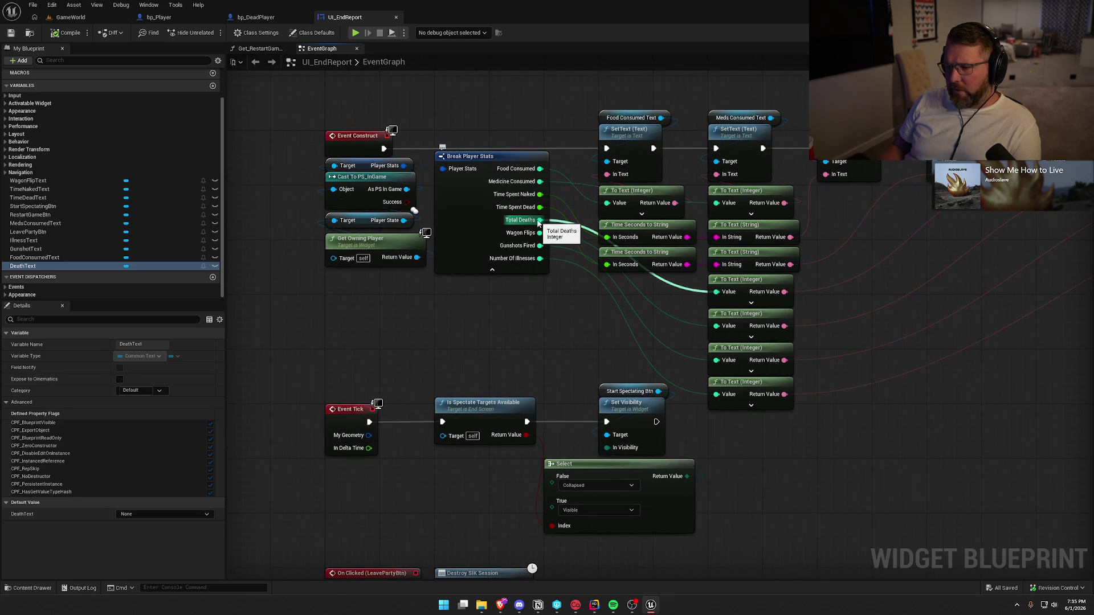
left_click(256, 17)
scroll(332, 358, "up", 2)
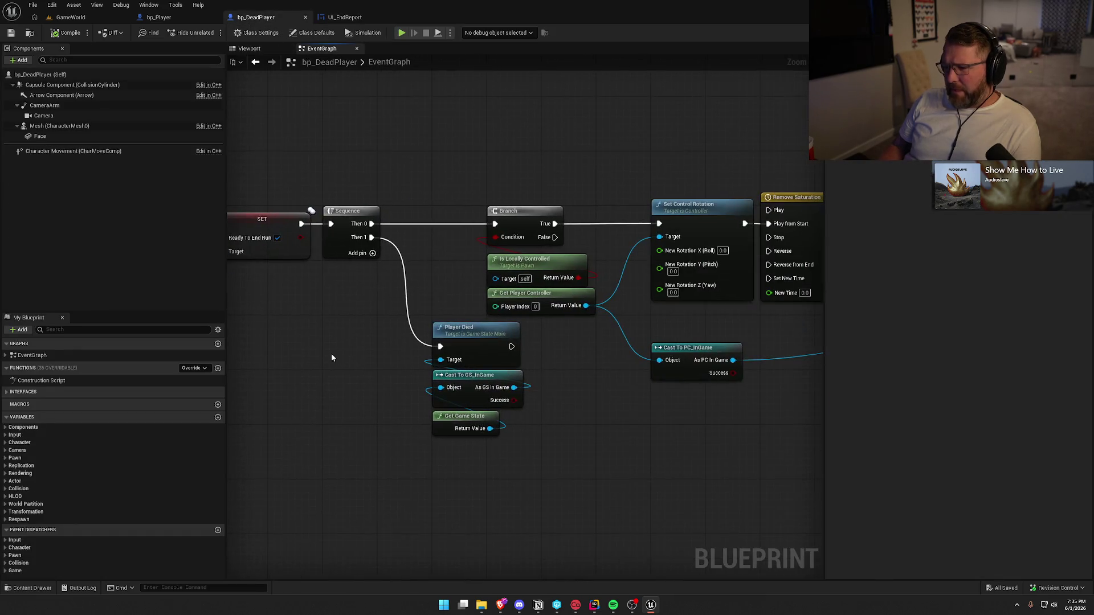
Step: Pan bp_DeadPlayer to its Start/Stop Tracking nodes, then return to bp_Player and close Find Results
mouse_move(609, 419)
left_mouse_down()
mouse_move(334, 405)
mouse_move(496, 313)
mouse_move(502, 410)
mouse_move(536, 360)
mouse_move(614, 345)
mouse_move(386, 327)
left_mouse_up()
left_click_drag(527, 334, 415, 329)
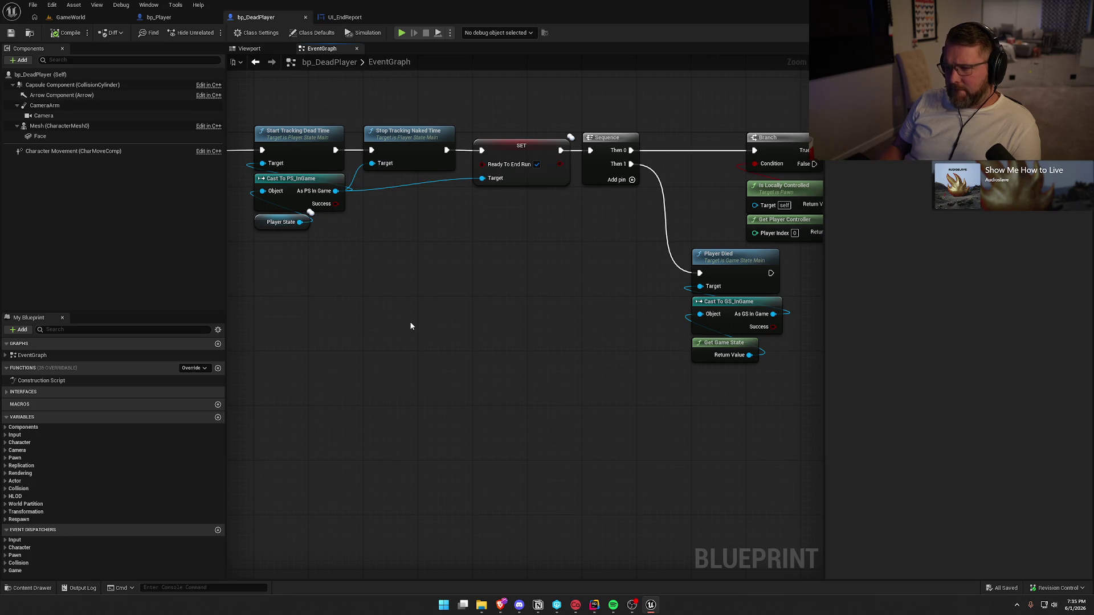
left_click(159, 17)
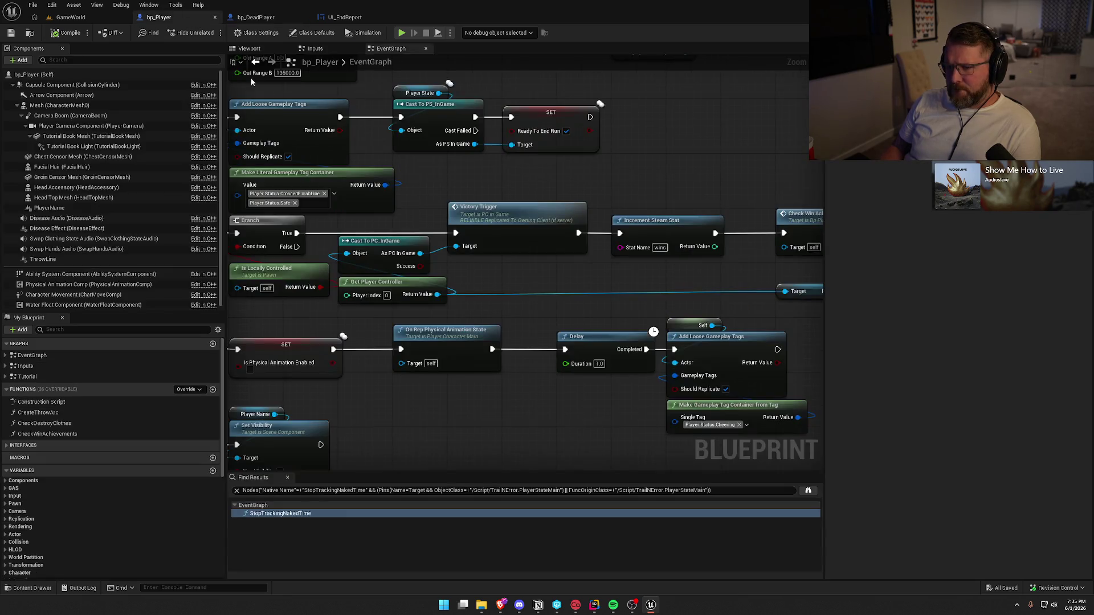
left_click(287, 478)
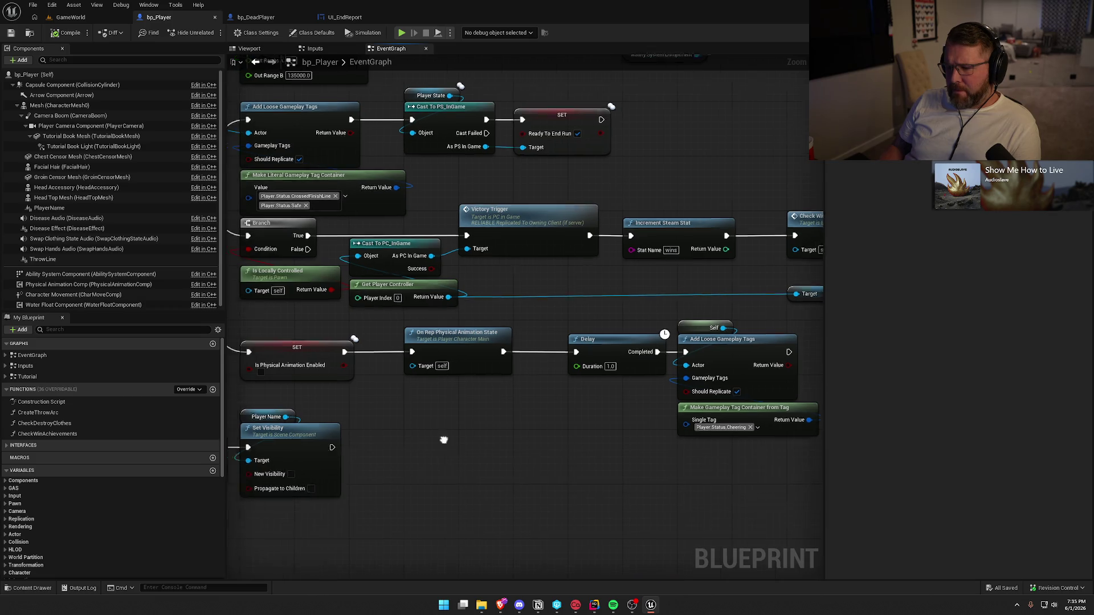
key("ctrl+space")
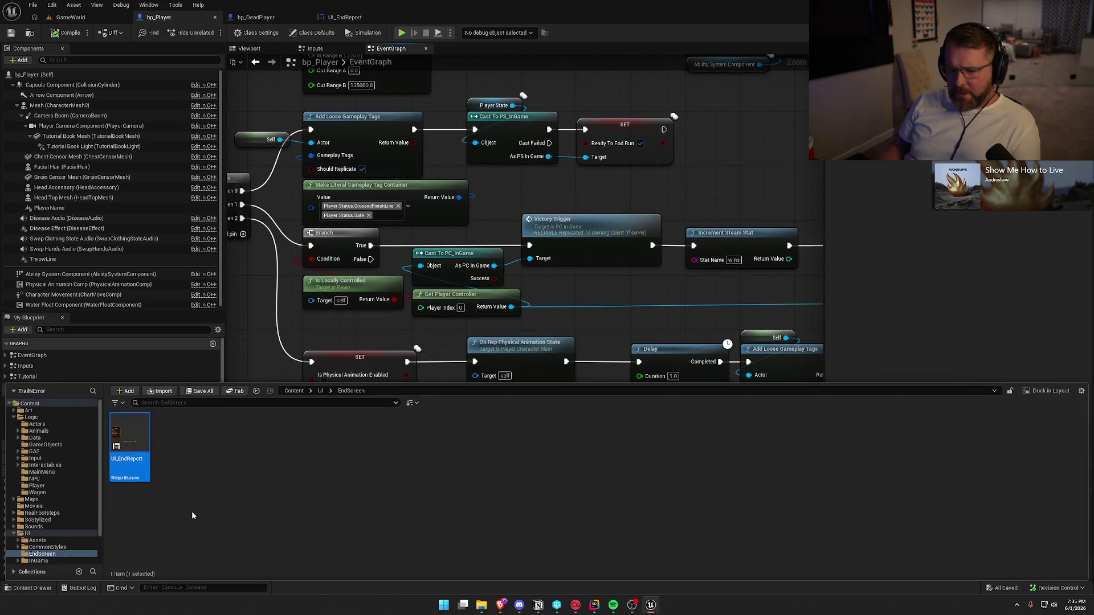
Step: Open GA_Die from Logic > GAS > Abilities and inspect Increment Steam Stat and Increment Death Count
left_click(46, 450)
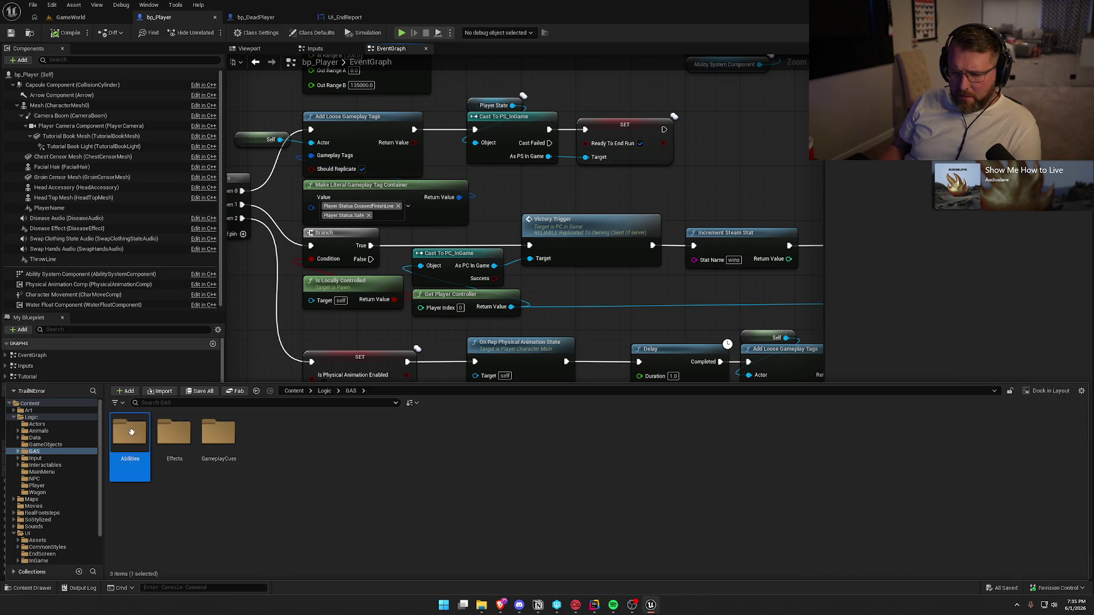
double_click(130, 433)
double_click(177, 439)
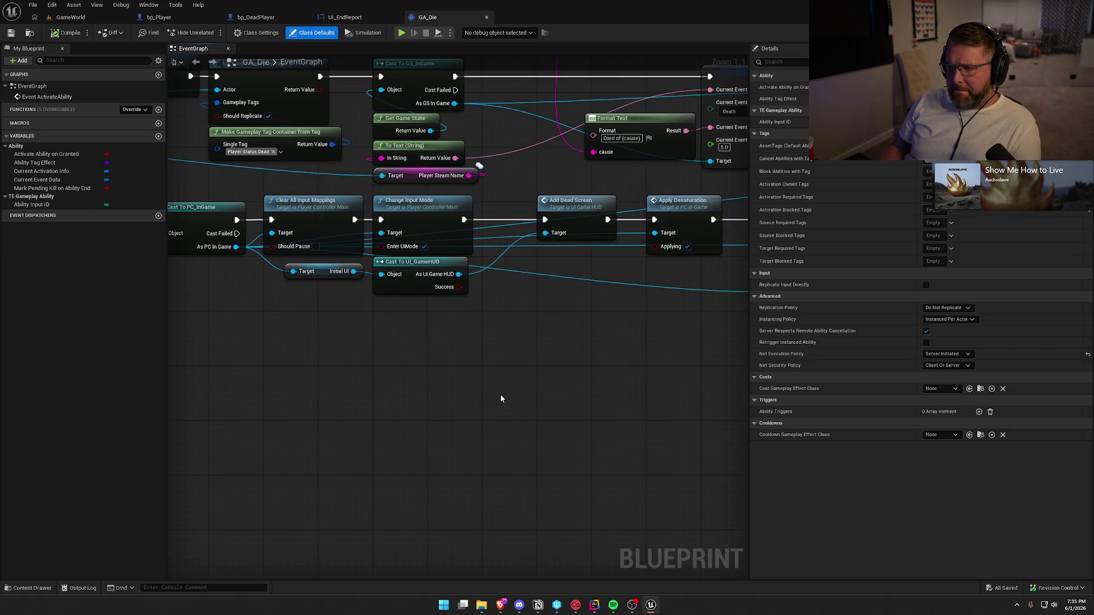
left_click_drag(501, 399, 245, 378)
left_click_drag(609, 342, 367, 329)
left_click(387, 210)
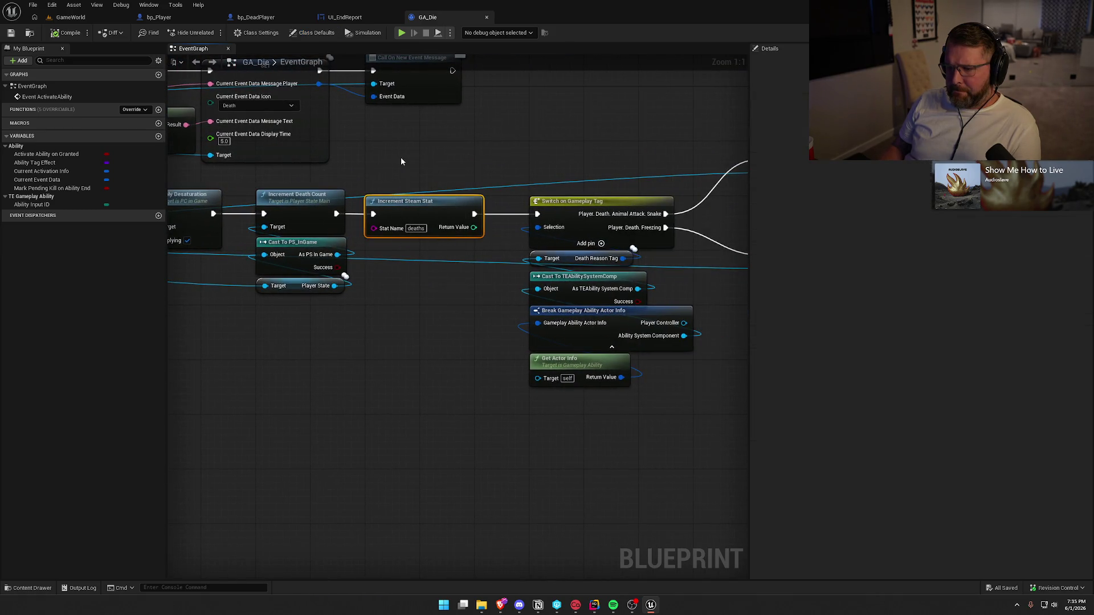
mouse_move(437, 369)
left_mouse_down()
mouse_move(208, 330)
mouse_move(477, 324)
left_mouse_up()
left_click(309, 188)
Step: Survey GA_Die's Add Dead Screen, tag, cast, branch, desaturation and Initial UI nodes, then zoom out
mouse_move(309, 188)
left_mouse_down()
mouse_move(641, 343)
mouse_move(549, 362)
left_mouse_up()
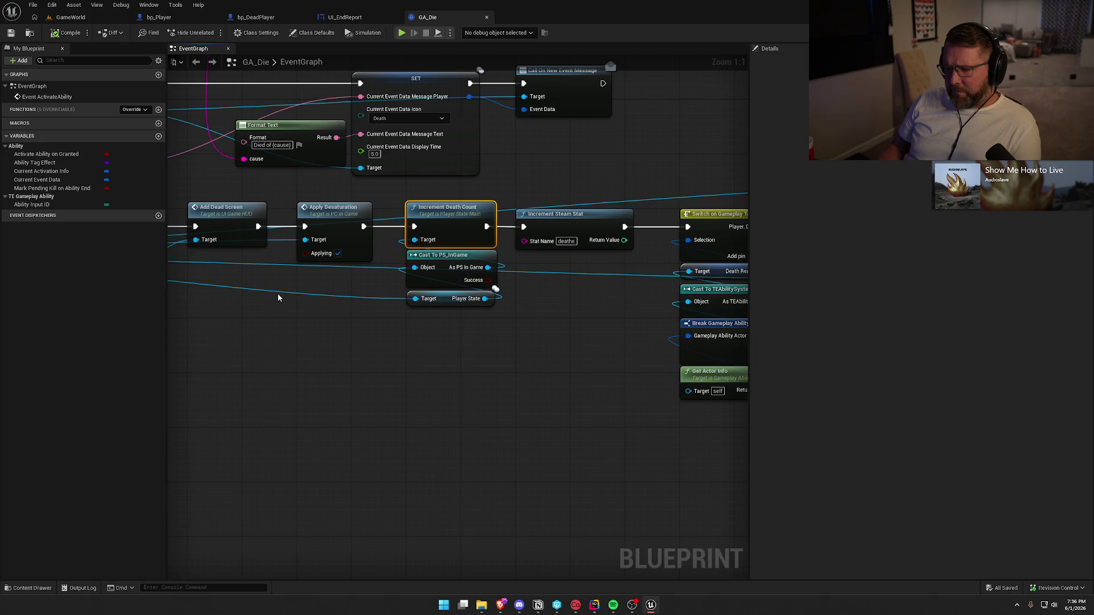
left_click_drag(281, 310, 762, 318)
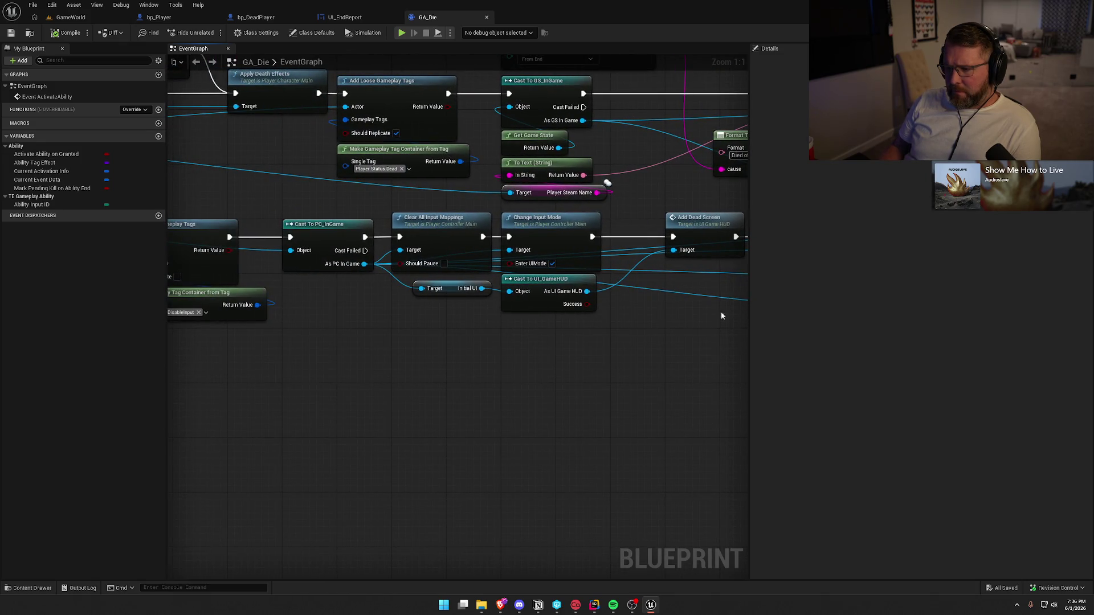
left_click_drag(391, 338, 734, 348)
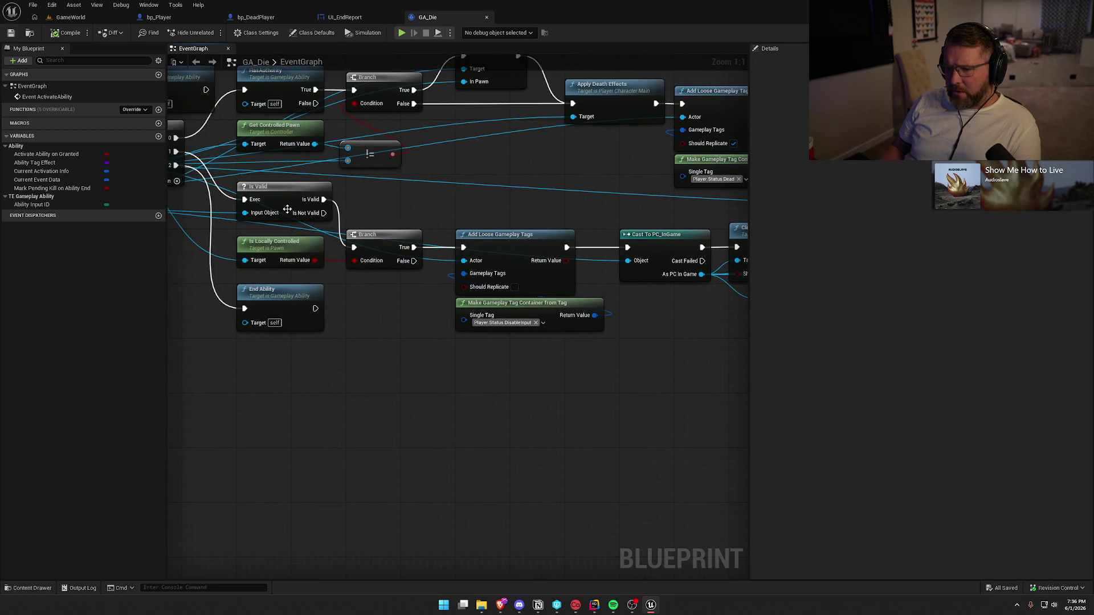
mouse_move(632, 391)
left_mouse_down()
mouse_move(393, 408)
mouse_move(328, 394)
left_mouse_up()
left_click_drag(483, 367, 328, 368)
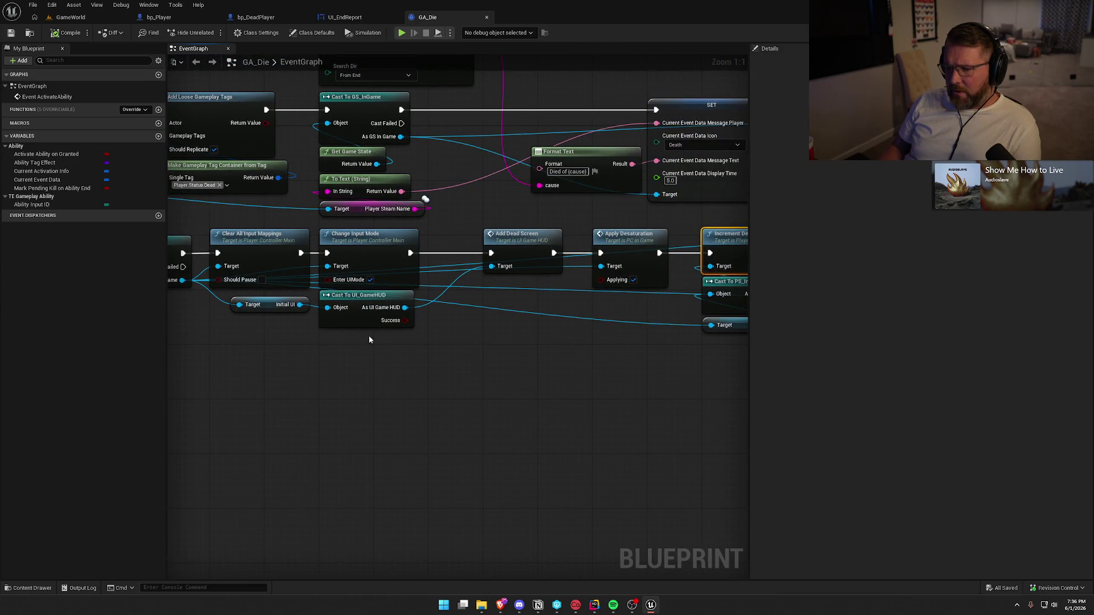
left_click(269, 304)
scroll(269, 305, "down", 3)
mouse_move(455, 373)
left_mouse_down()
mouse_move(554, 380)
mouse_move(419, 330)
mouse_move(347, 319)
left_mouse_up()
scroll(554, 381, "down", 1)
scroll(425, 371, "down", 2)
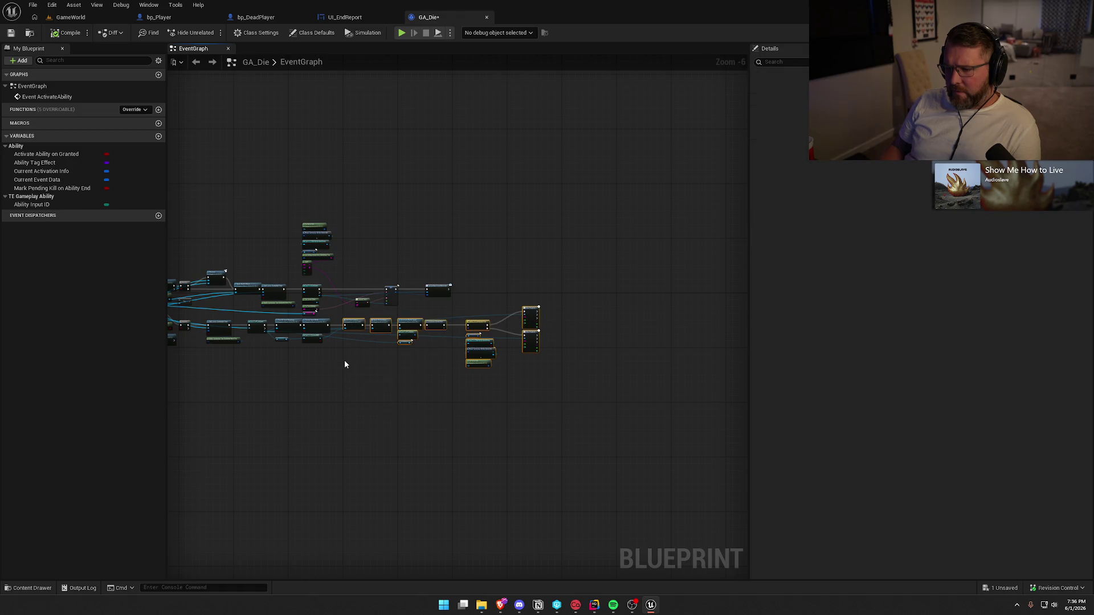
Step: Drag the selected nodes left, then undo that stray move with Ctrl+Z
scroll(344, 365, "up", 6)
left_click_drag(363, 208, 302, 198)
left_click(377, 321)
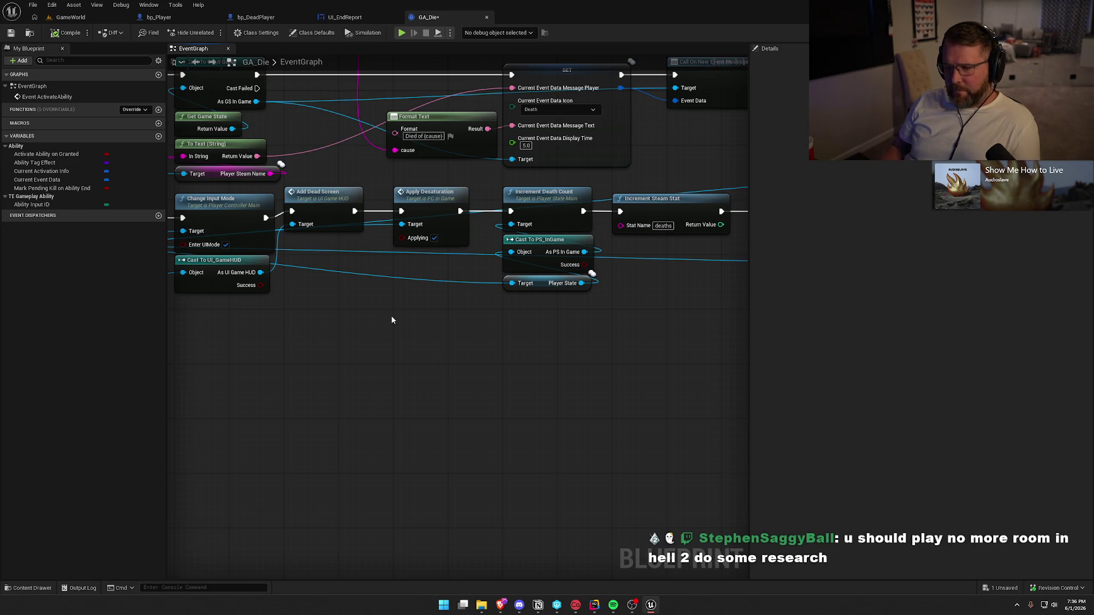
key("ctrl+z")
scroll(394, 325, "down", 4)
Step: Marquee-select Add Dead Screen through Increment Death Count and shift the group left
left_click_drag(473, 374, 379, 359)
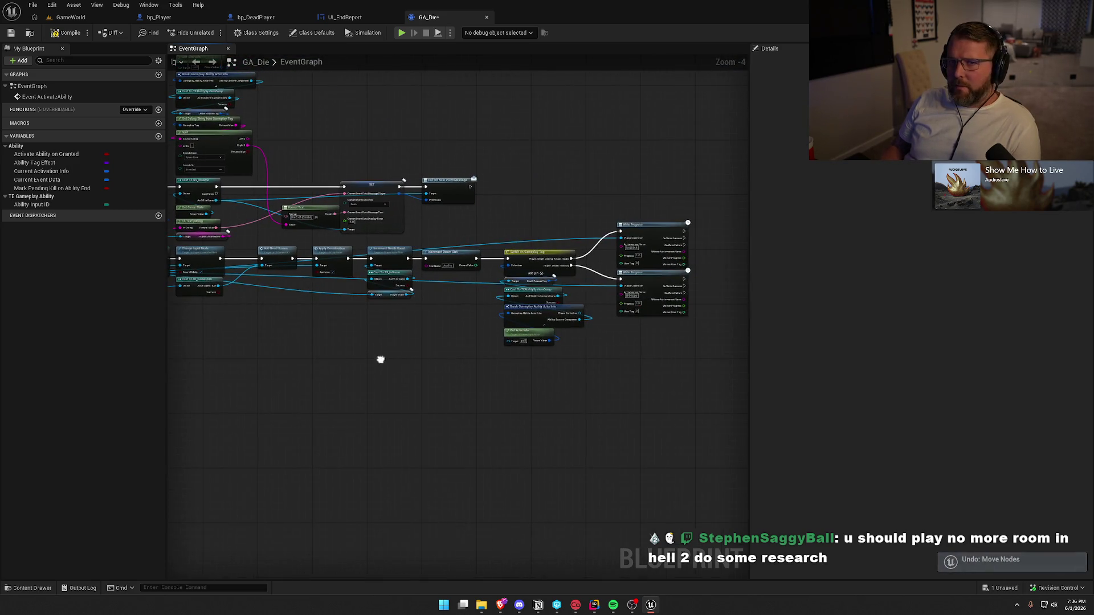
mouse_move(696, 383)
left_mouse_down()
mouse_move(589, 320)
mouse_move(268, 254)
left_mouse_up()
scroll(487, 385, "up", 5)
left_click_drag(494, 242, 441, 243)
left_click(491, 352)
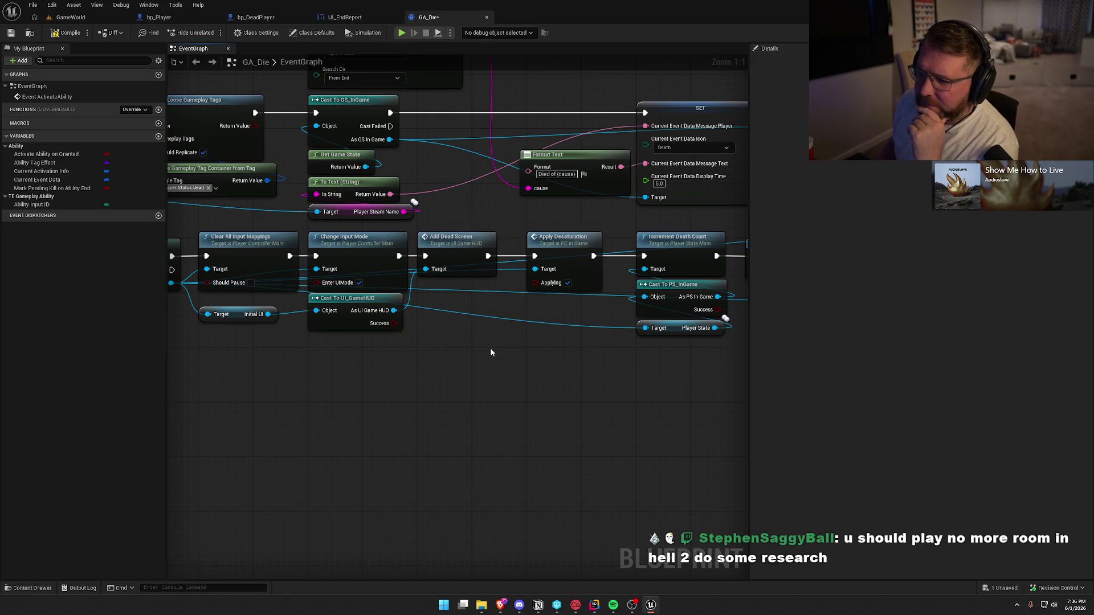
Step: Inspect the Add Dead Screen node, then jump to Increment Death Count's C++ source
mouse_move(539, 346)
left_mouse_down()
mouse_move(439, 347)
mouse_move(527, 306)
mouse_move(518, 256)
mouse_move(396, 278)
left_mouse_up()
left_click(409, 153)
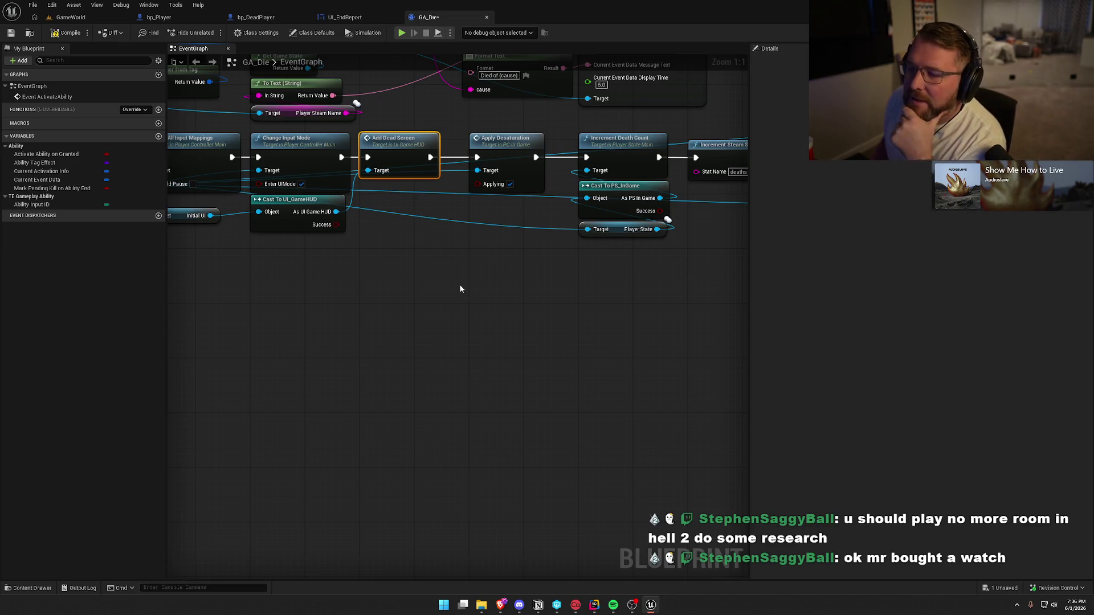
left_click(460, 289)
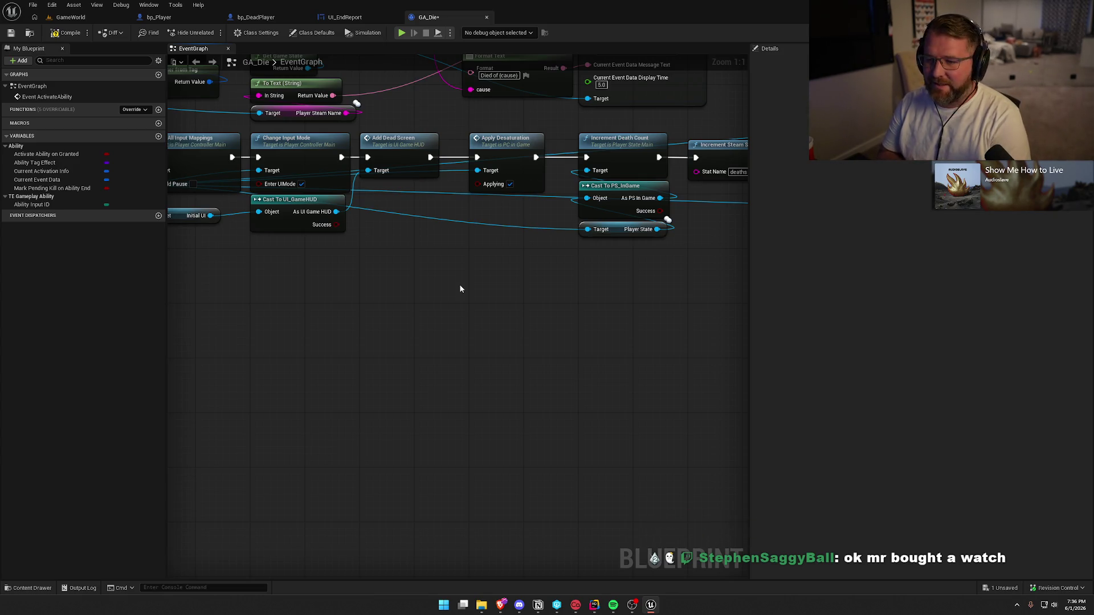
mouse_move(446, 268)
left_mouse_down()
mouse_move(446, 310)
mouse_move(421, 312)
left_mouse_up()
left_click(393, 197)
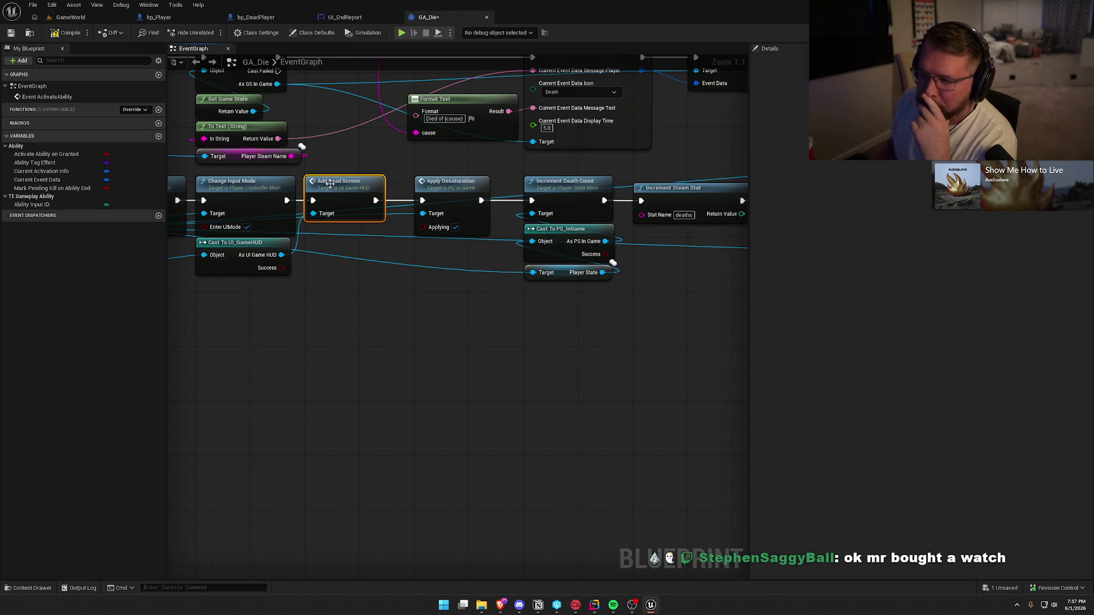
left_click_drag(541, 257, 330, 244)
left_click(357, 194)
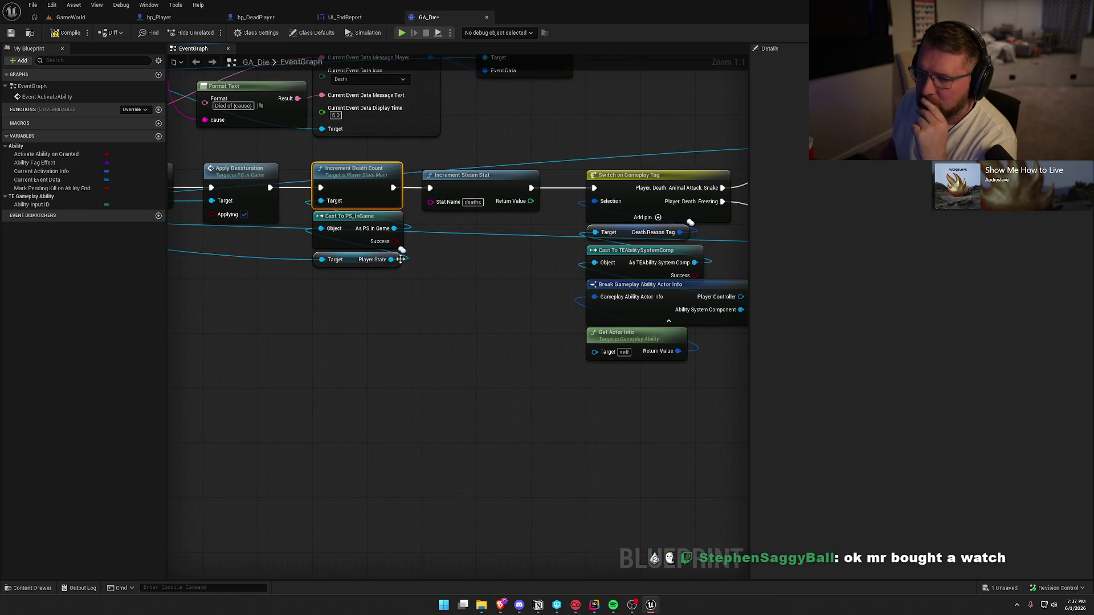
double_click(373, 188)
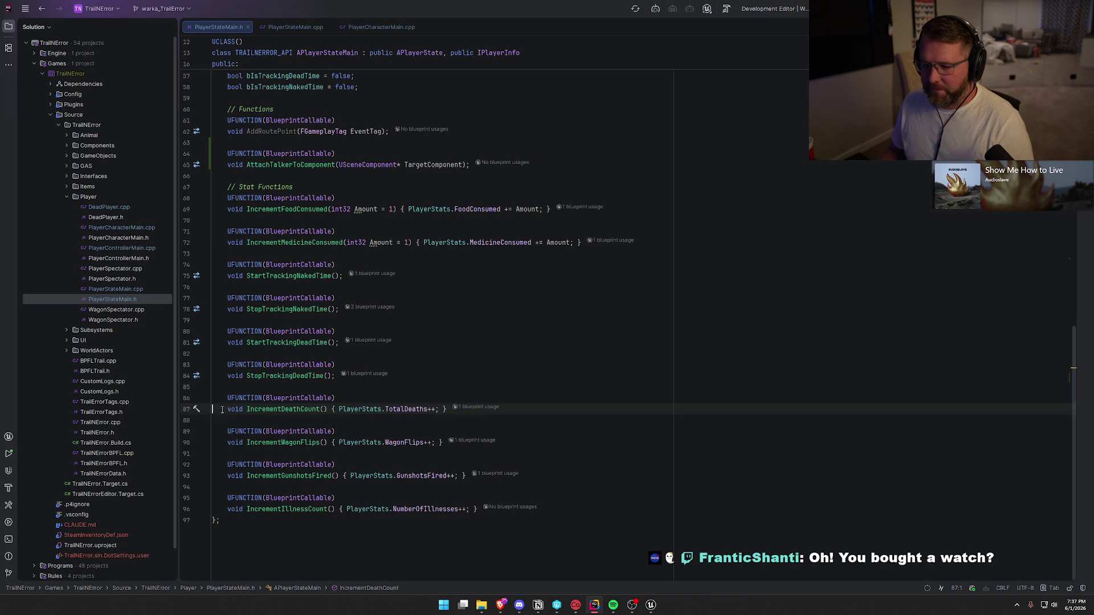
Step: Place the cursor on the IncrementDeathCount declaration at line 87 of PlayerStateMain.h
left_click(447, 408, "shift")
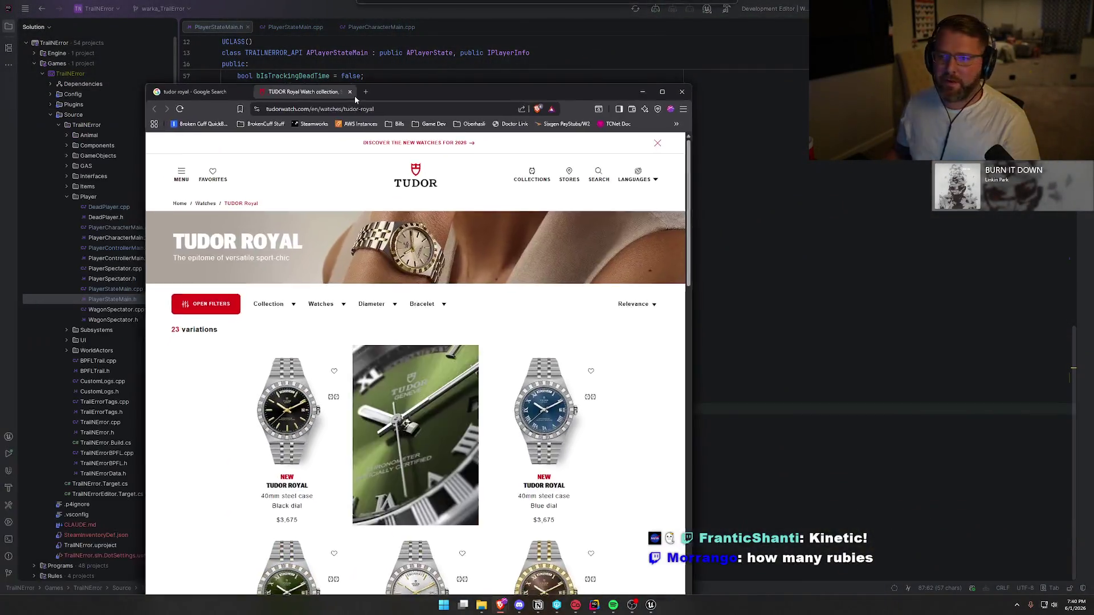
mouse_move(355, 96)
left_mouse_down()
mouse_move(427, 85)
mouse_move(529, 139)
left_mouse_up()
Step: View the green-dial Tudor Royal watch page, then go back to the tudor royal results
scroll(228, 445, "down", 2)
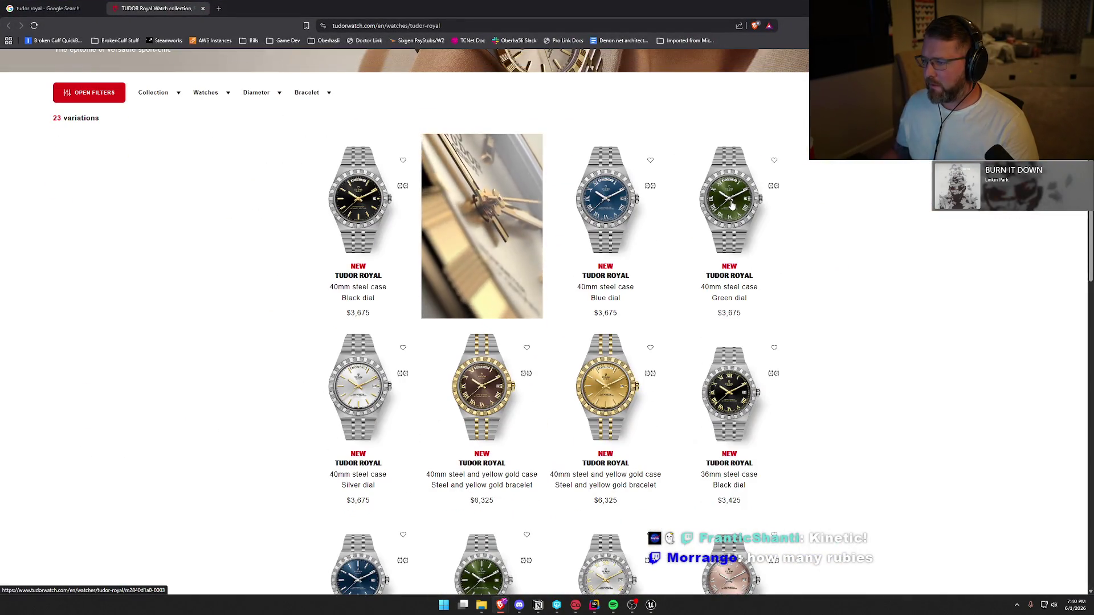
left_click(759, 296)
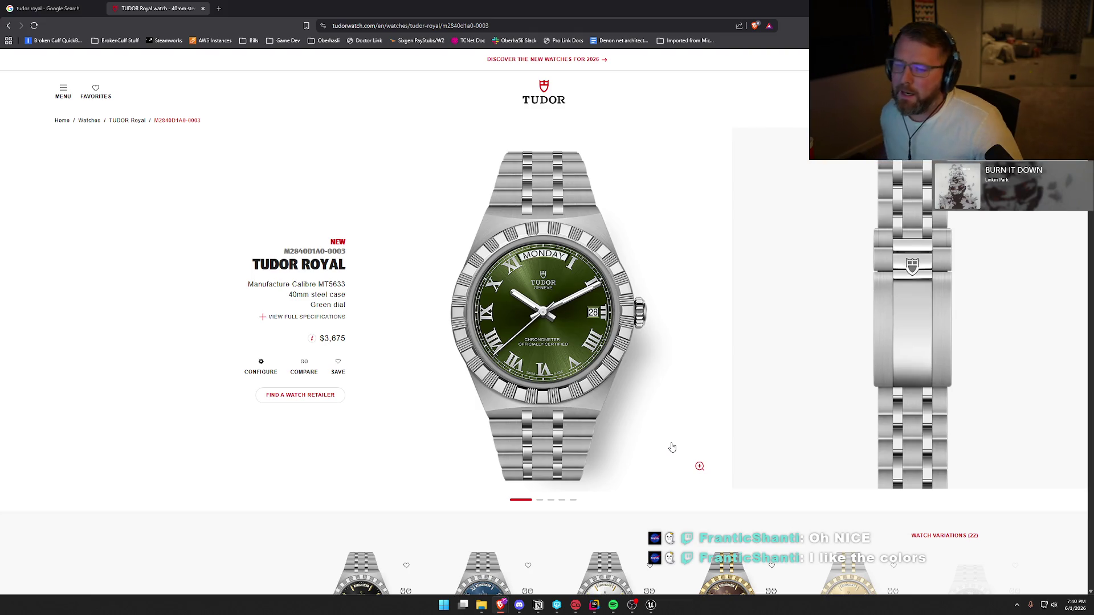
left_click(45, 8)
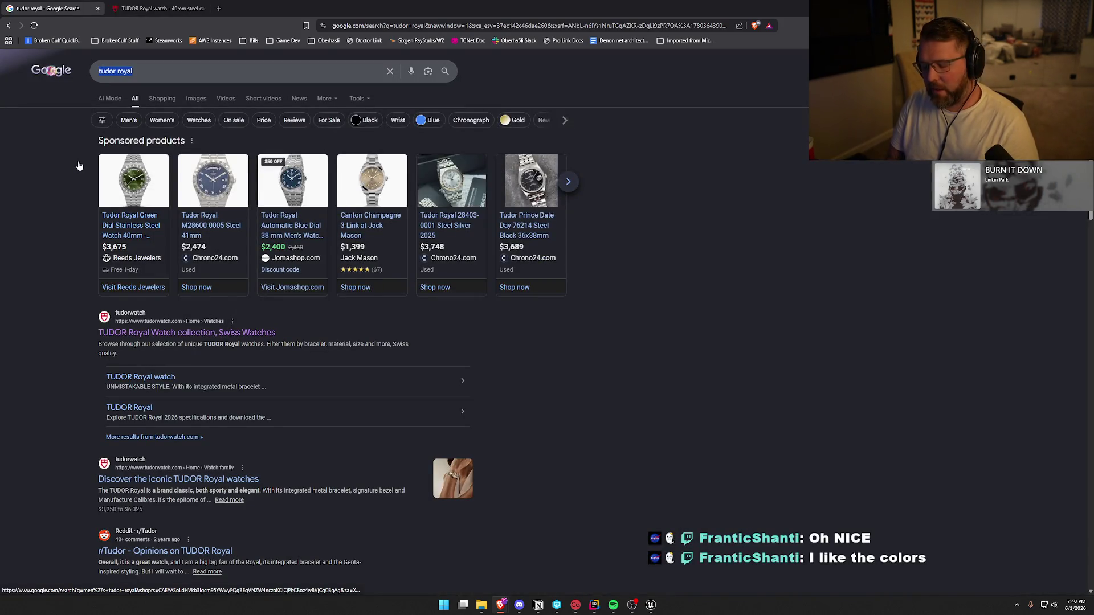
Step: Search Google for rolex datejust 41 and open Rolex's official Datejust page
type("rolex daa")
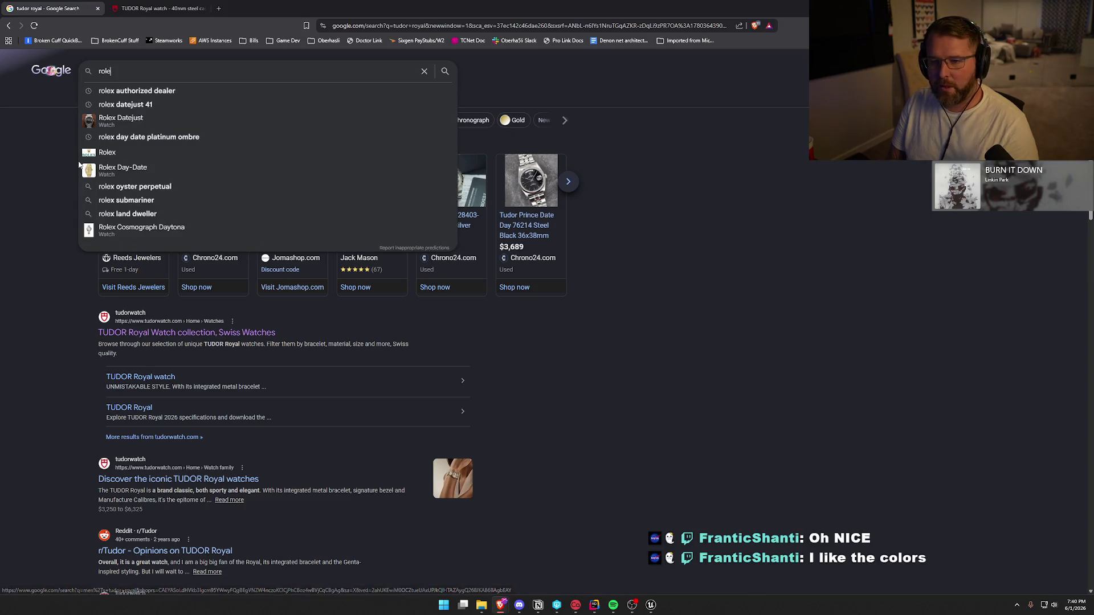
key("Down")
key("Return")
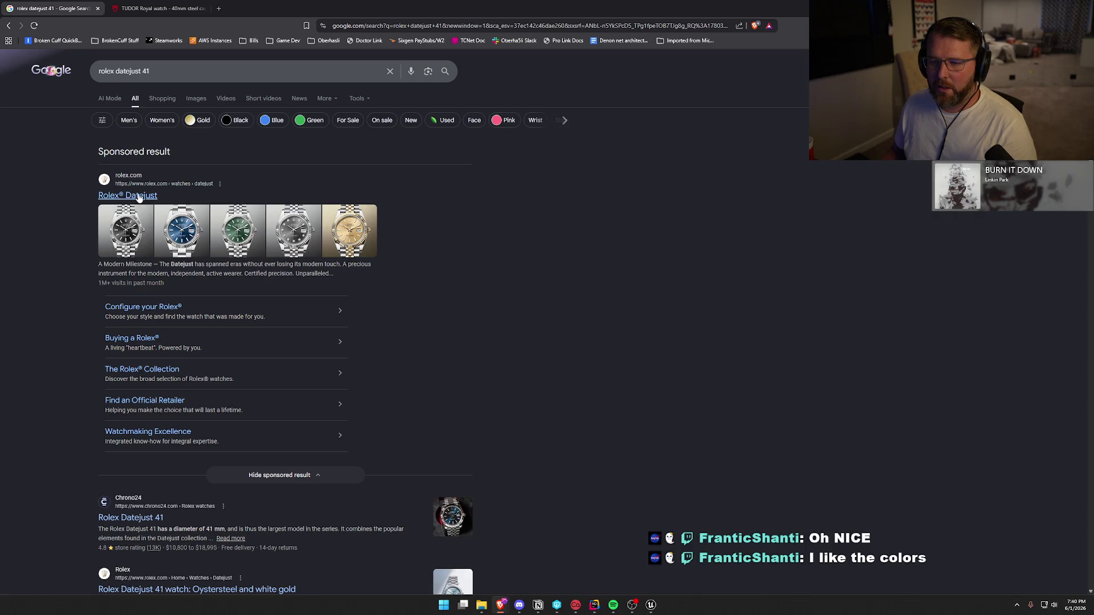
left_click(138, 197)
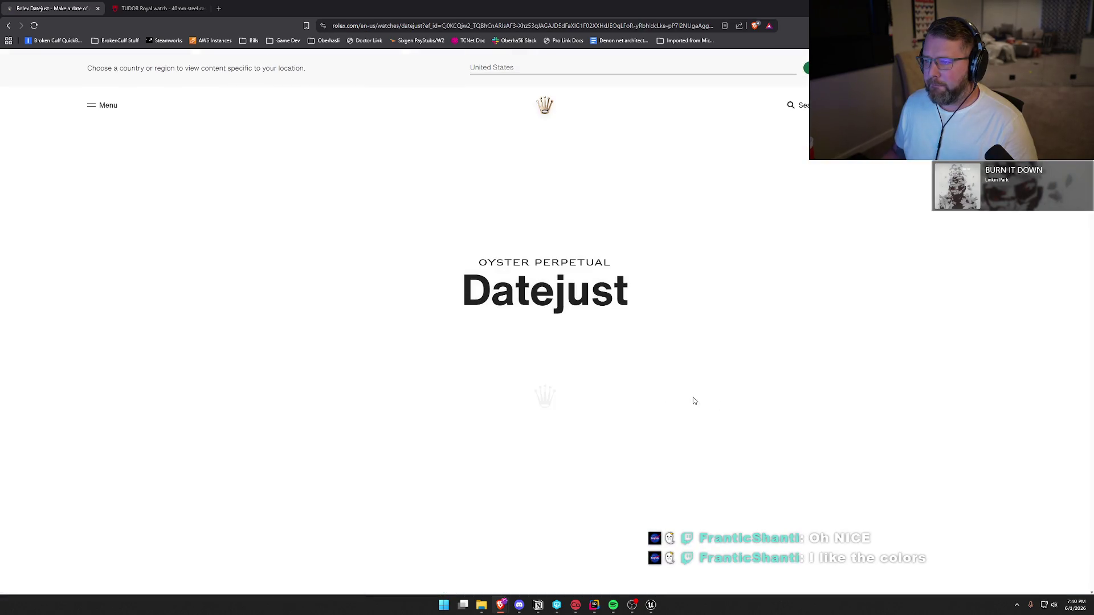
Step: Browse the Datejust collection page and open its features section
scroll(814, 379, "down", 5)
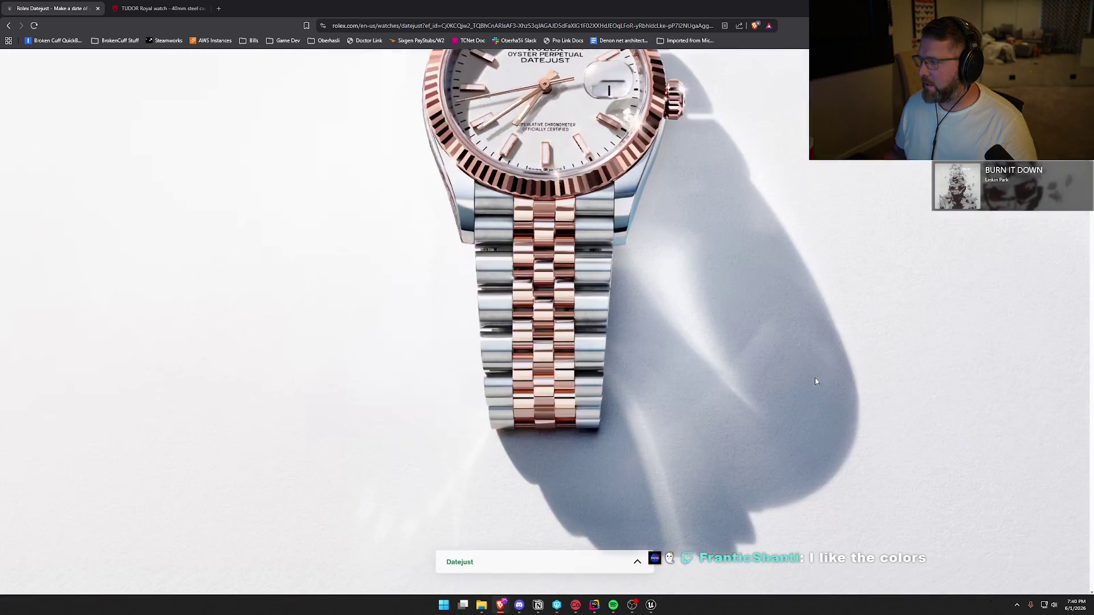
scroll(816, 381, "down", 10)
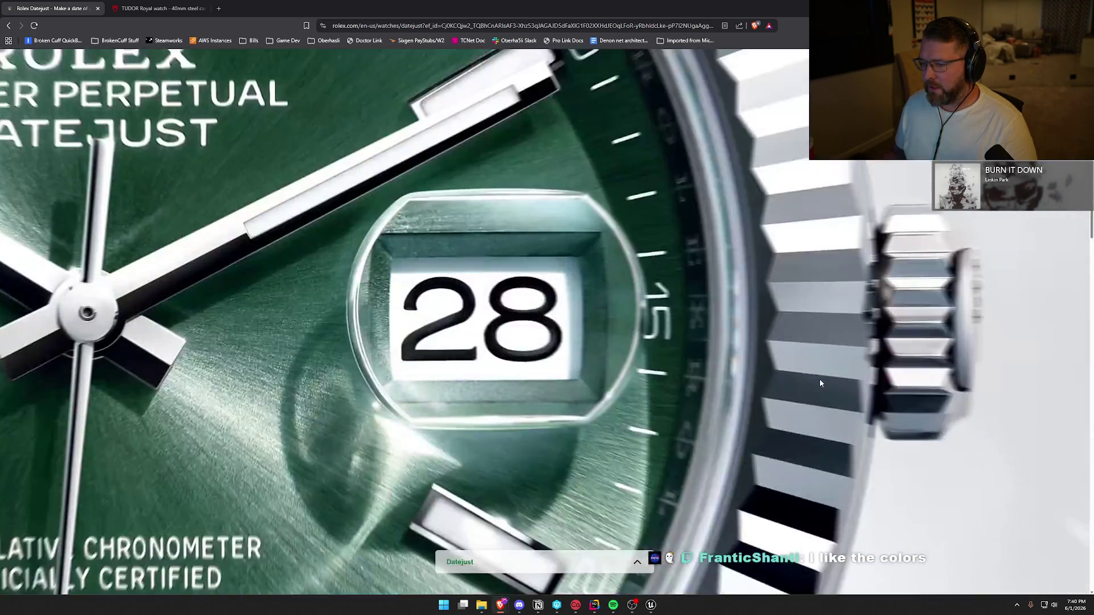
scroll(821, 382, "down", 15)
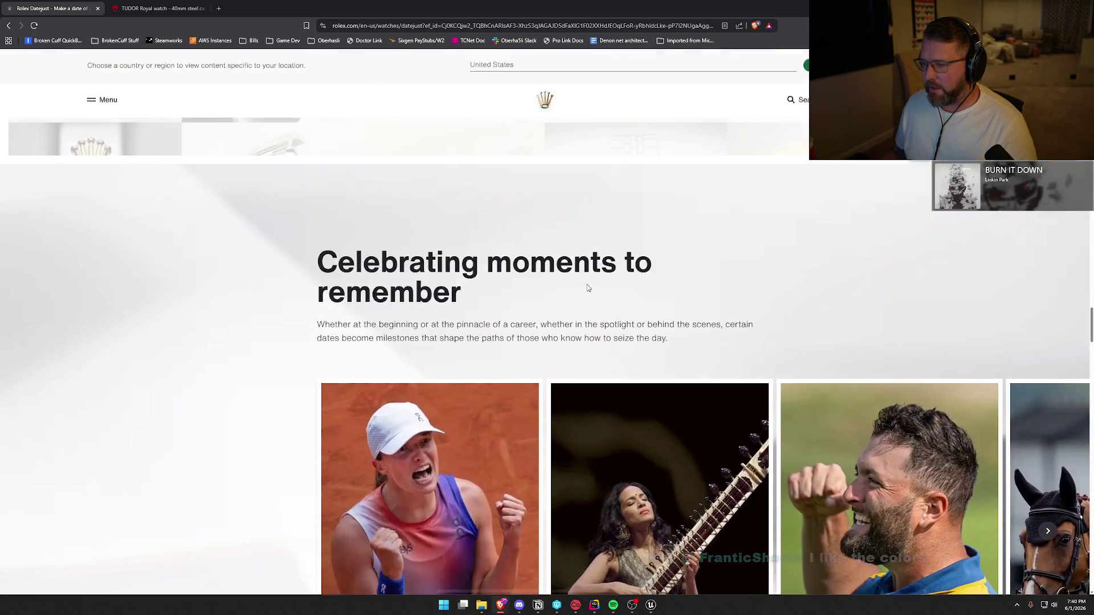
scroll(588, 288, "up", 3)
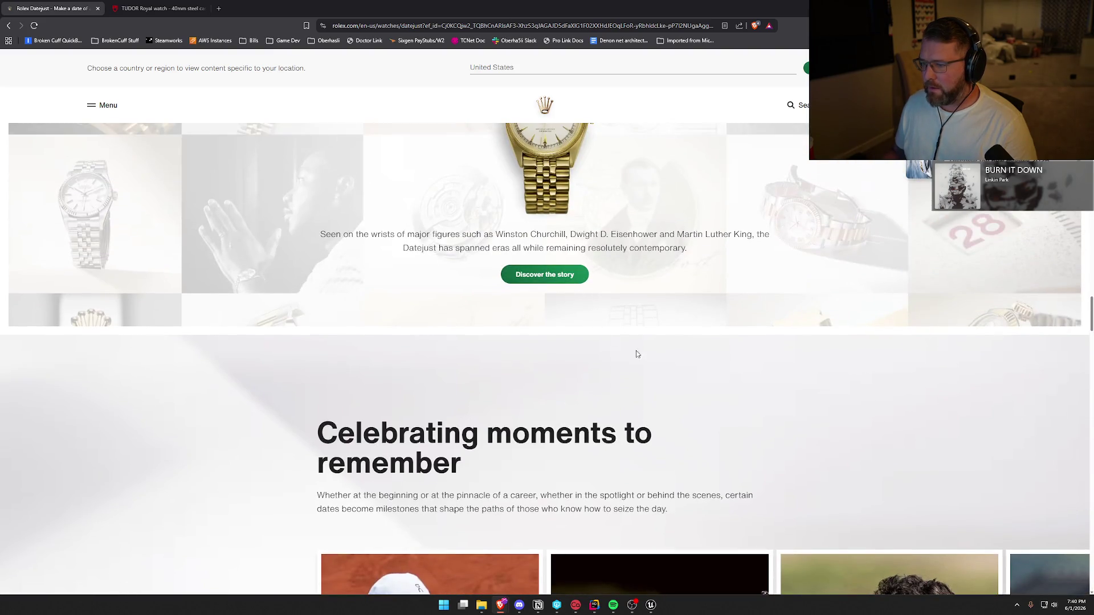
scroll(661, 353, "down", 10)
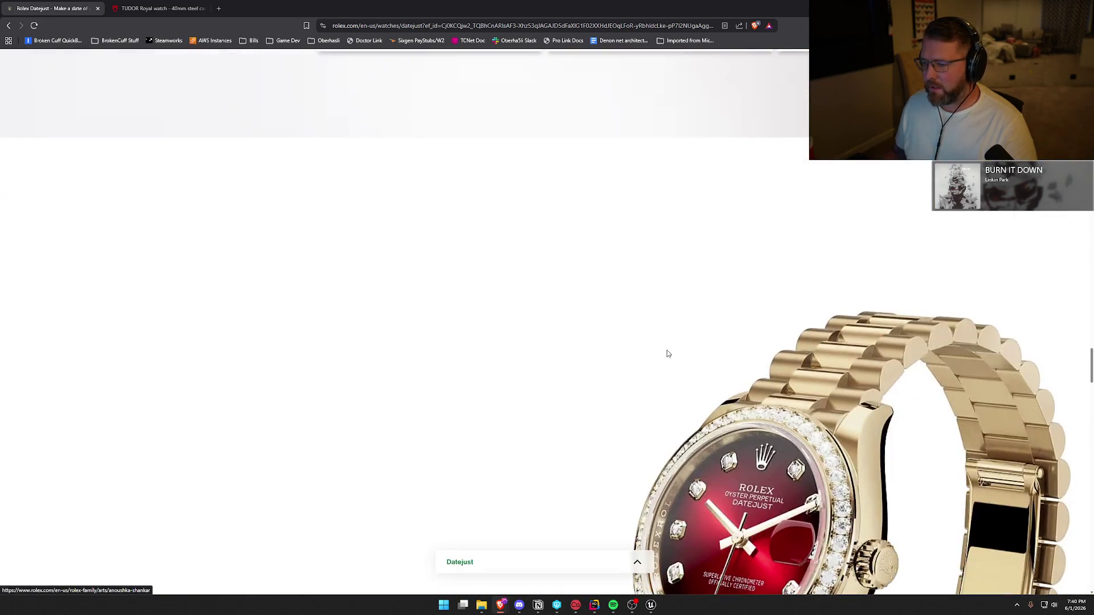
scroll(627, 342, "down", 4)
scroll(567, 325, "up", 2)
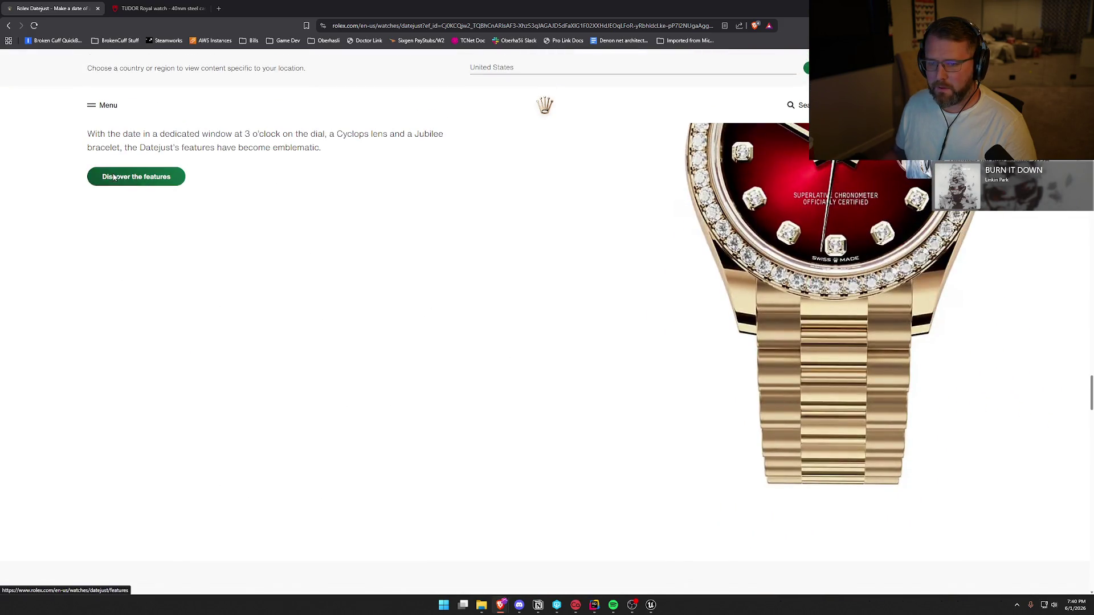
left_click(135, 176)
Step: Scroll through the Datejust features and open the full list of Datejust models
scroll(421, 310, "down", 10)
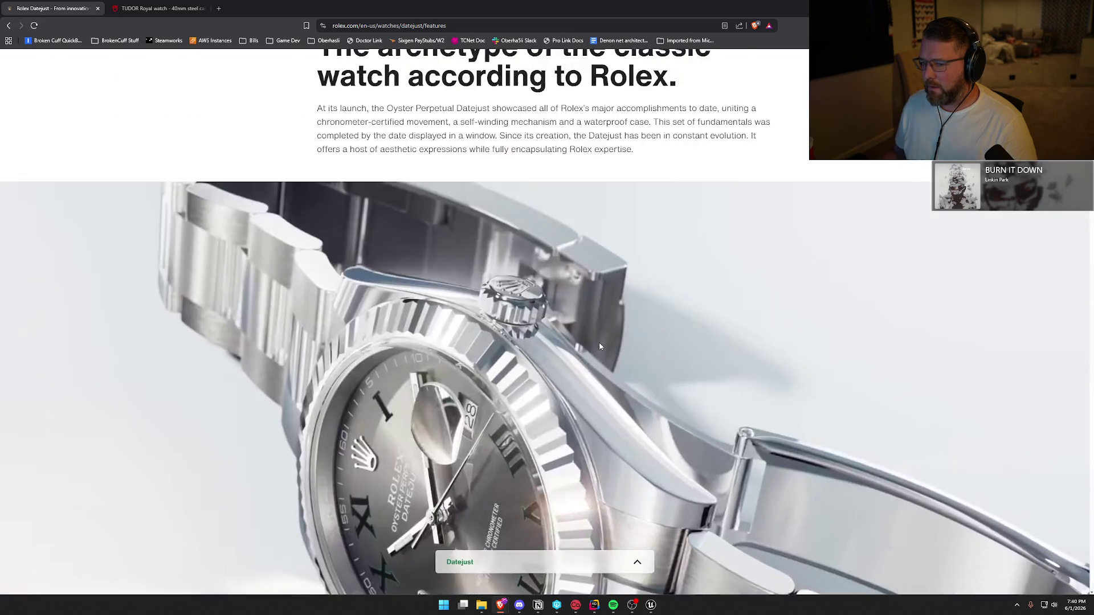
scroll(602, 346, "down", 6)
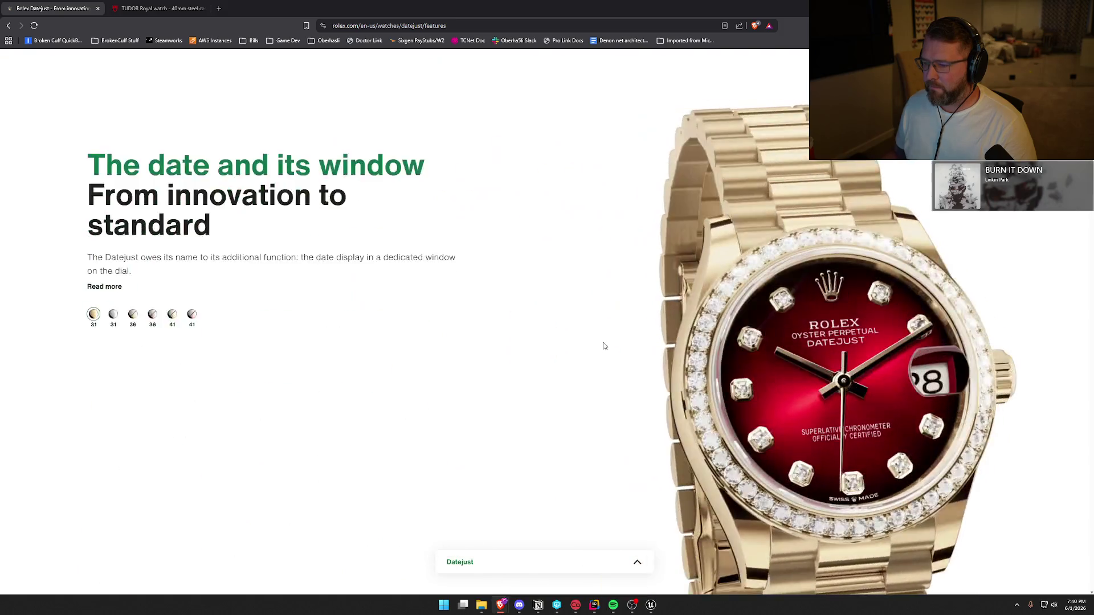
scroll(604, 346, "down", 10)
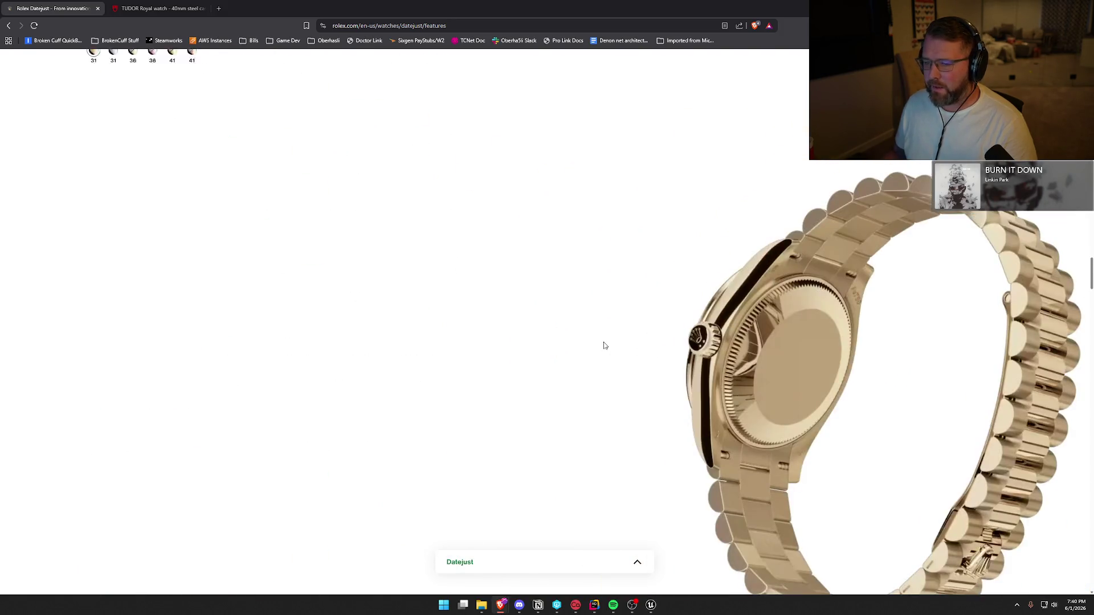
scroll(605, 346, "down", 10)
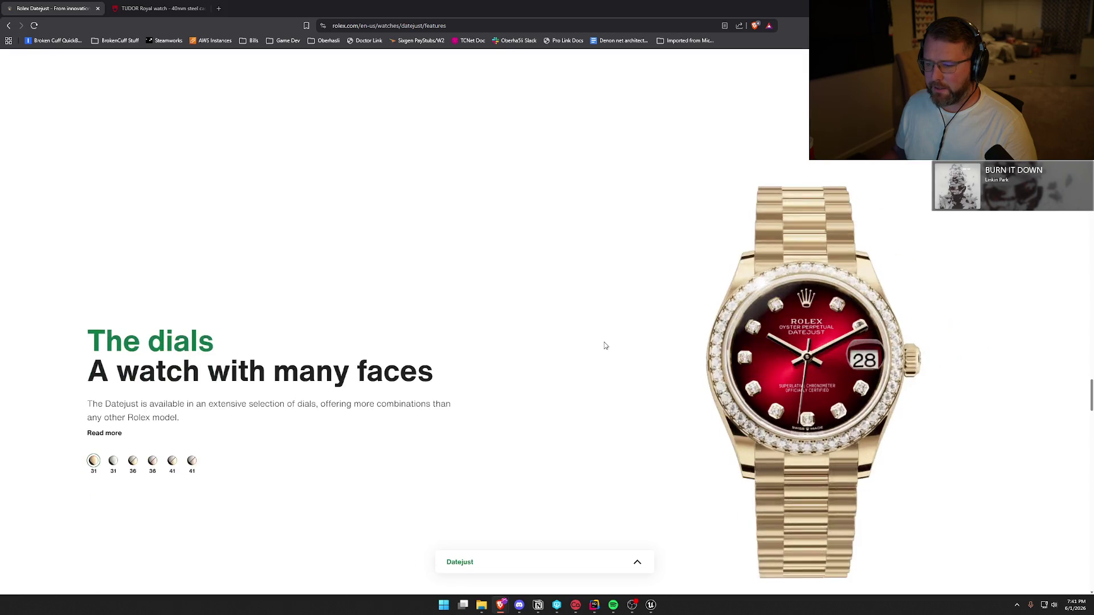
scroll(605, 346, "down", 3)
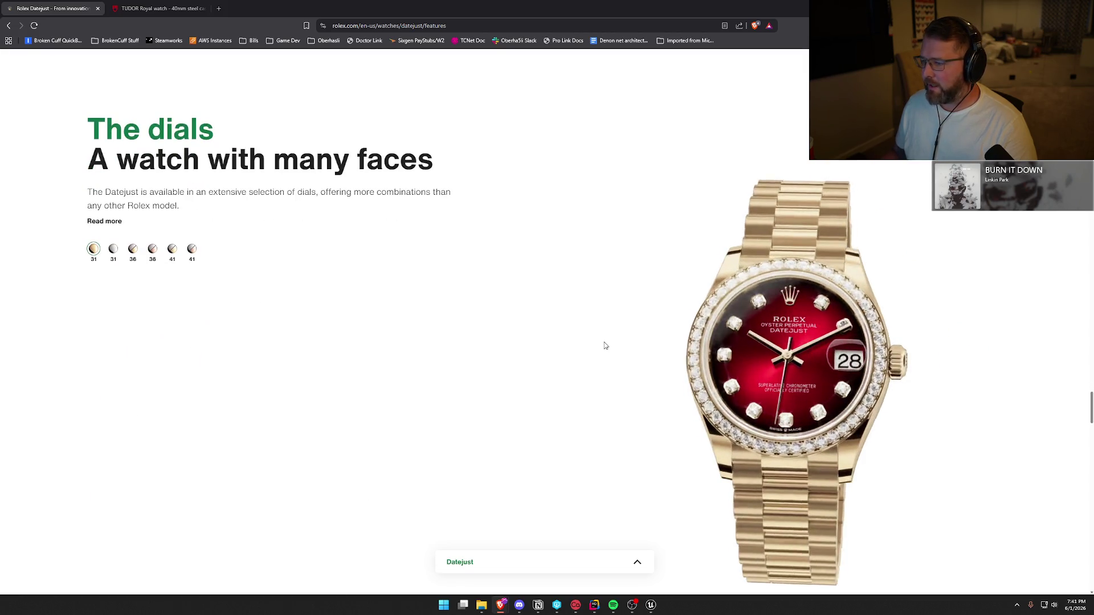
scroll(605, 346, "up", 1)
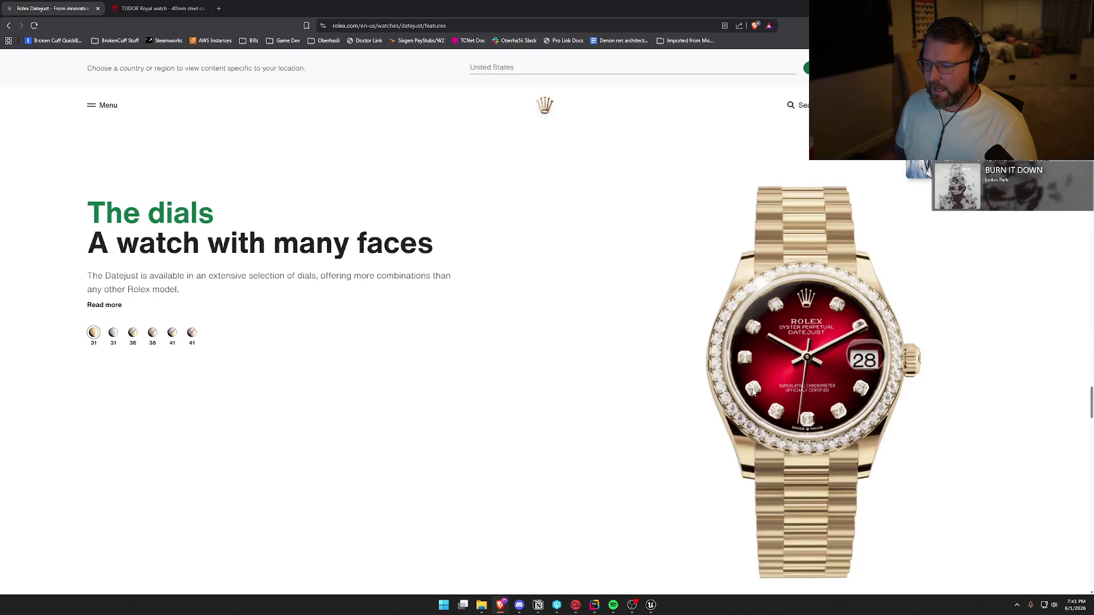
scroll(753, 392, "down", 15)
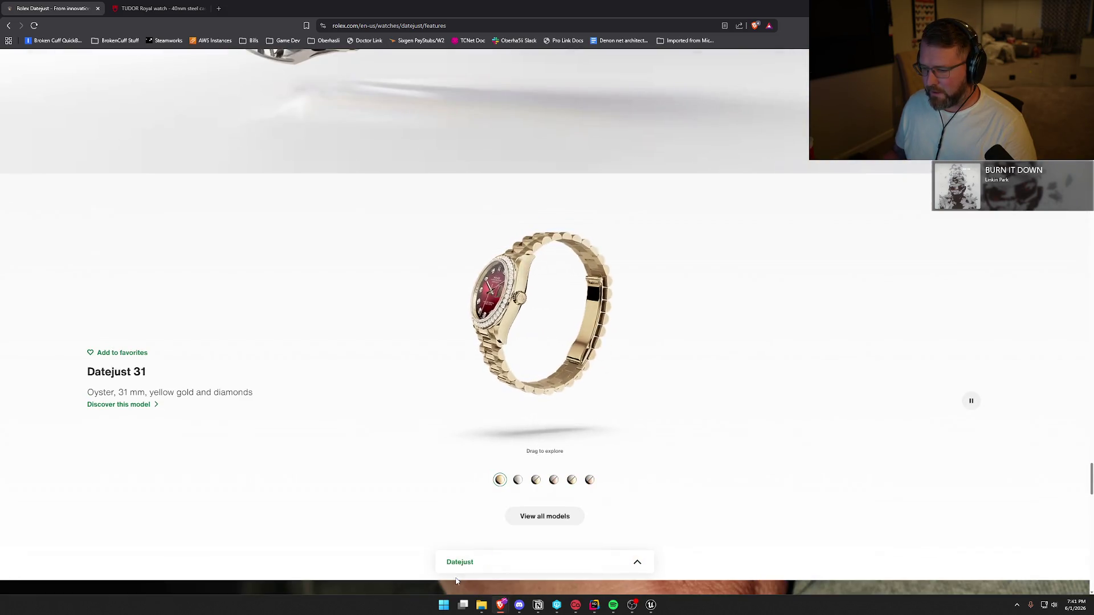
left_click(544, 516)
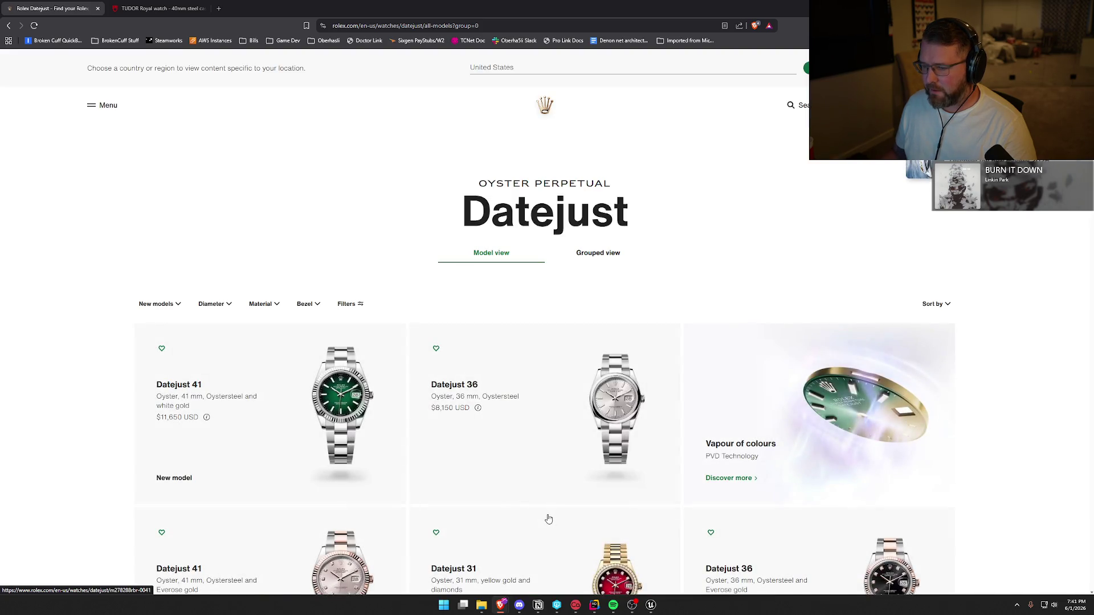
Step: Browse the Datejust model grid and open the blue-dial Datejust 41 Oystersteel at $8,950
scroll(447, 420, "down", 12)
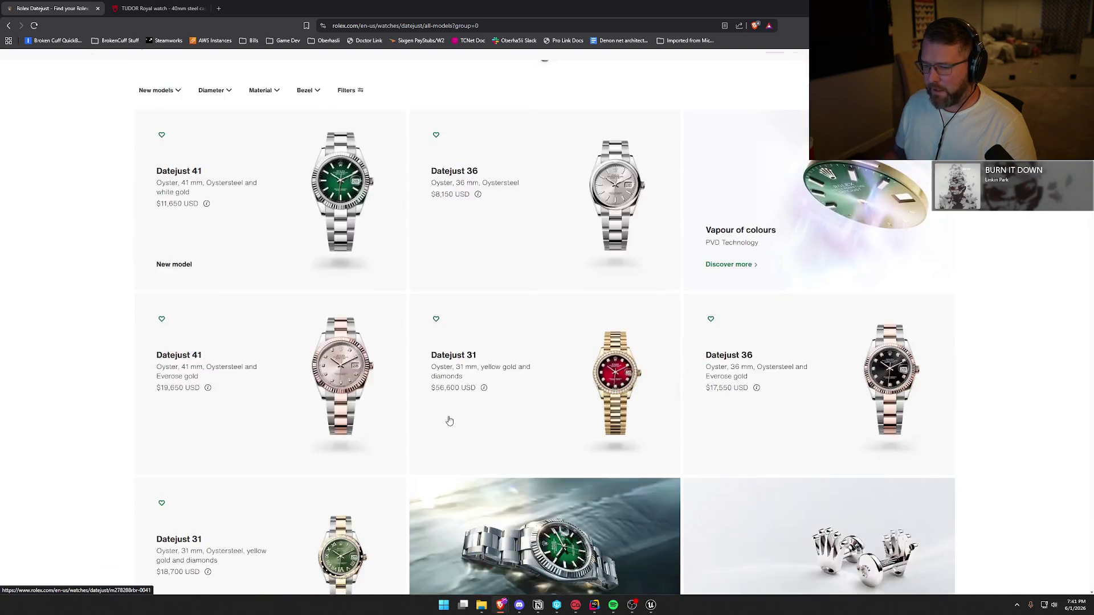
scroll(796, 431, "down", 10)
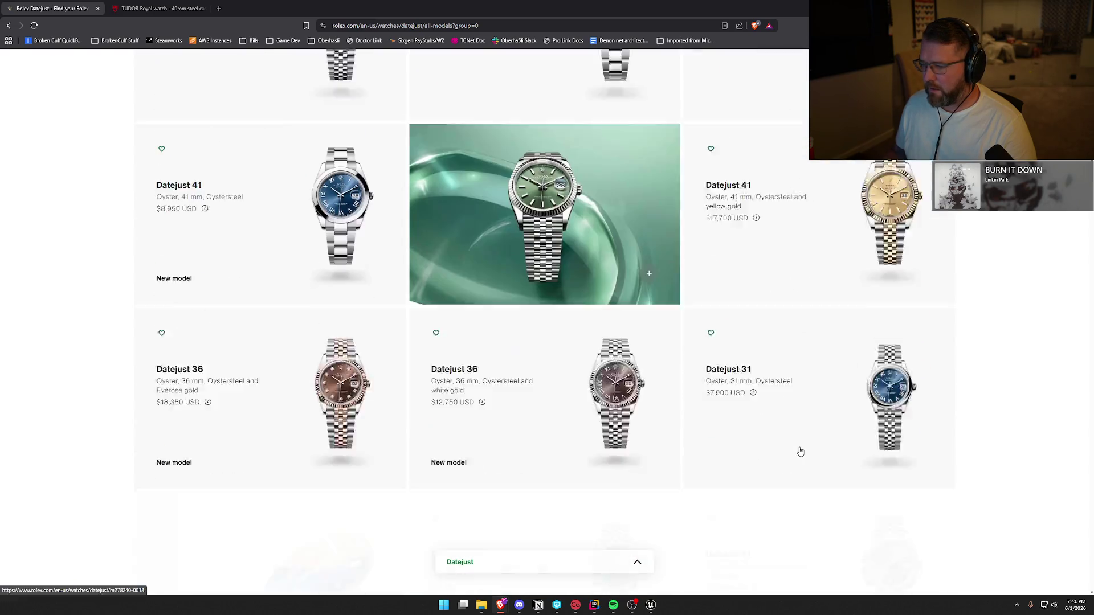
scroll(800, 451, "down", 10)
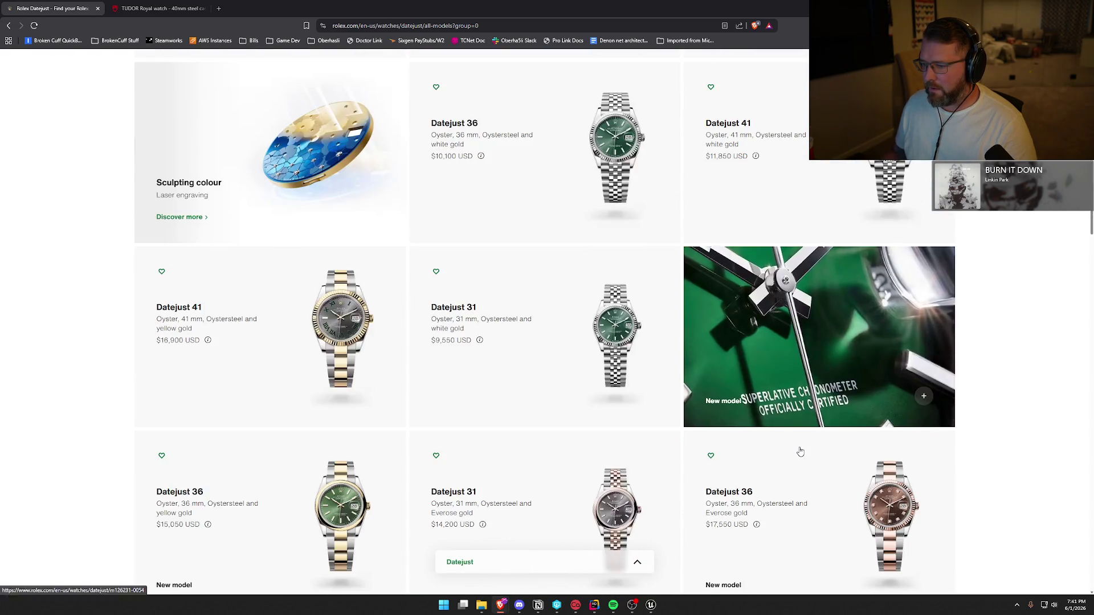
scroll(801, 452, "down", 10)
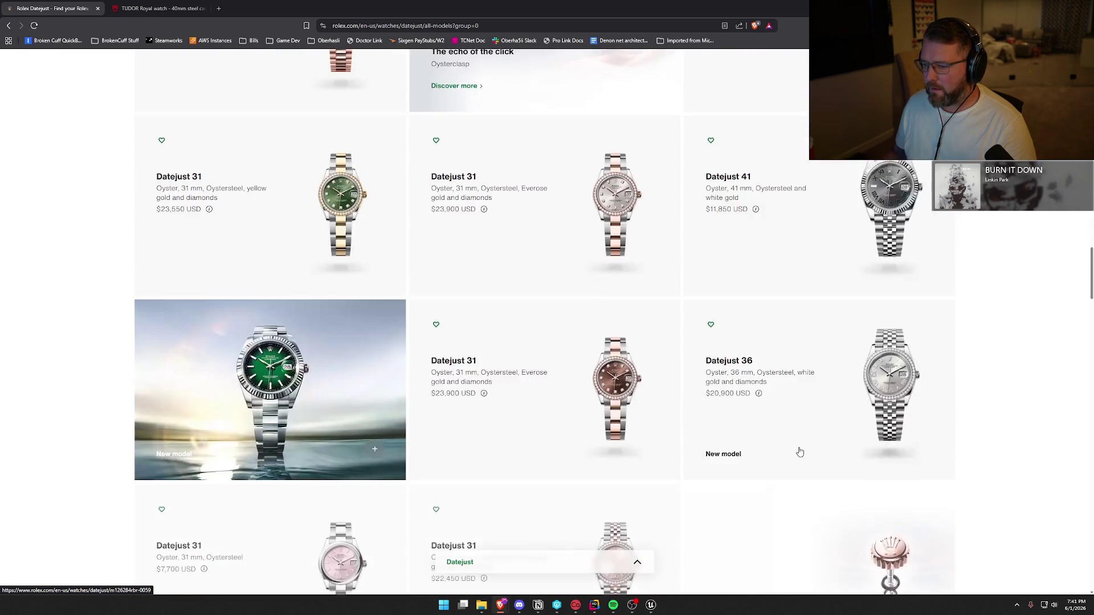
scroll(800, 451, "down", 10)
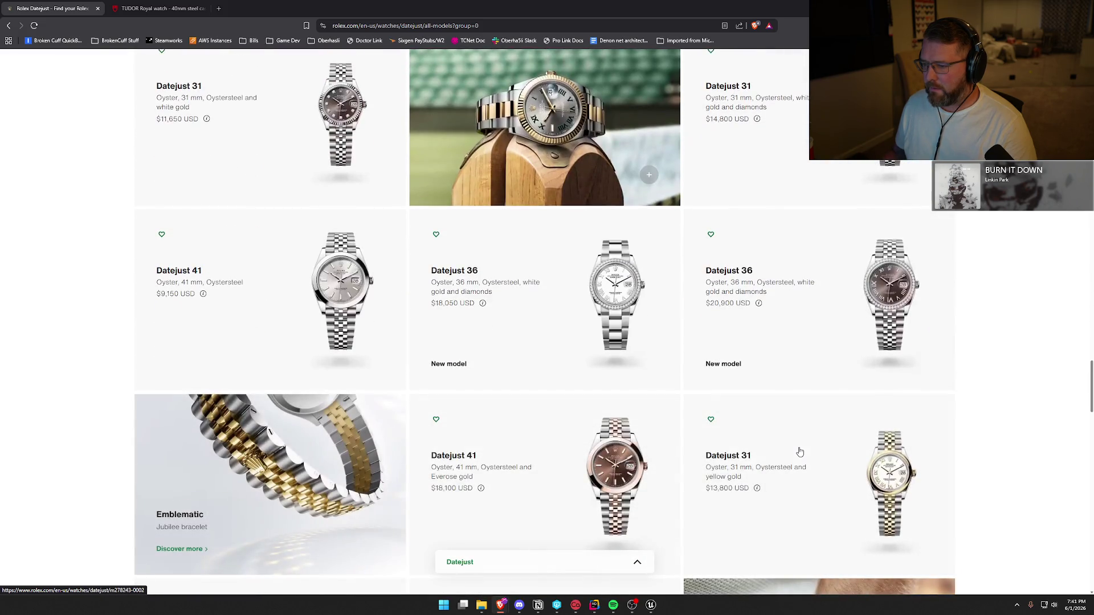
scroll(800, 452, "down", 8)
scroll(777, 497, "up", 20)
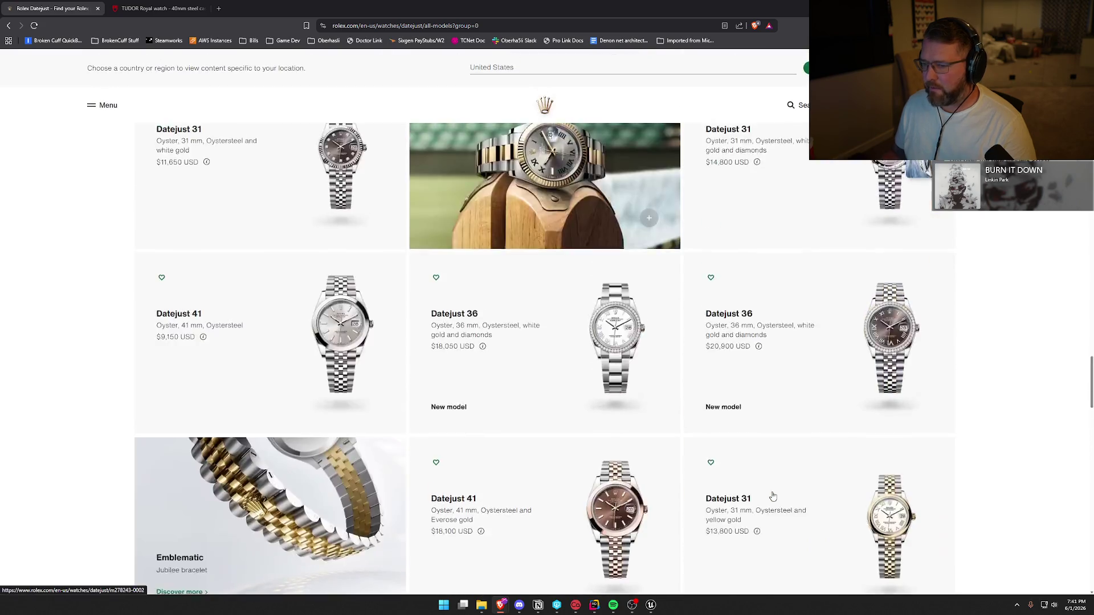
scroll(768, 484, "down", 3)
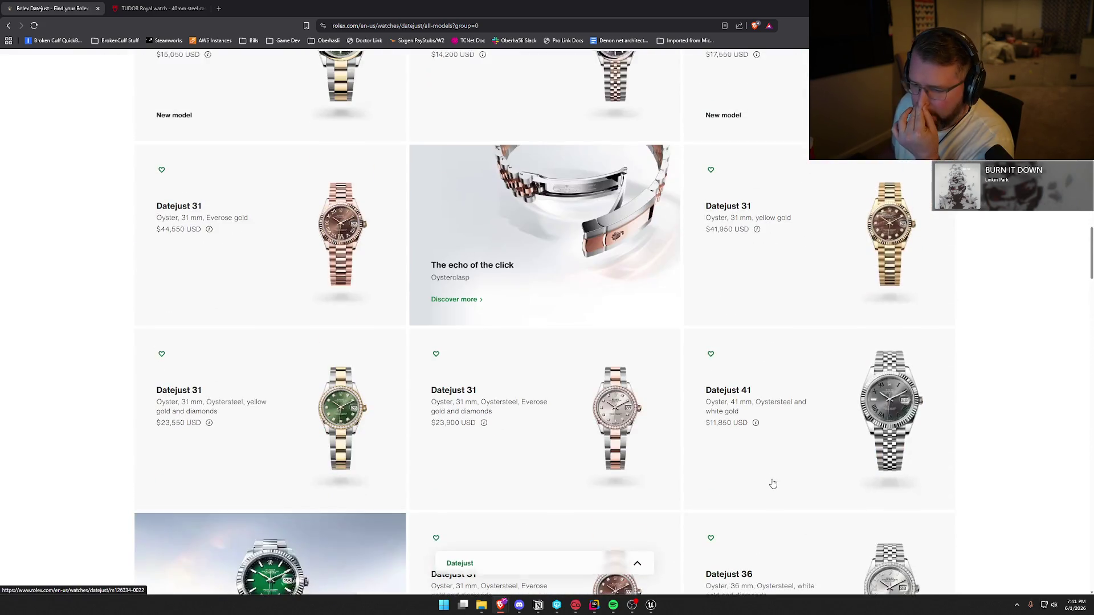
scroll(770, 483, "up", 4)
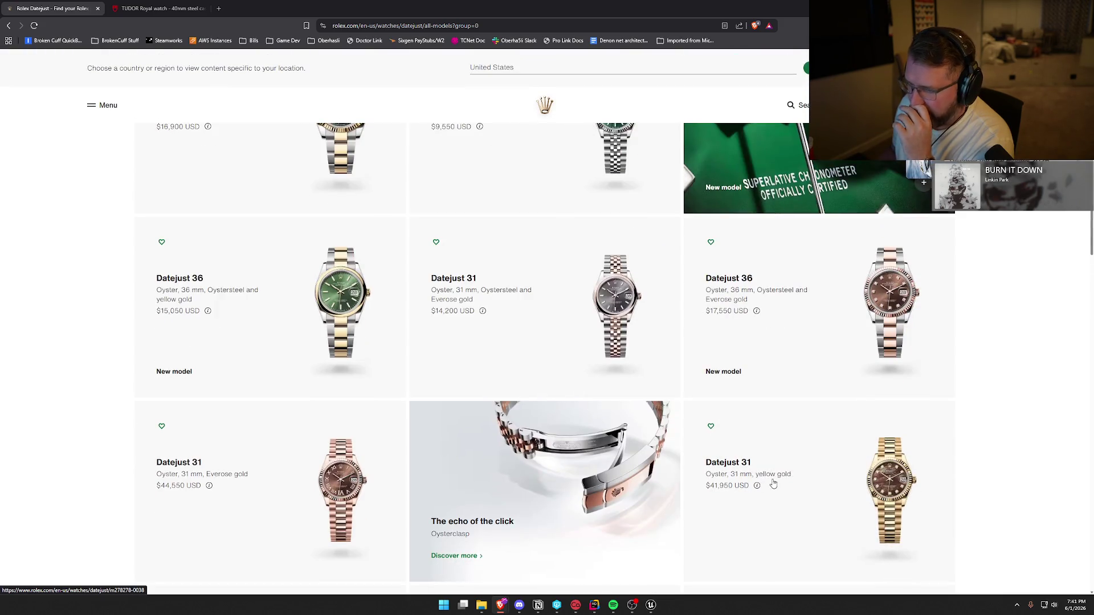
scroll(773, 484, "up", 3)
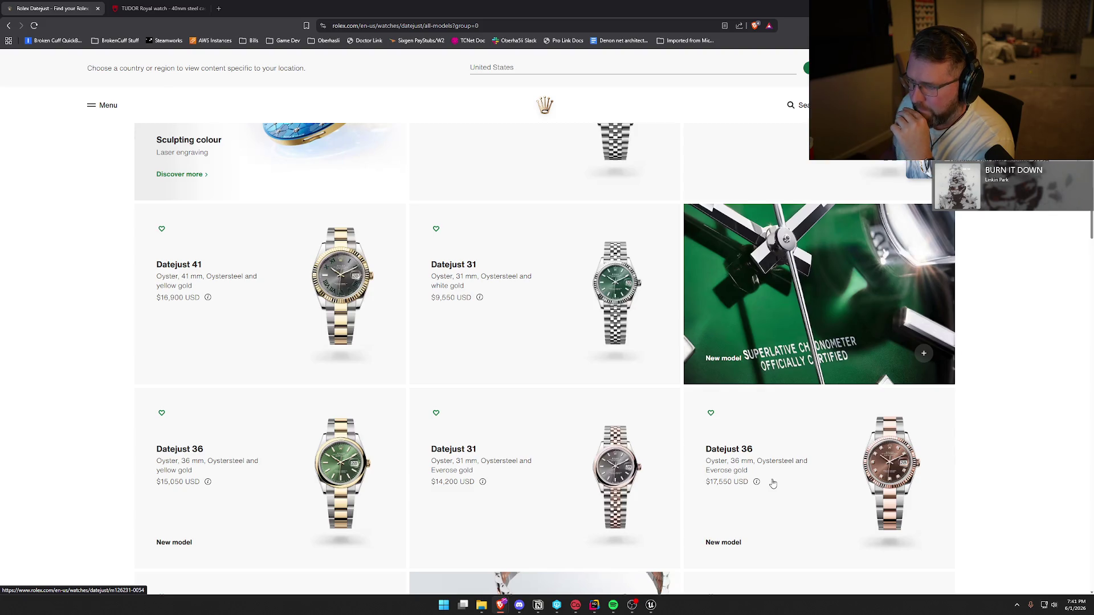
scroll(773, 483, "up", 8)
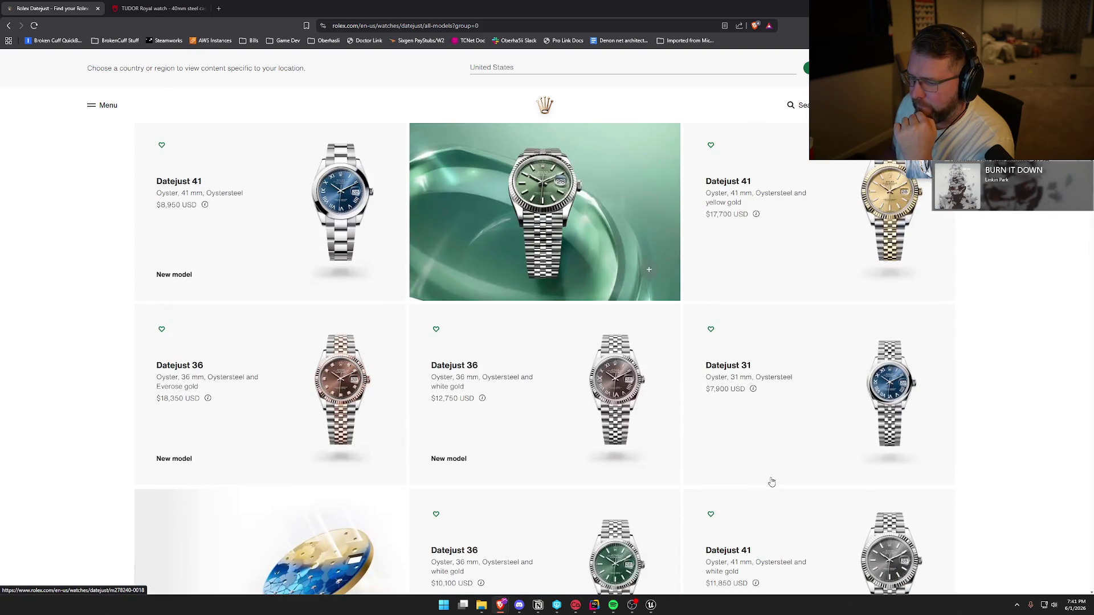
left_click(323, 195)
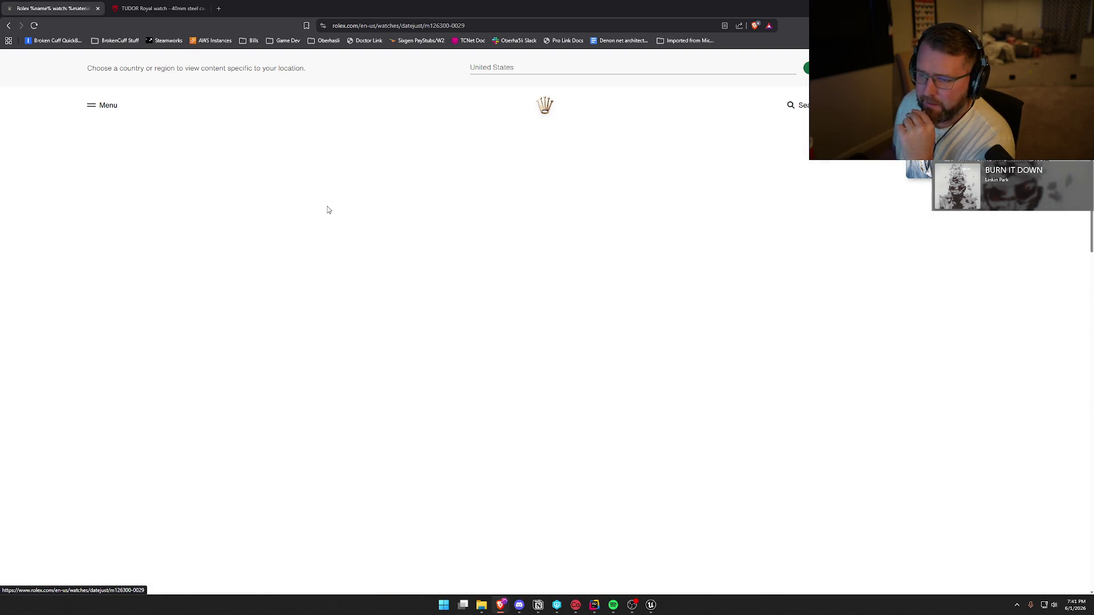
Step: Open the green ombré-dial Datejust 41, compare it with the TUDOR tab, then close all browser tabs
left_click(858, 351)
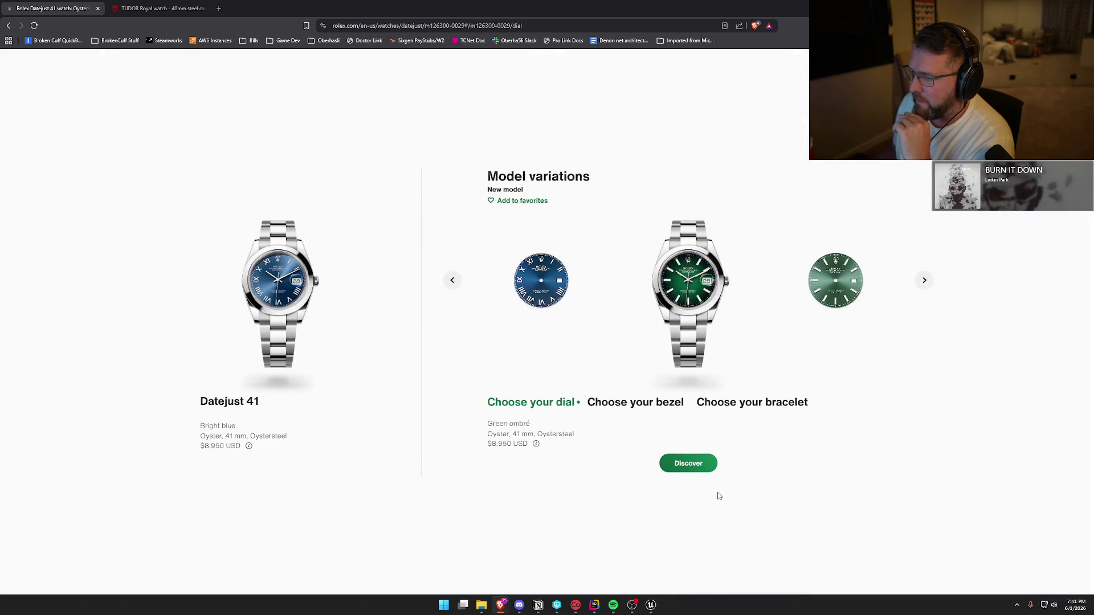
left_click(692, 467)
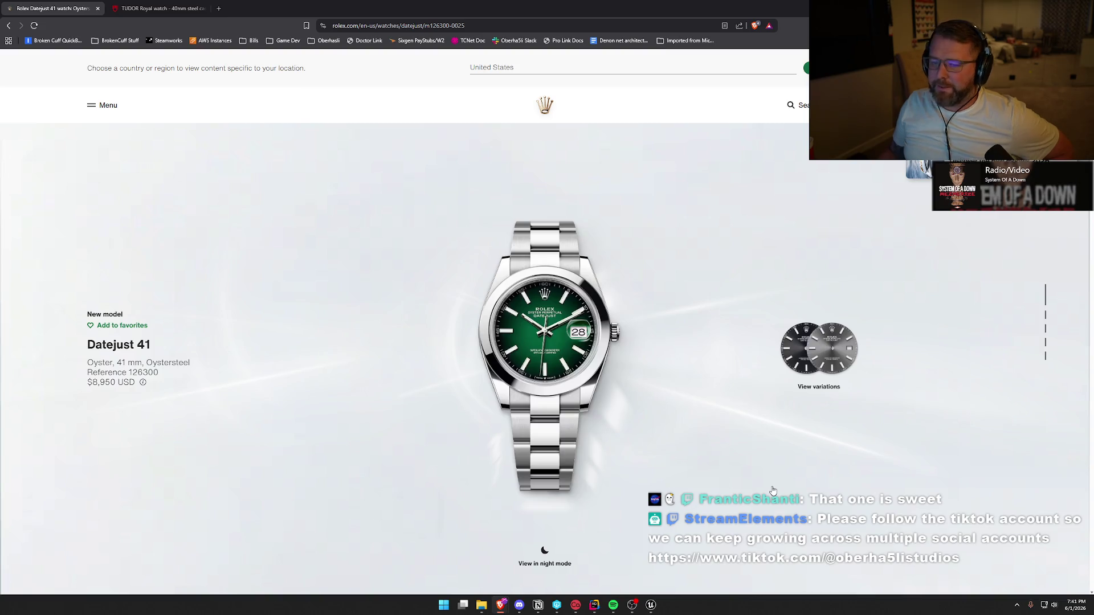
left_click(158, 9)
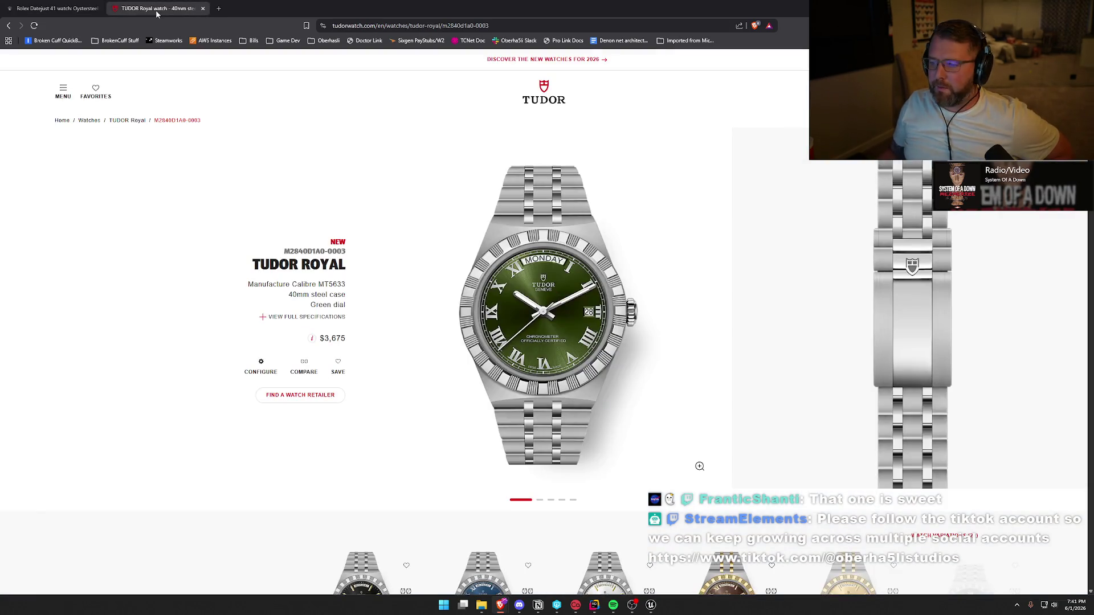
left_click(55, 9)
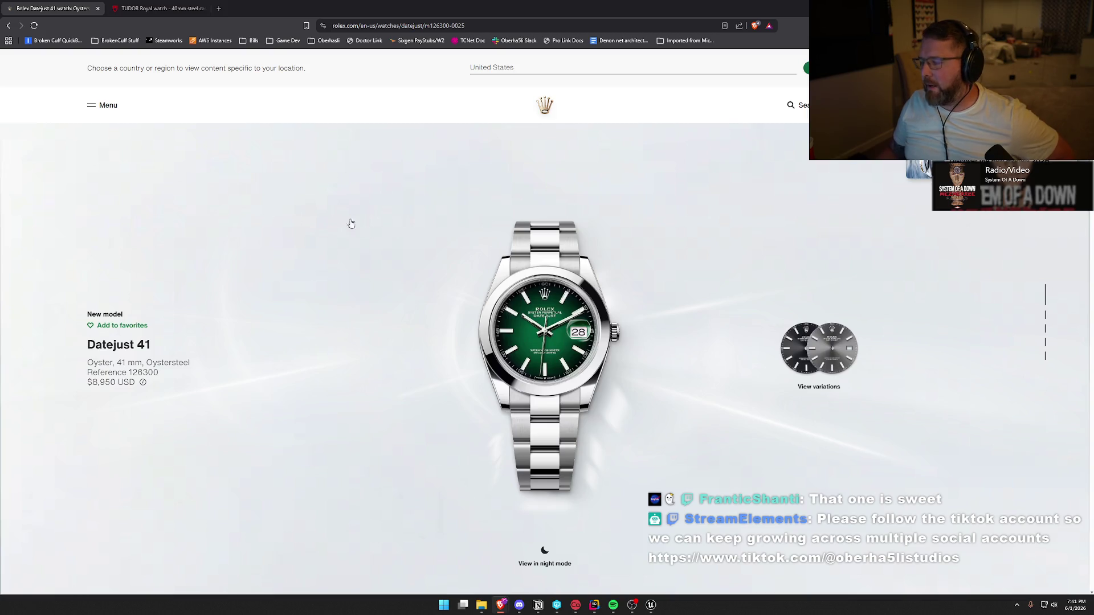
key("alt+F4")
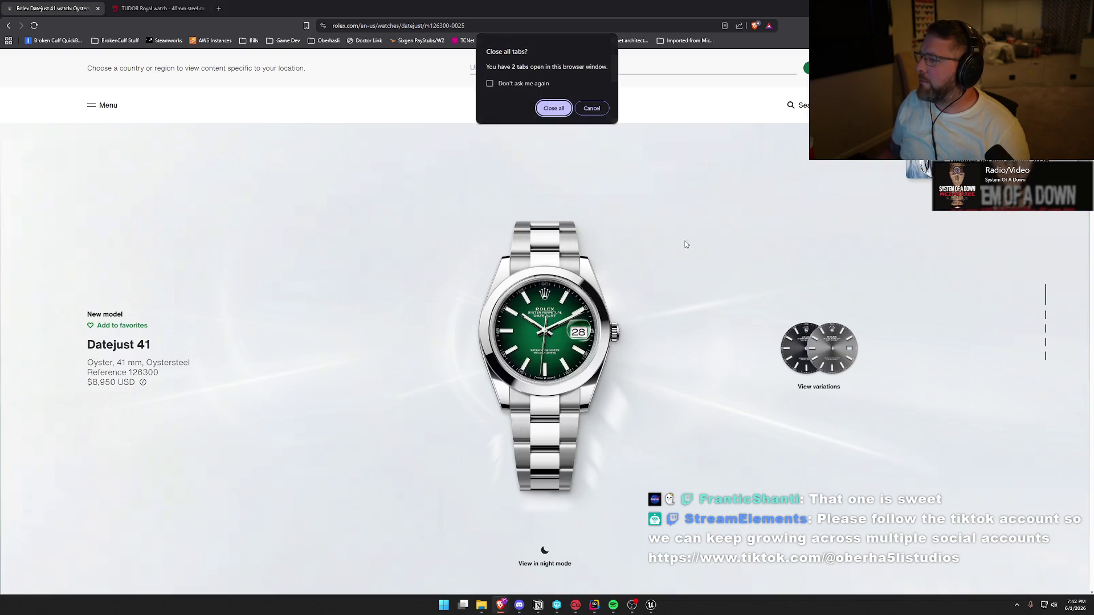
left_click(556, 110)
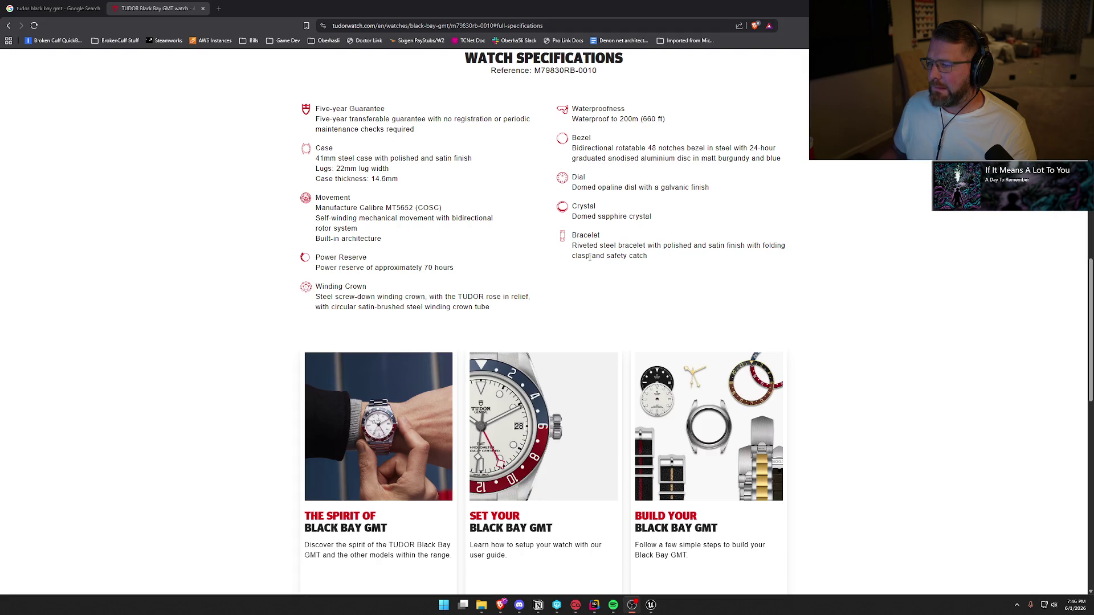
Step: Close the TUDOR Black Bay GMT tab and search Google for tudor black bay gmt rubies
middle_click(159, 14)
left_click(196, 73)
type("ru")
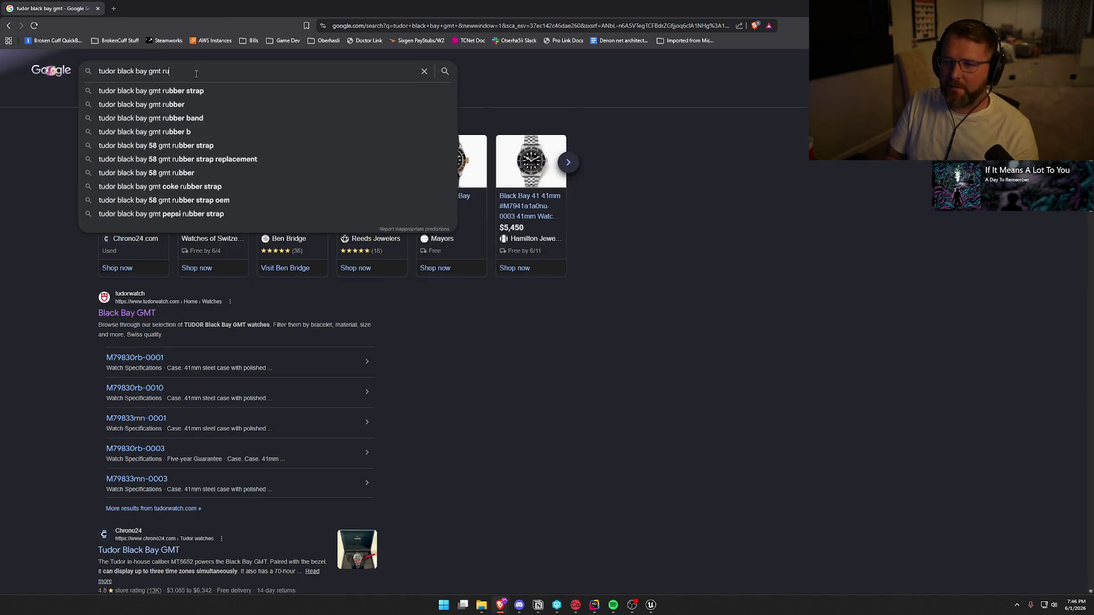
type("bies")
key("Return")
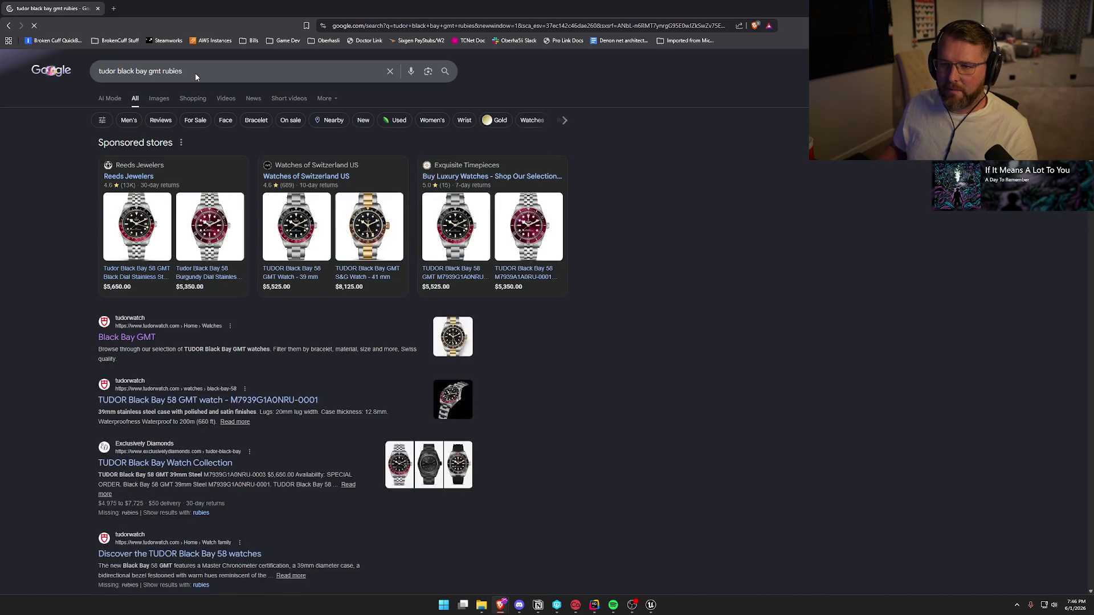
Step: Skim the rubies search results, then switch back to Rider
scroll(66, 282, "down", 2)
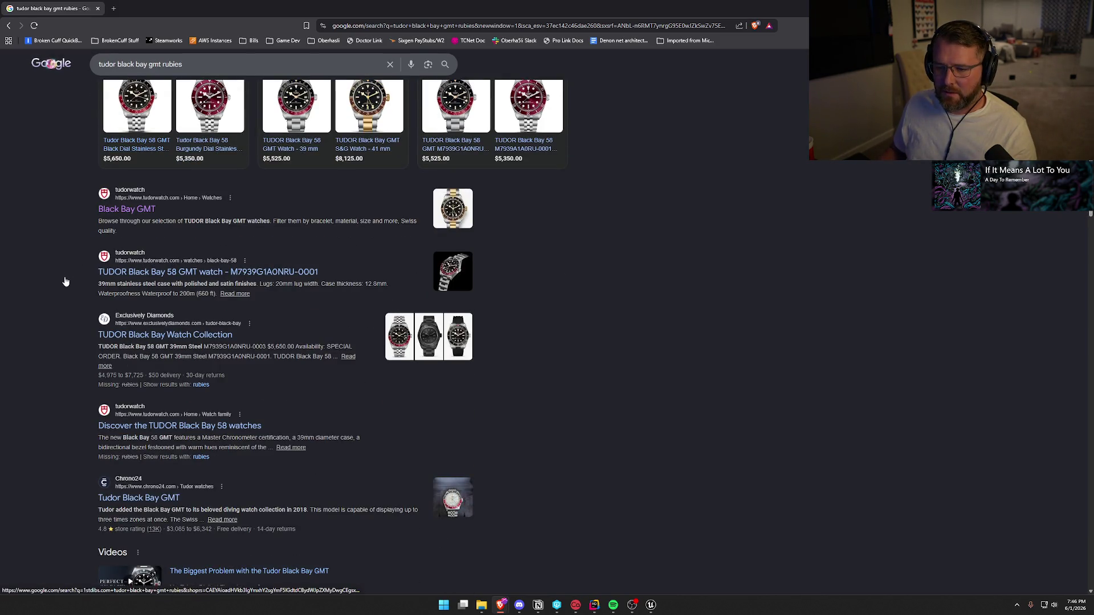
scroll(65, 282, "down", 3)
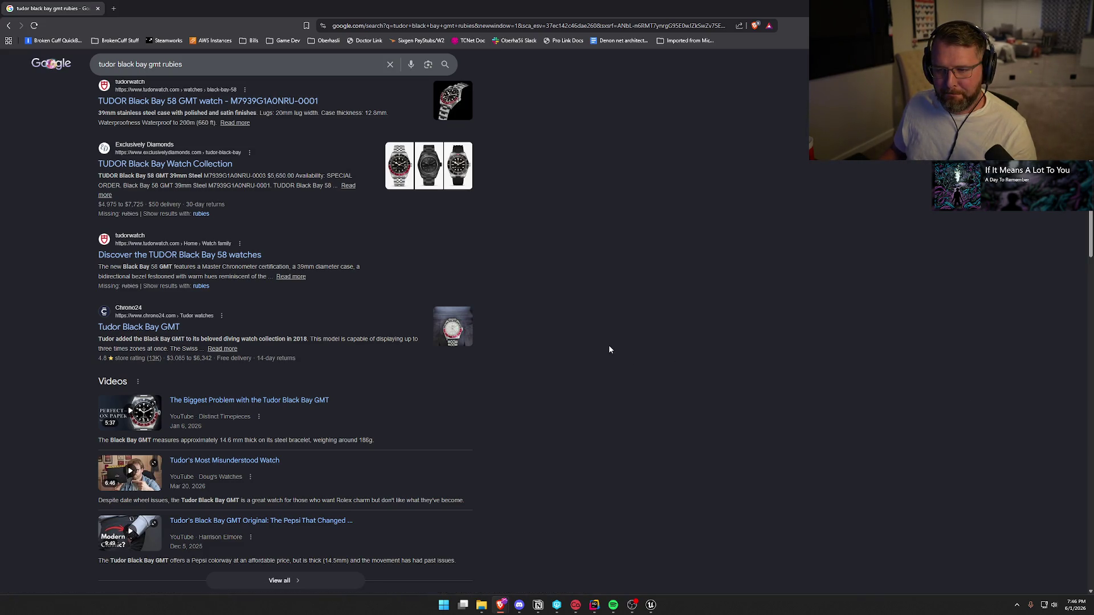
scroll(609, 350, "up", 3)
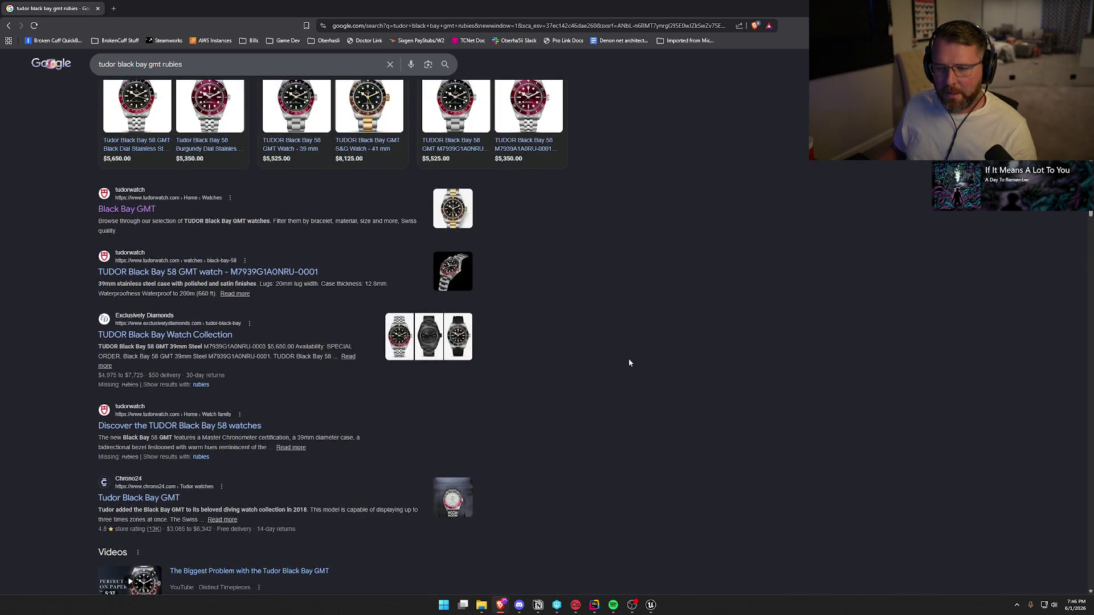
scroll(630, 361, "up", 2)
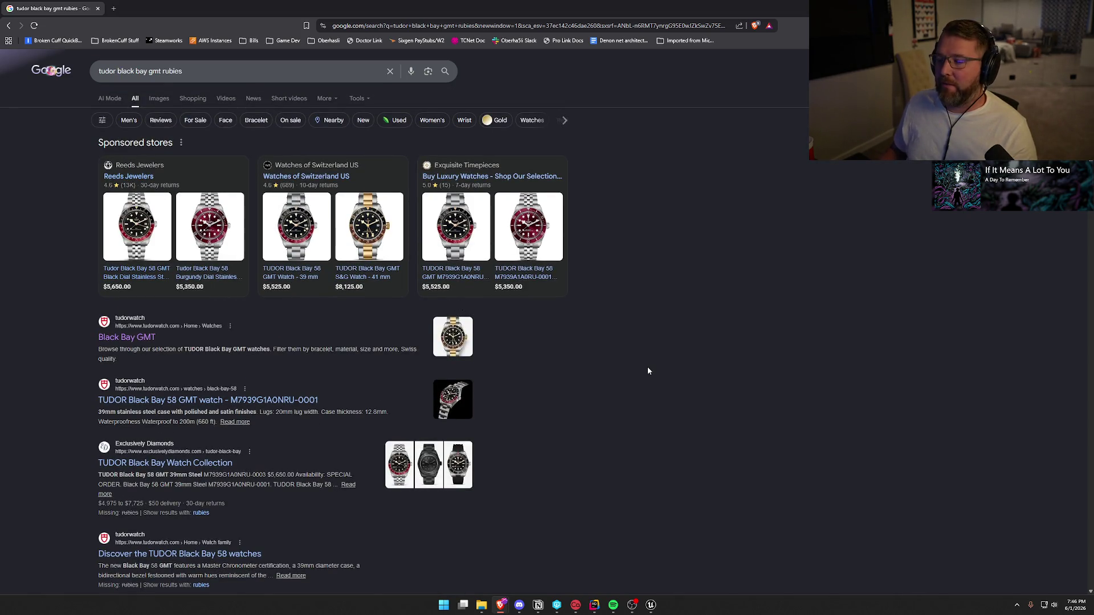
key("alt+Tab")
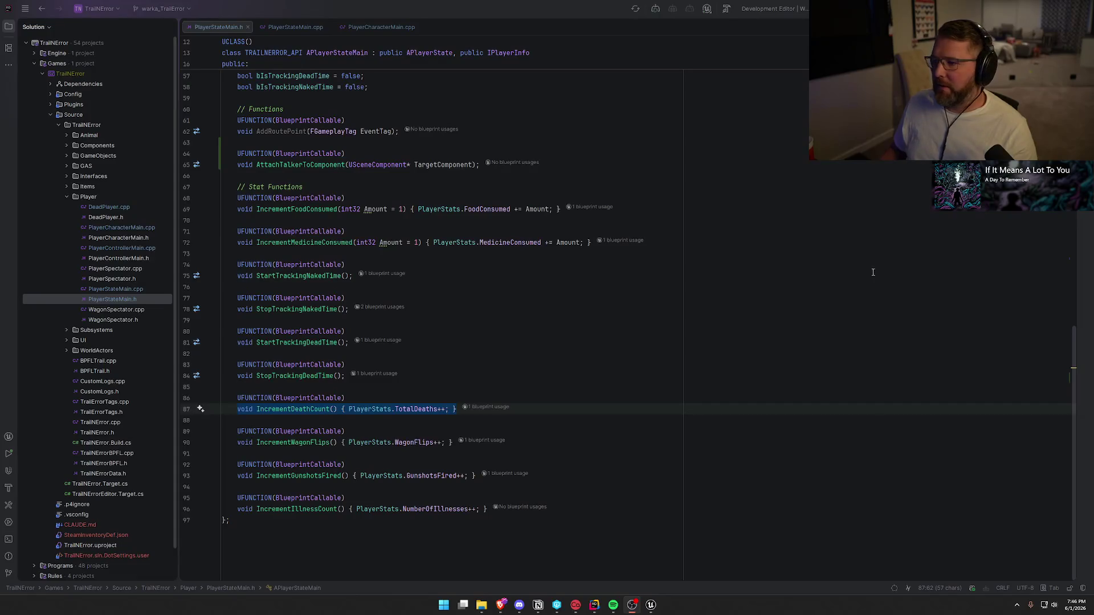
left_click(450, 357)
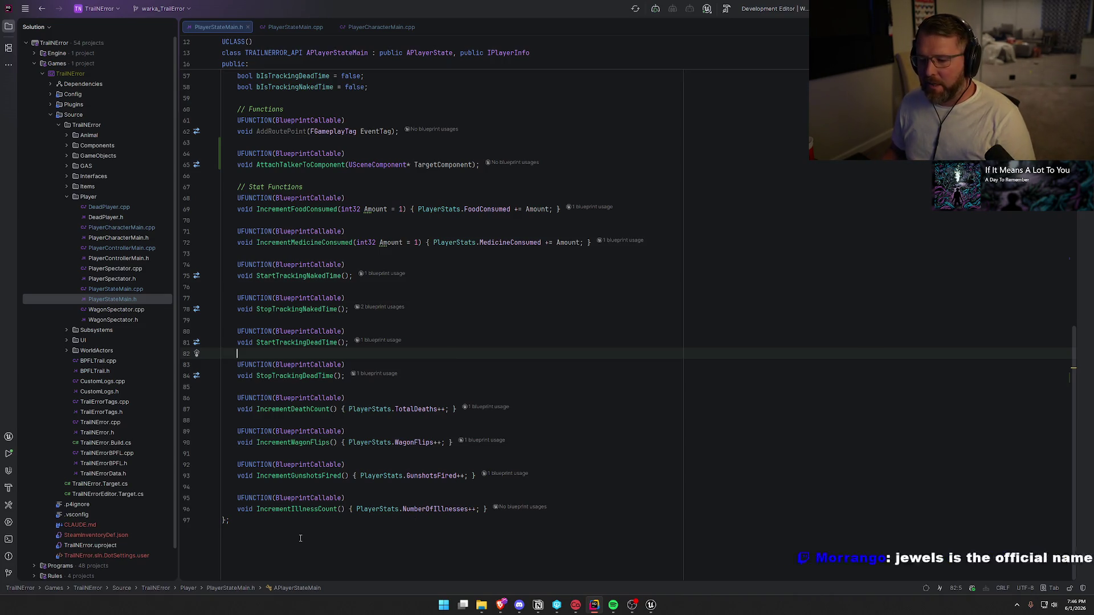
left_click(281, 524)
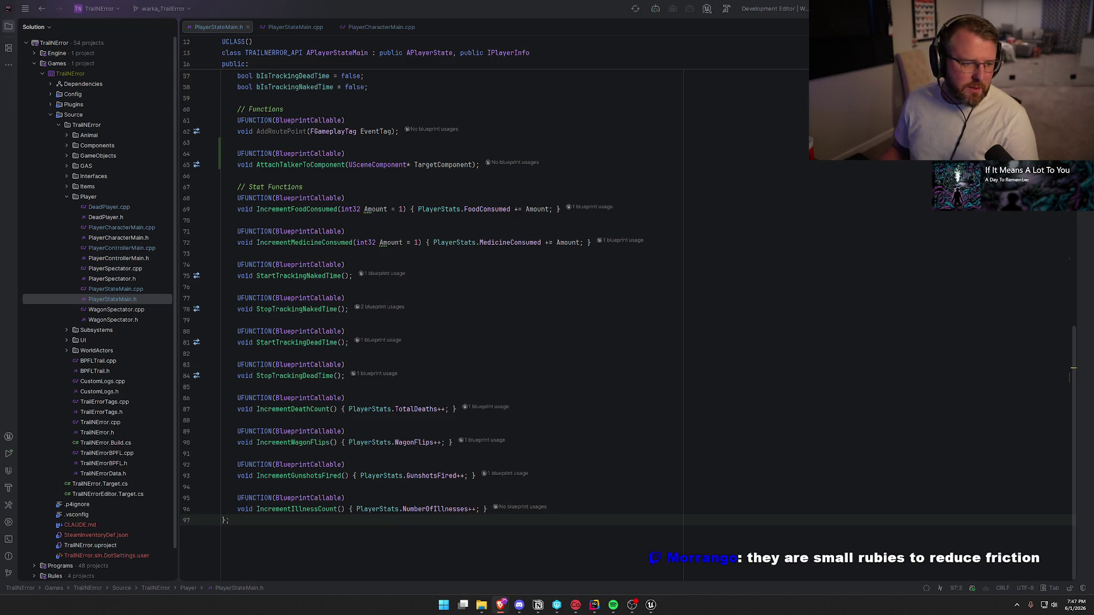
left_click(494, 287)
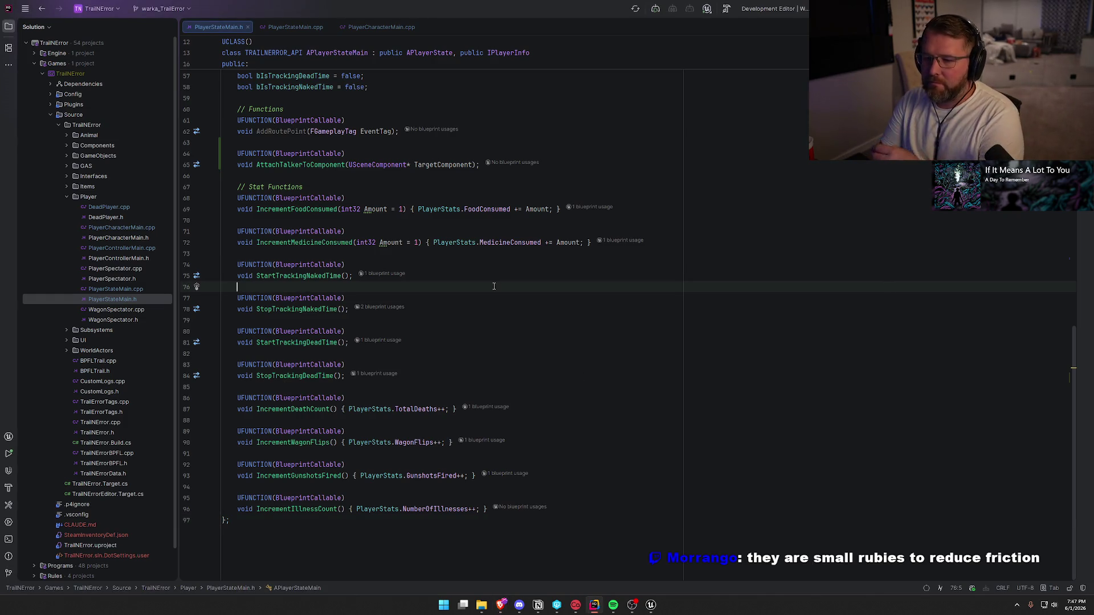